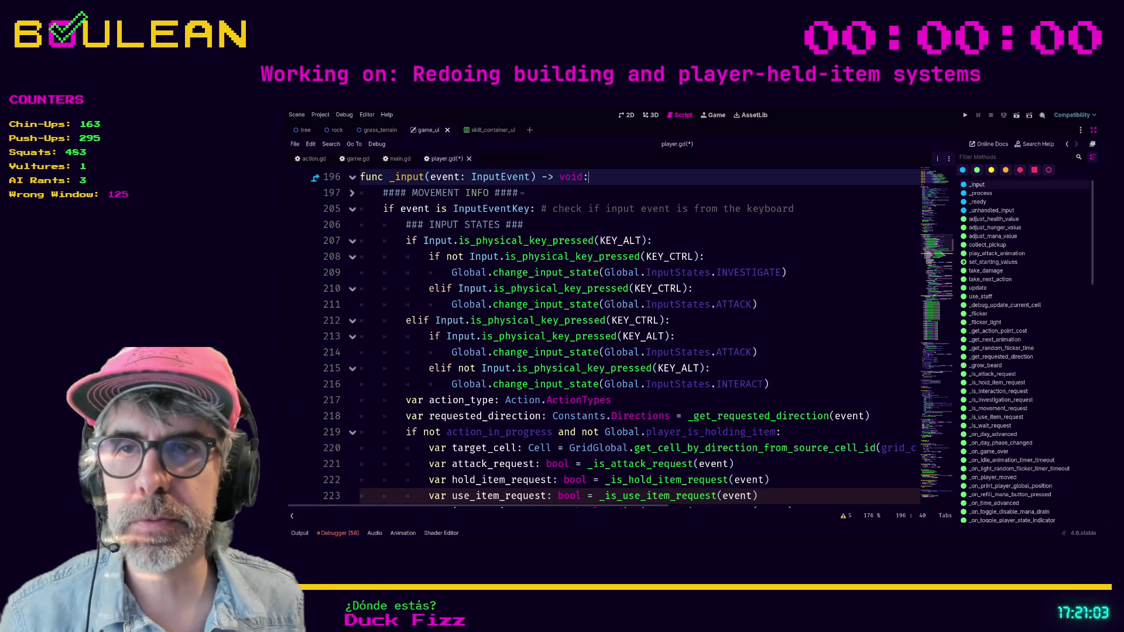
Review player.gd's input handler code around lines 213–223
left_click(627, 399)
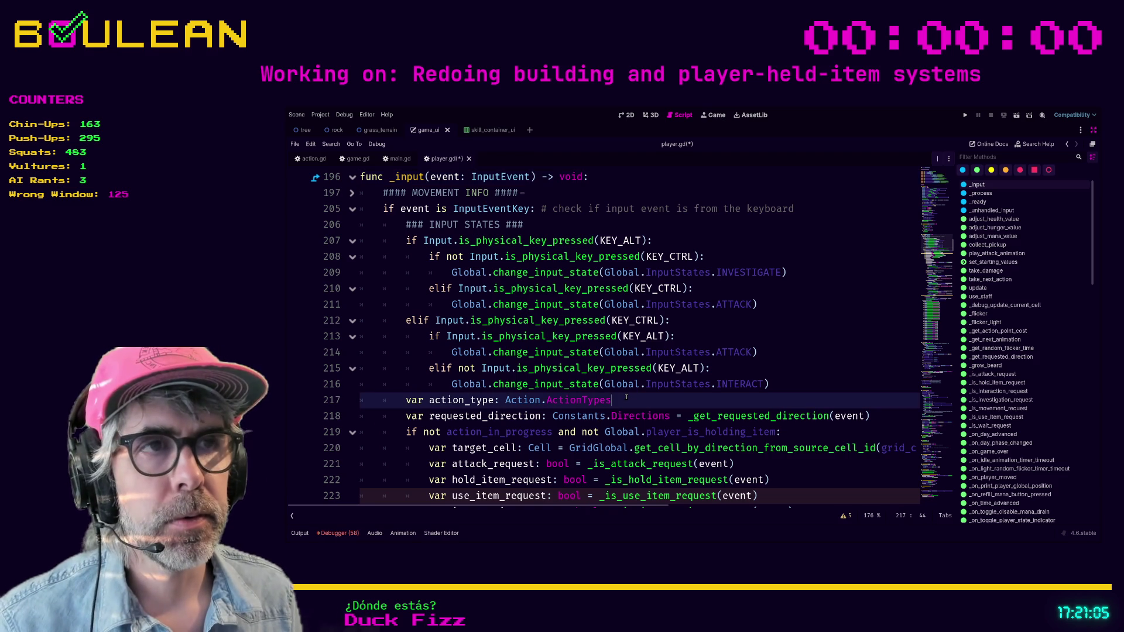
left_click(718, 331)
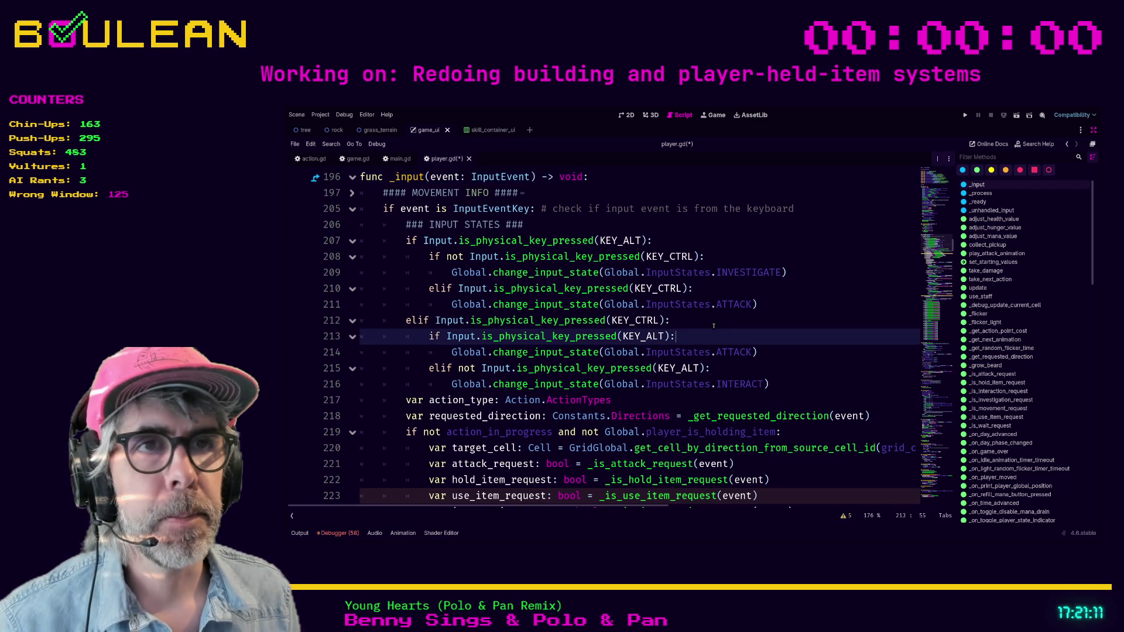
scroll(632, 368, "down", 3)
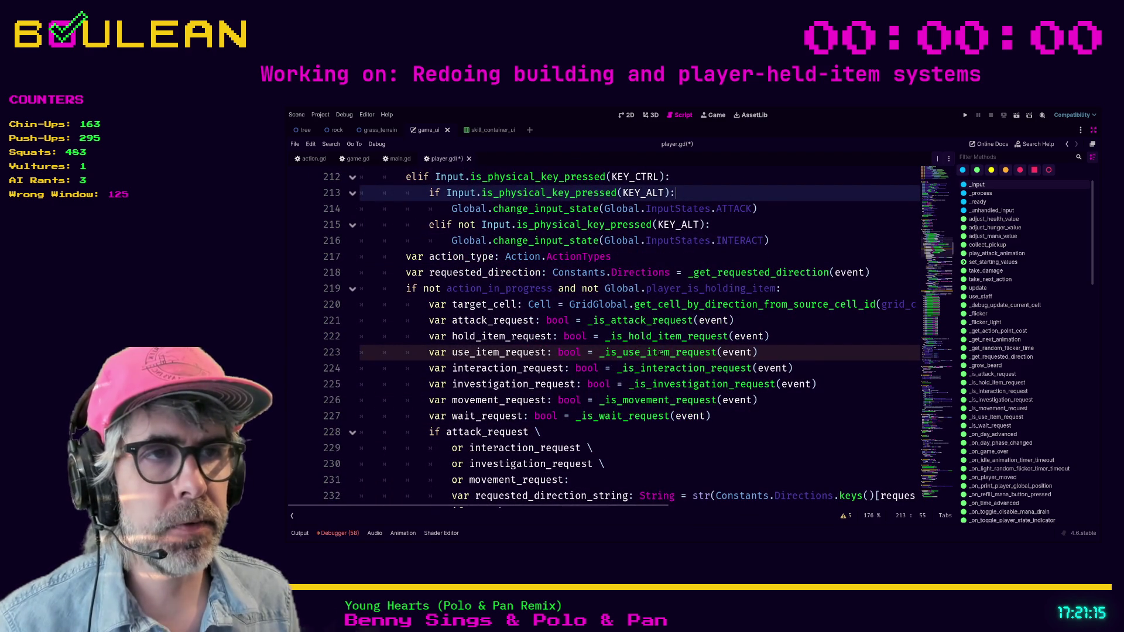
scroll(650, 353, "down", 3)
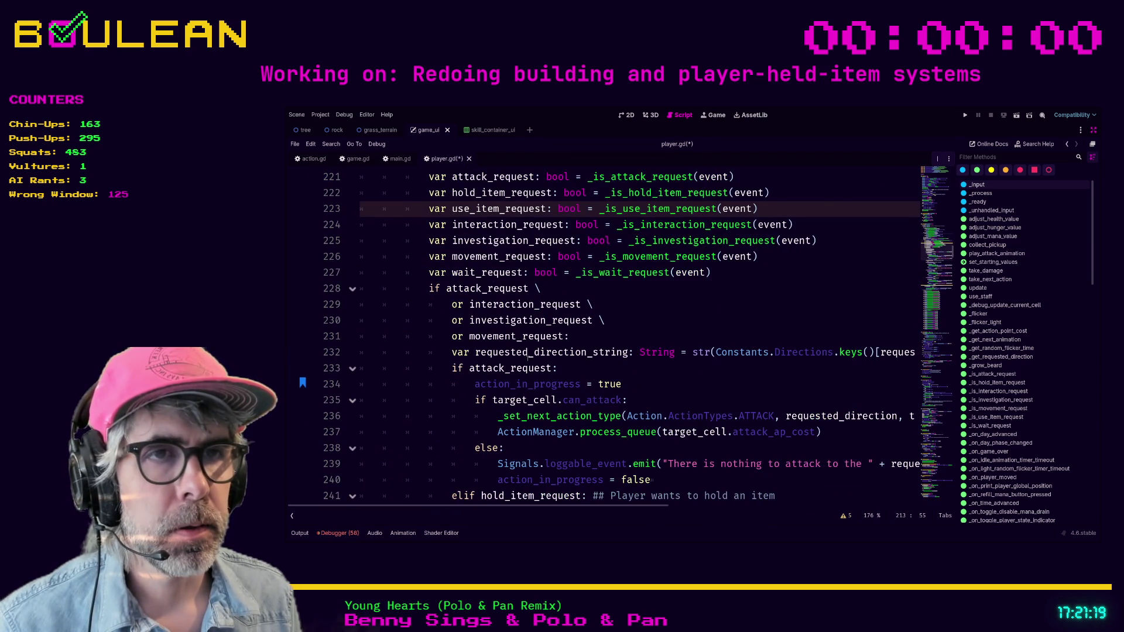
scroll(529, 354, "down", 5)
scroll(551, 359, "down", 2)
scroll(539, 359, "down", 1)
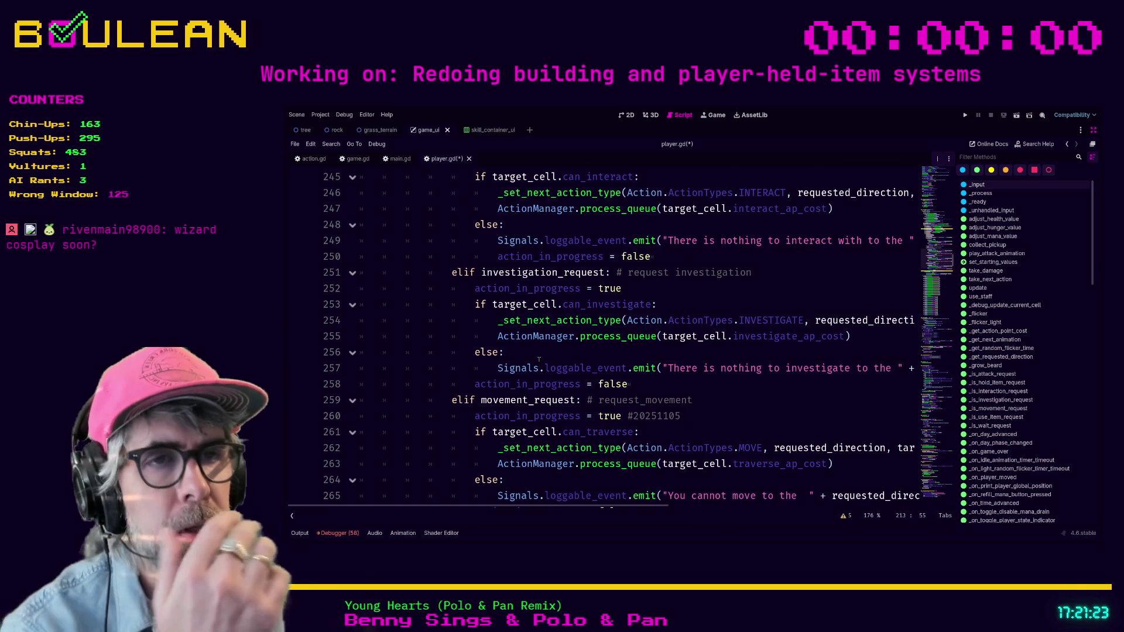
scroll(604, 362, "down", 3)
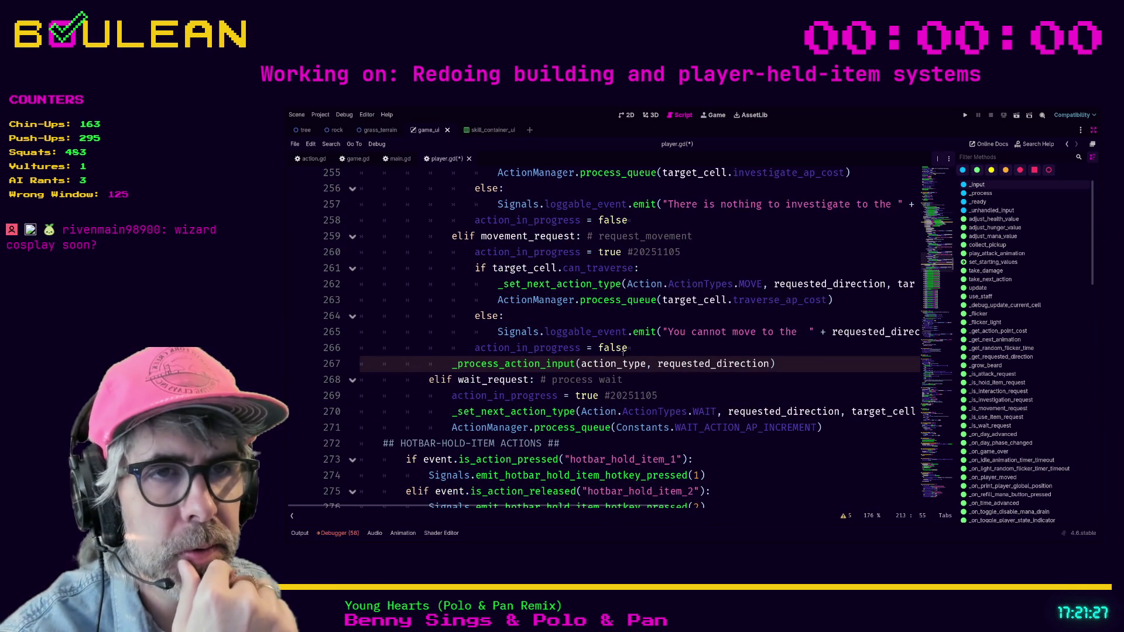
scroll(603, 364, "down", 1)
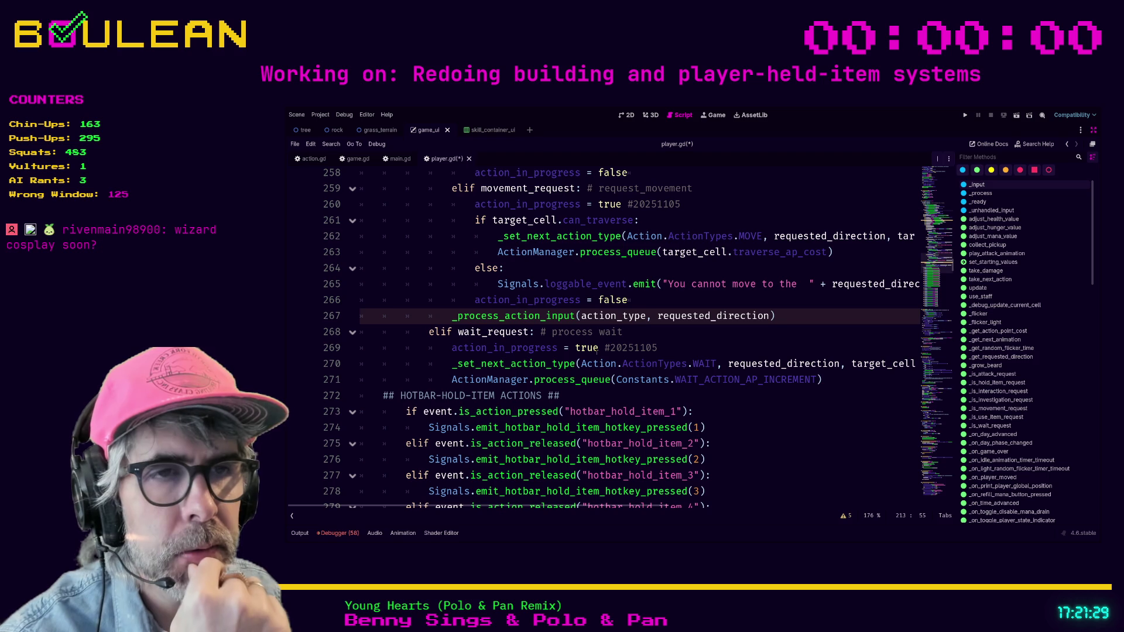
scroll(598, 353, "down", 2)
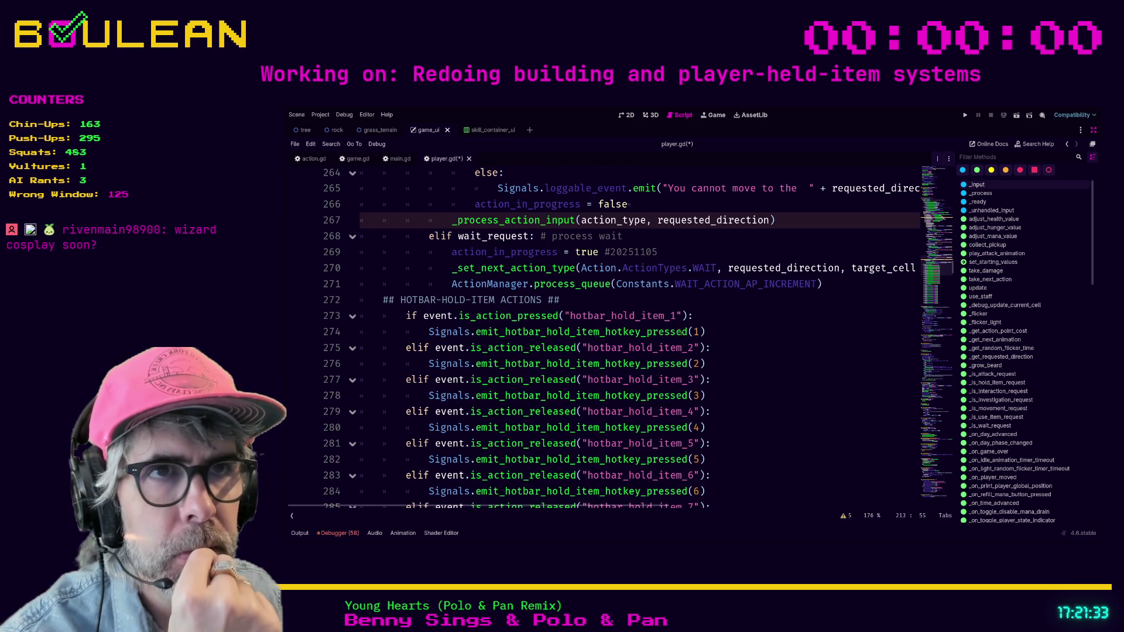
scroll(680, 333, "up", 11)
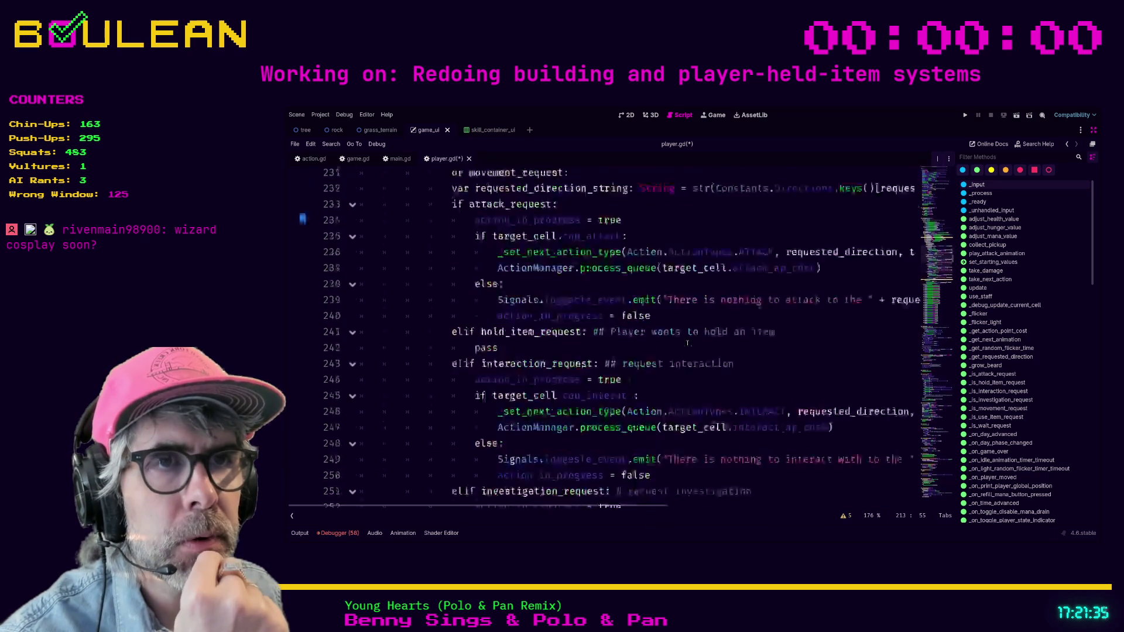
scroll(688, 344, "up", 1)
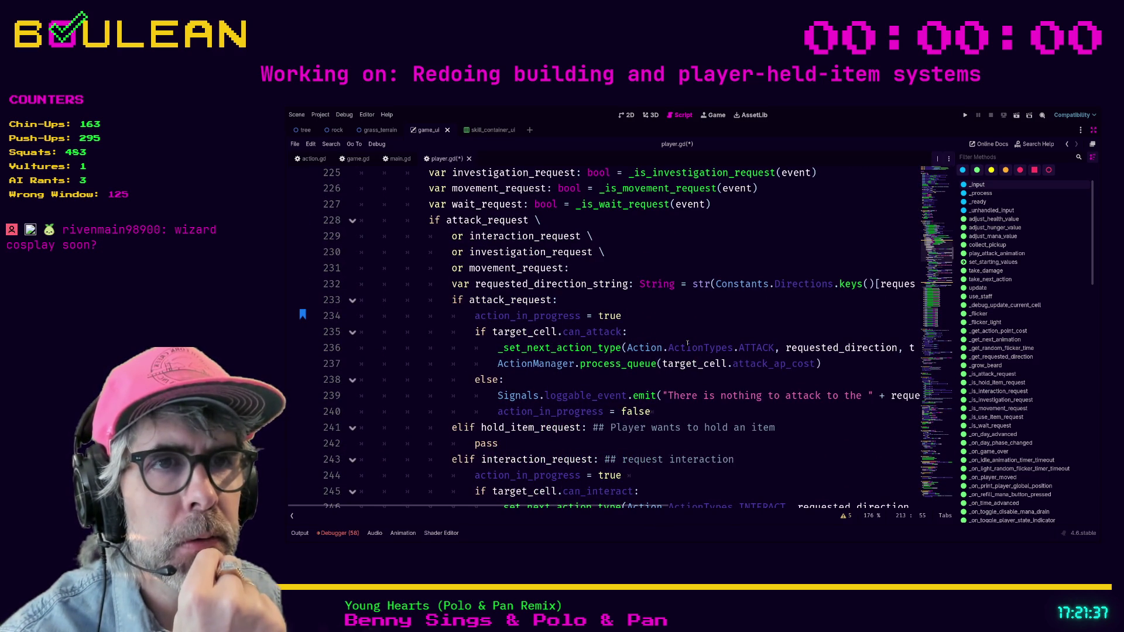
scroll(687, 341, "up", 1)
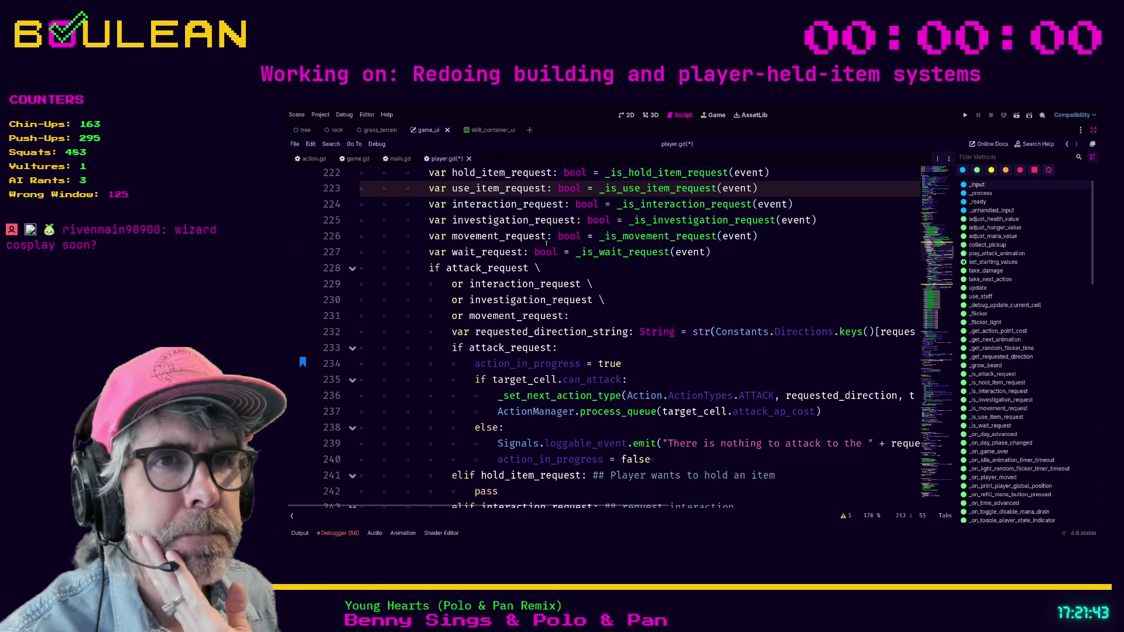
scroll(515, 241, "up", 1)
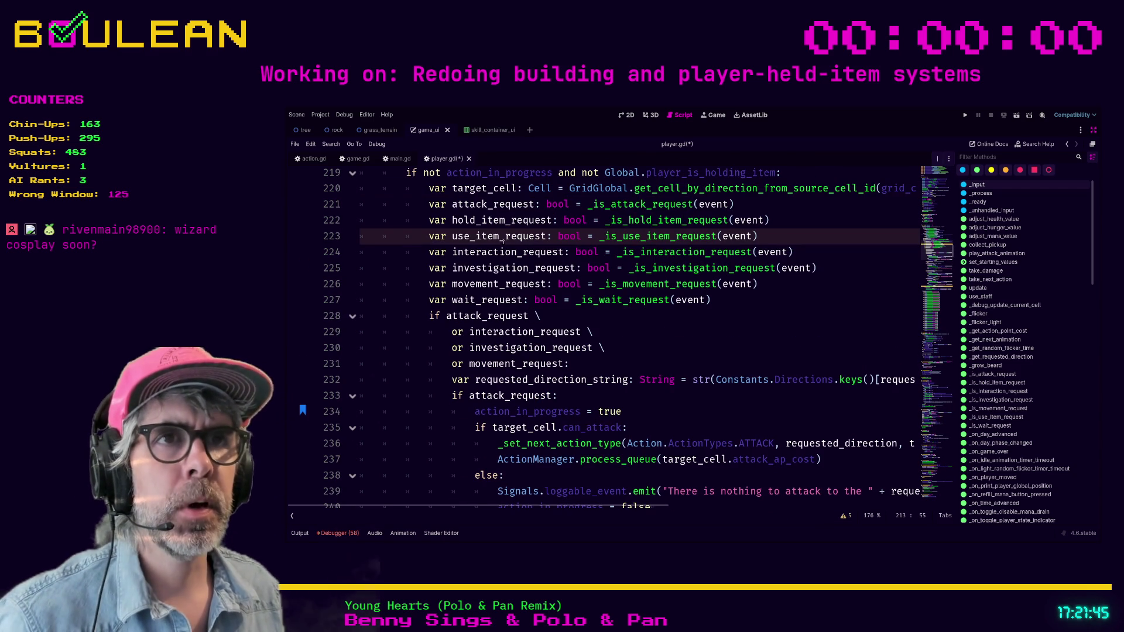
Search for use_item_request, step to its next match, and select lines 222–223
double_click(504, 242)
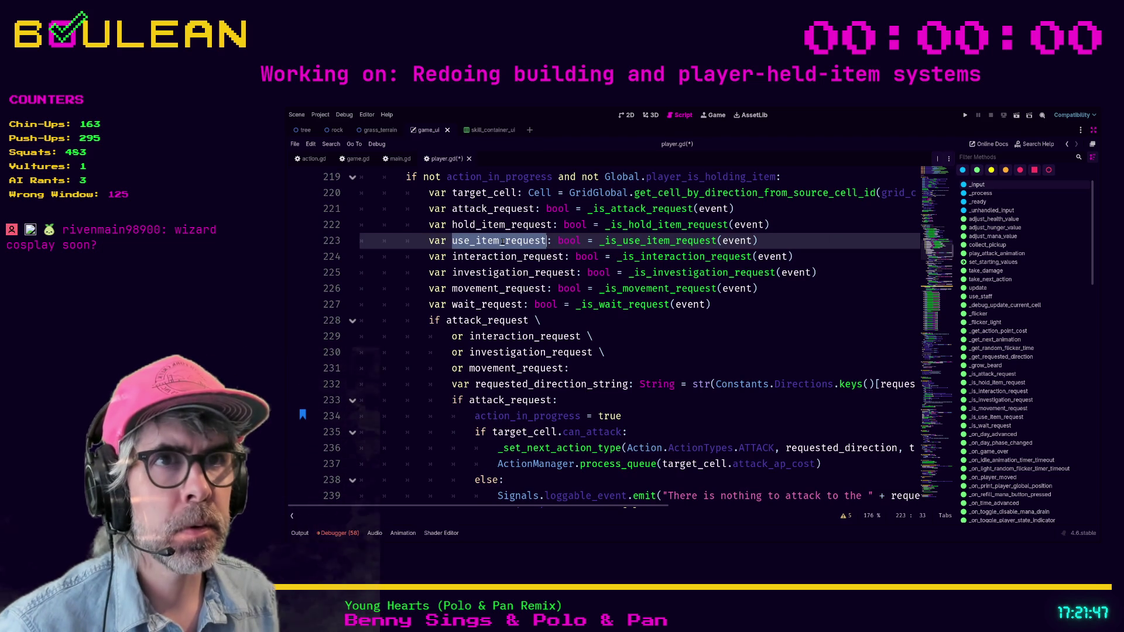
key("ctrl+f")
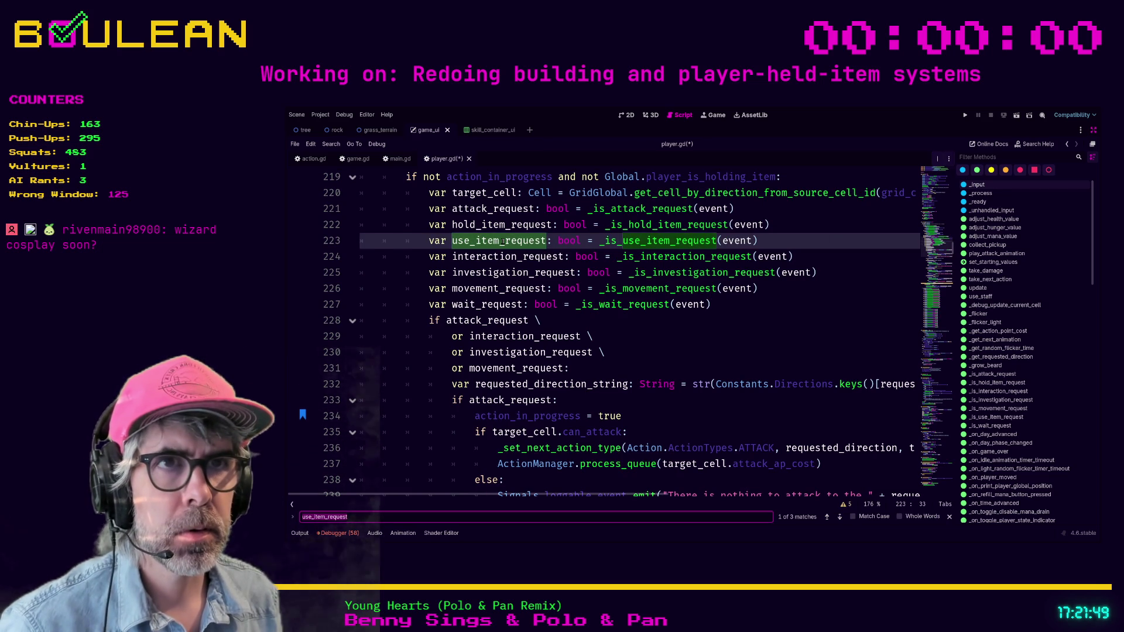
key("Return")
scroll(559, 329, "down", 6)
scroll(559, 330, "up", 3)
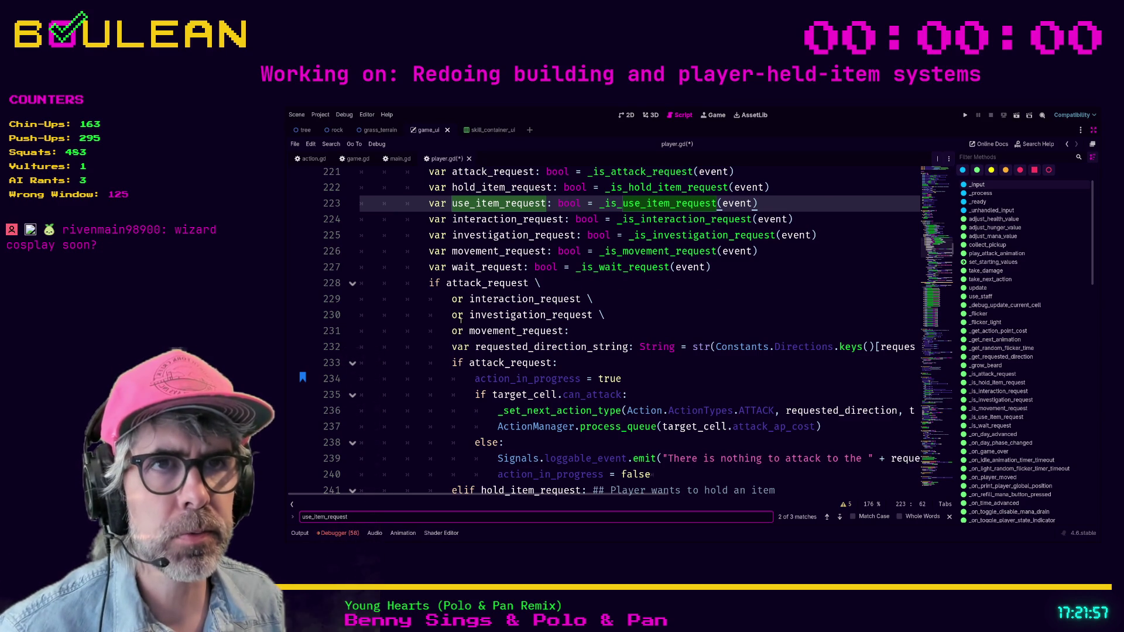
scroll(487, 317, "up", 2)
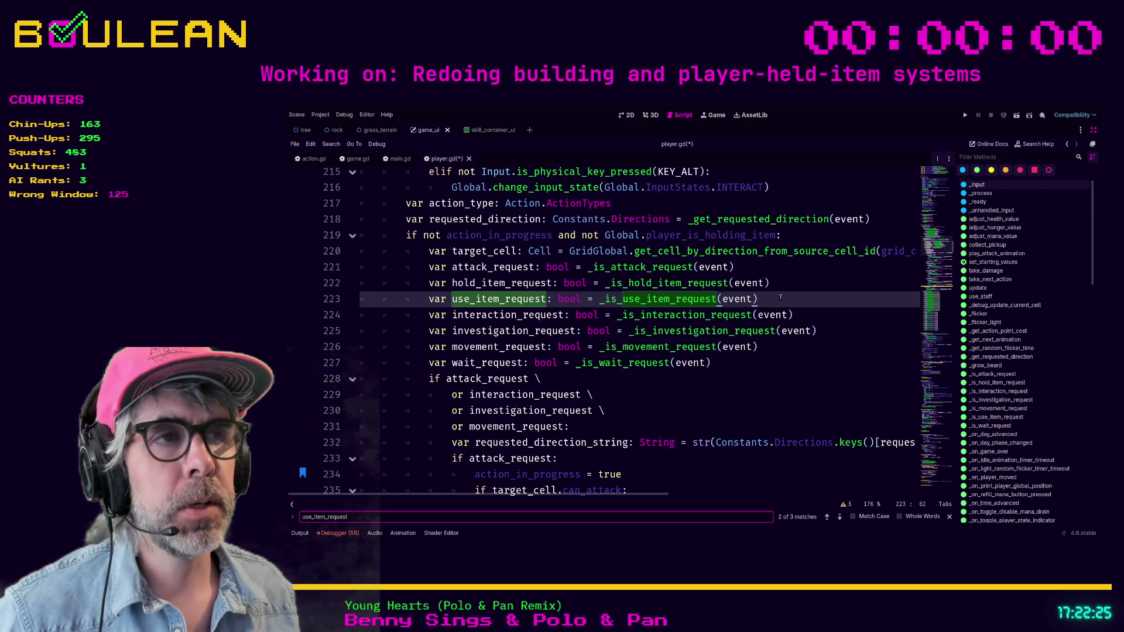
left_click_drag(350, 302, 351, 296)
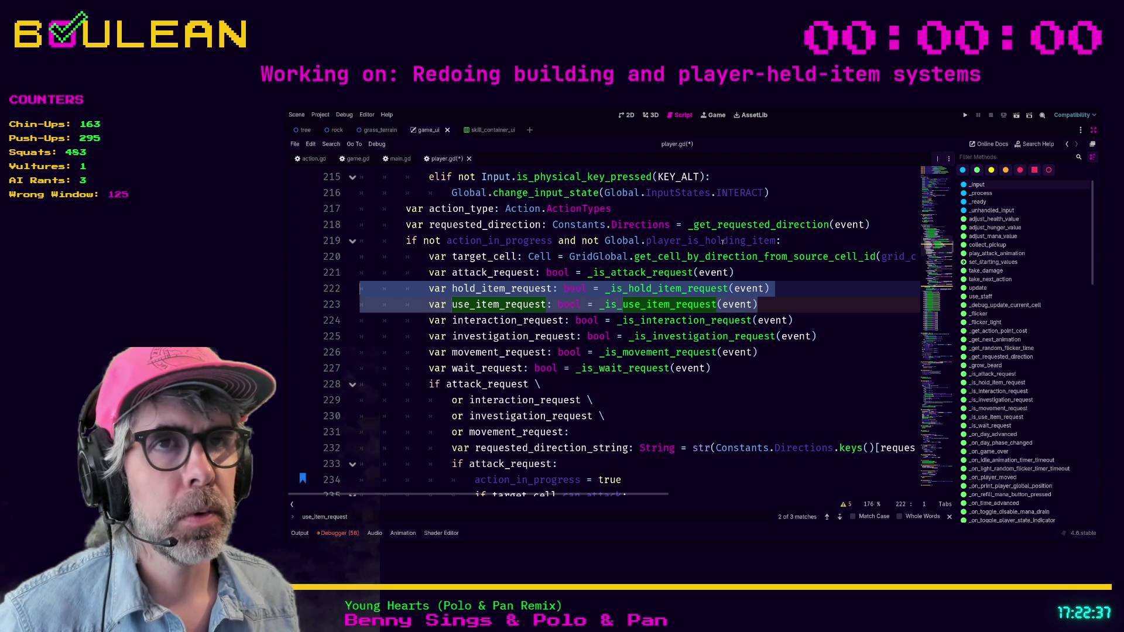
key("Delete")
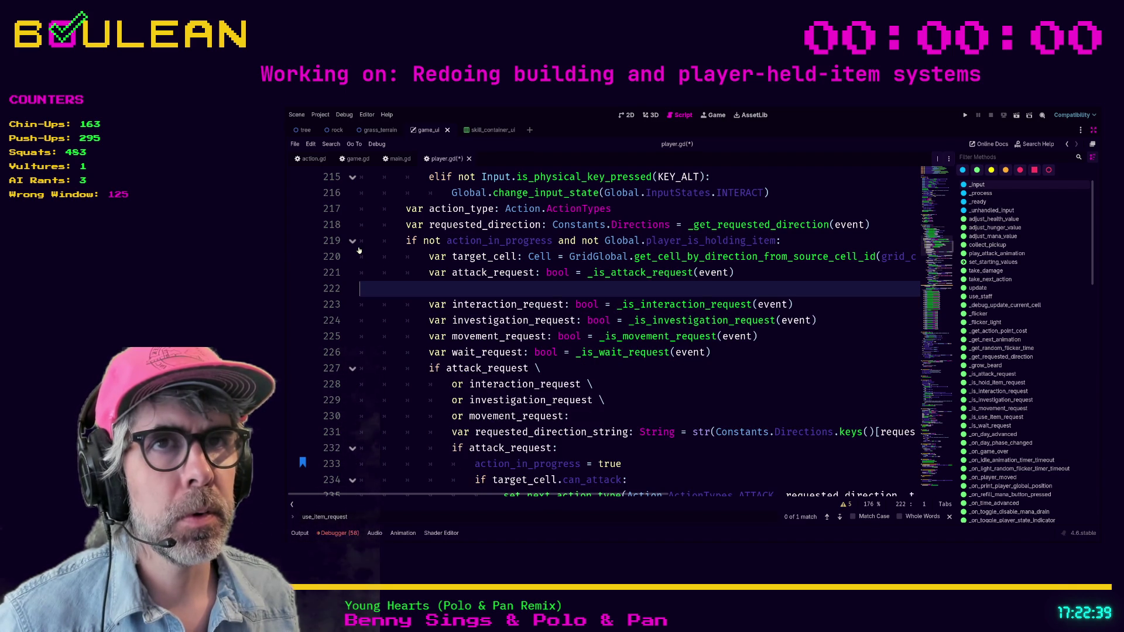
left_click(353, 241)
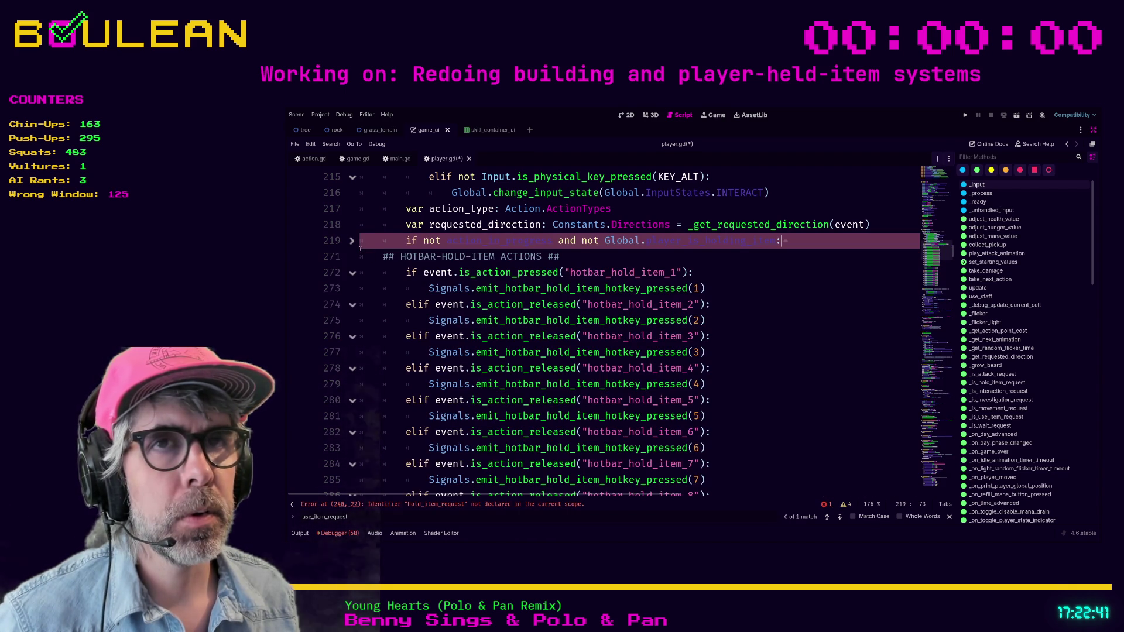
left_click(354, 241)
left_click(428, 290)
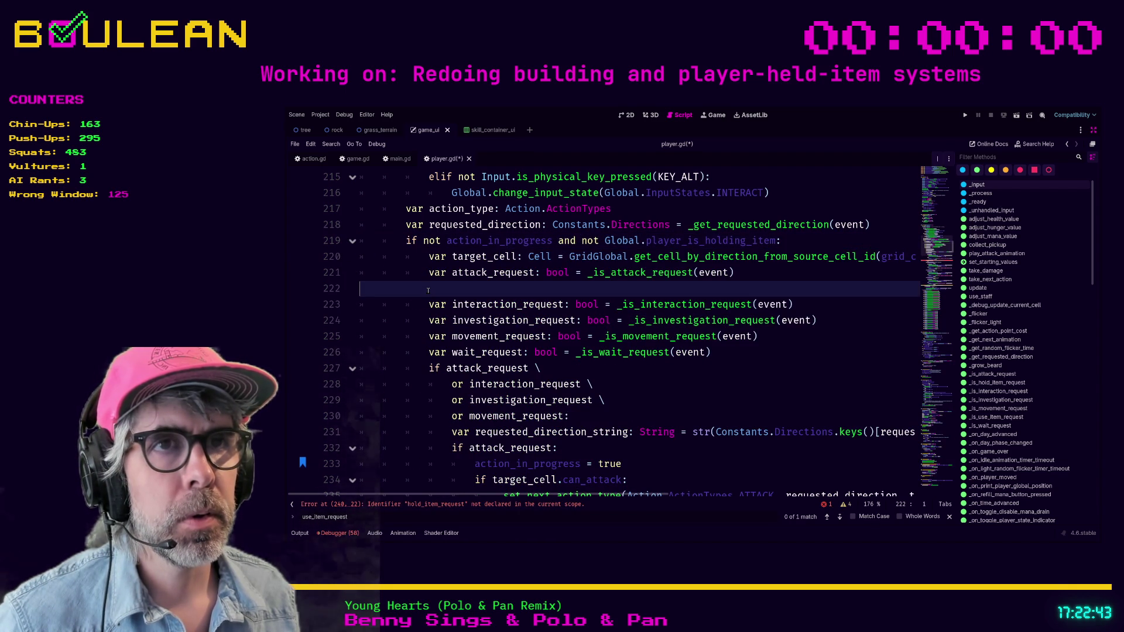
left_click(358, 246)
left_click(358, 246)
scroll(444, 308, "down", 5)
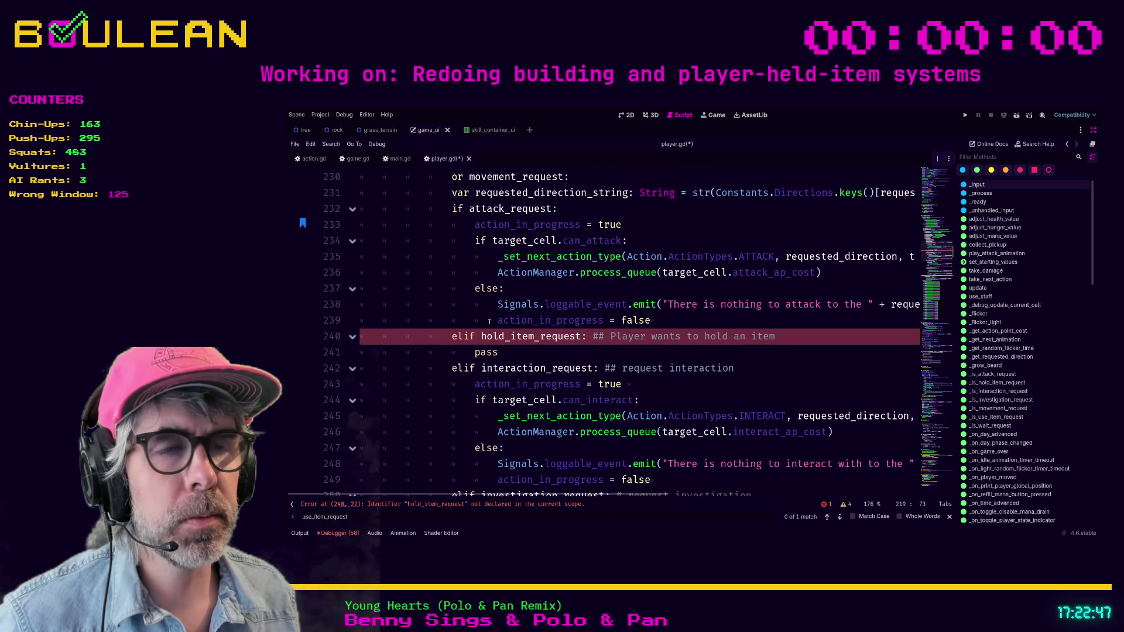
scroll(439, 288, "up", 3)
left_click(420, 321)
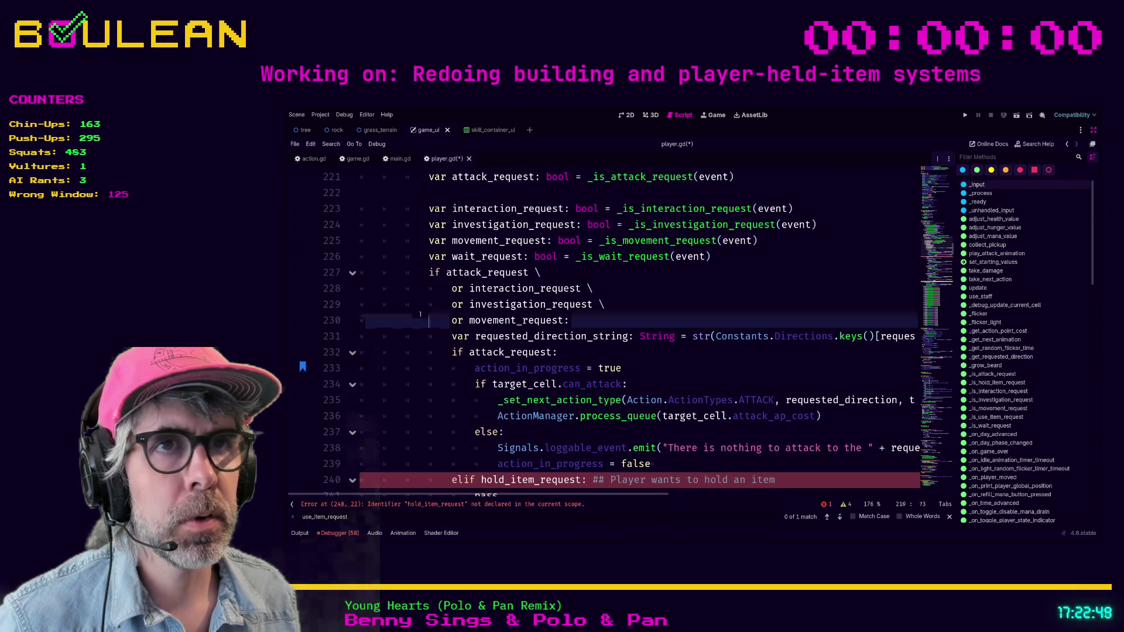
key("ctrl+z")
left_click(421, 314)
scroll(419, 322, "down", 2)
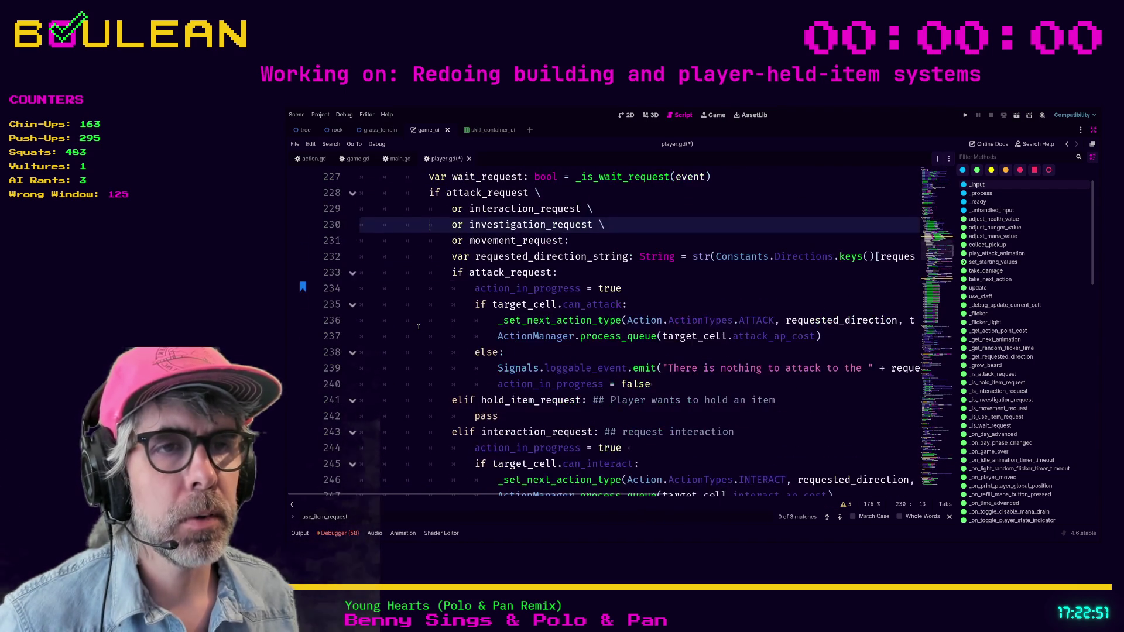
scroll(418, 326, "down", 1)
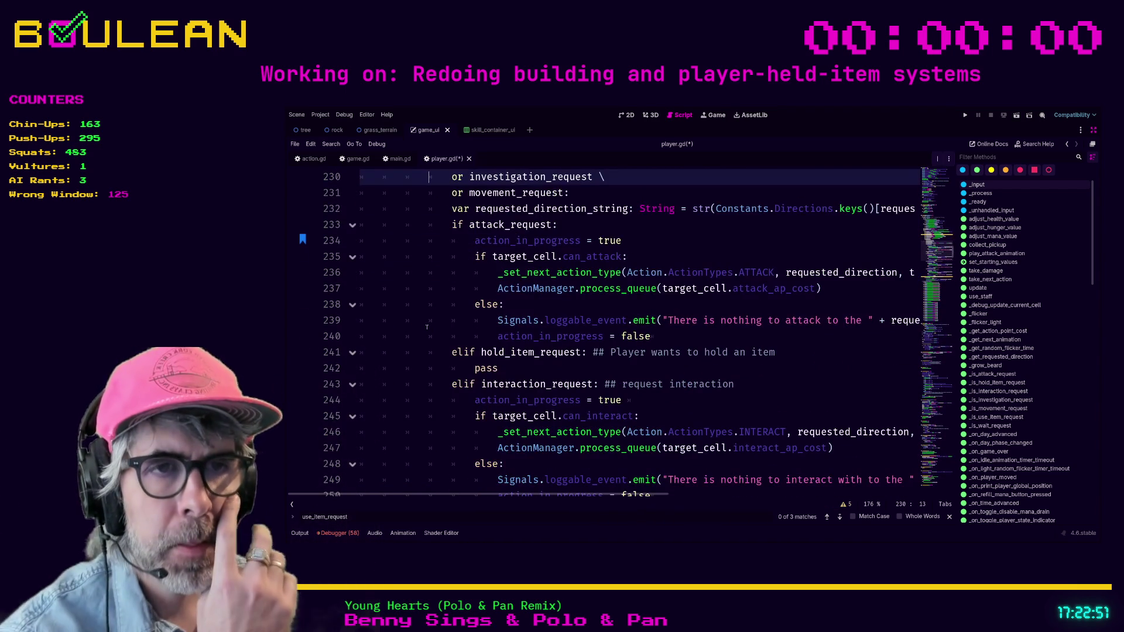
left_click(514, 366)
scroll(515, 366, "down", 3)
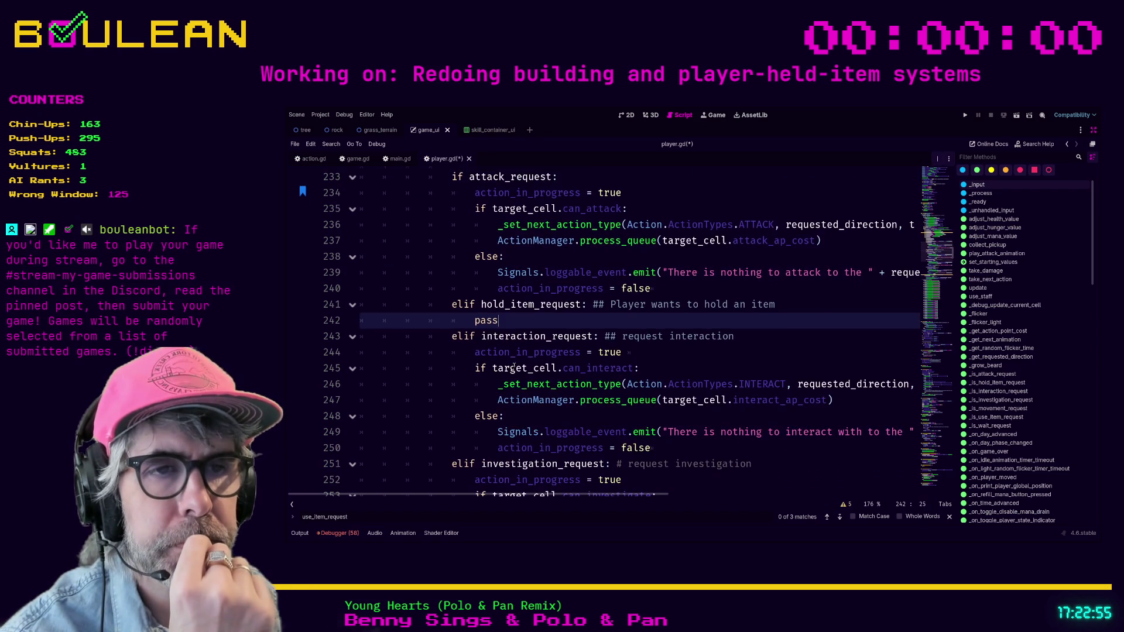
scroll(514, 366, "up", 3)
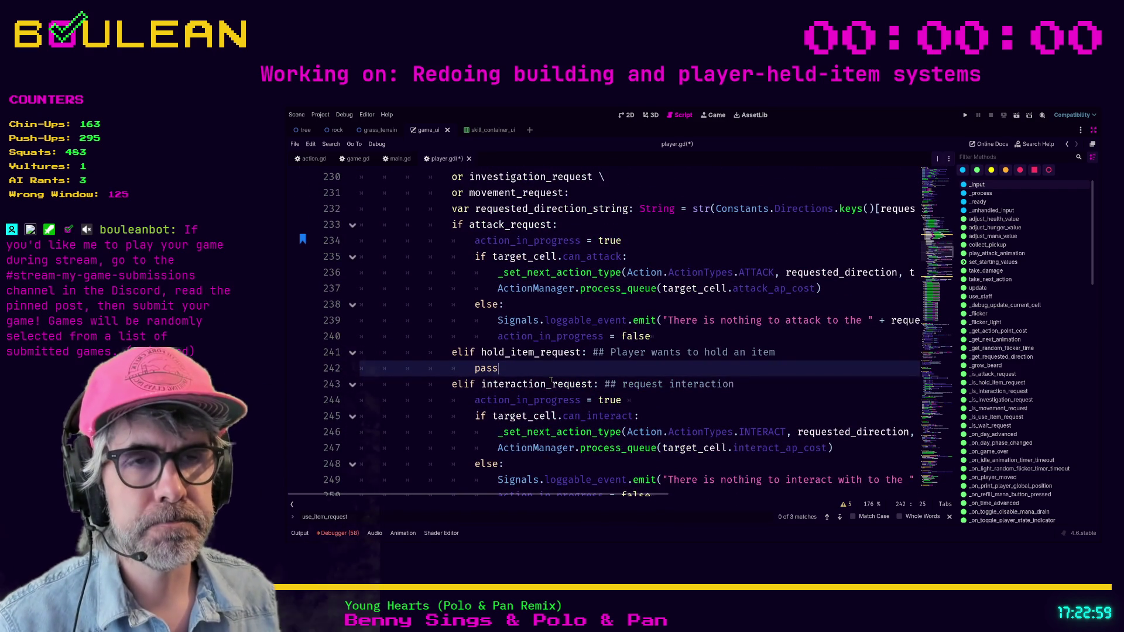
Add 'elif use_item_request: ## Player wants to use an item' with a pass body
key("Return")
type("elif use_item_reque")
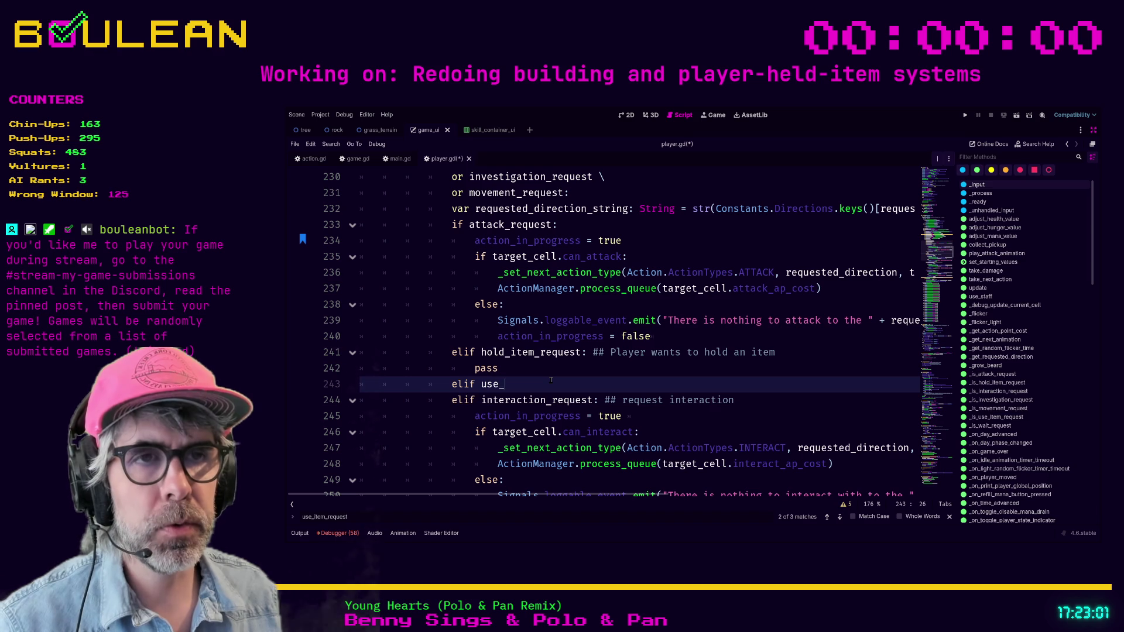
type("st: ")
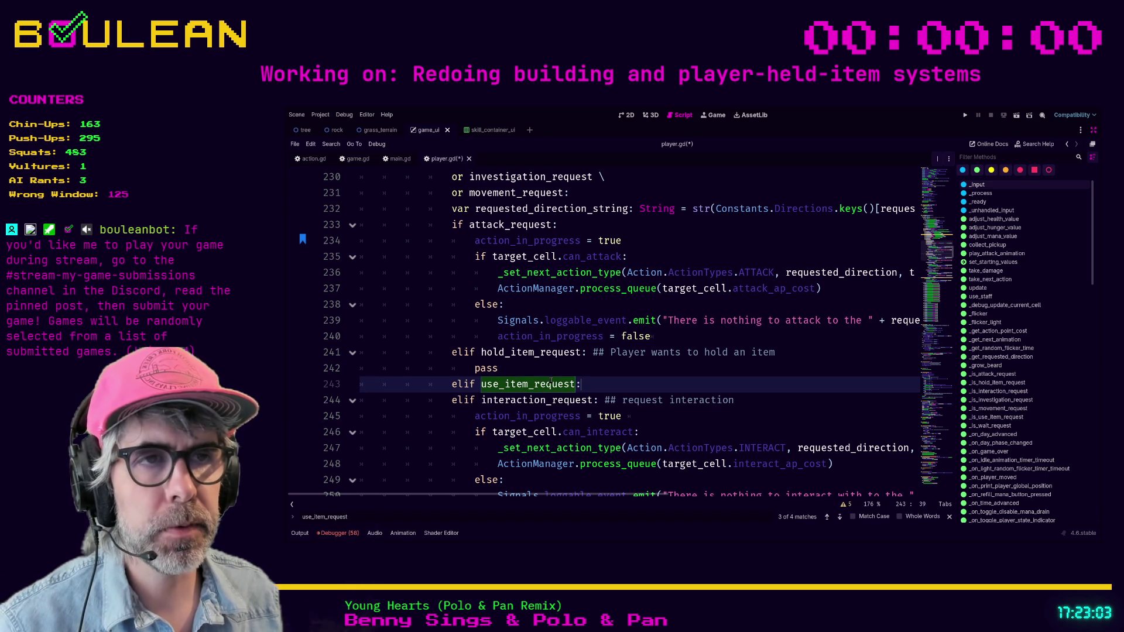
type("## P")
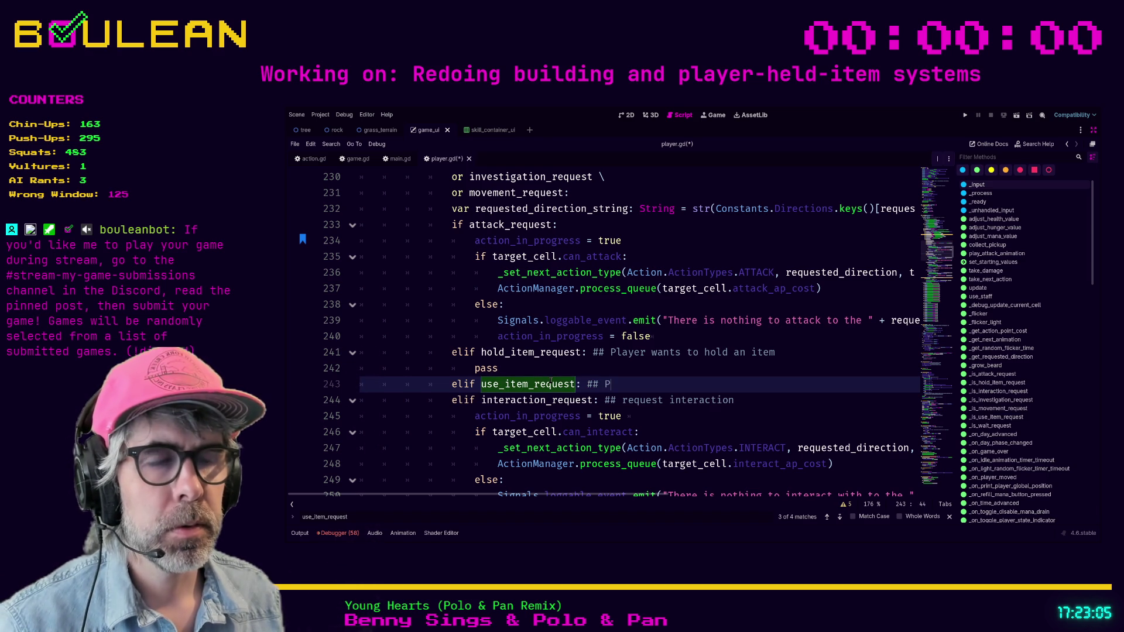
type("layer wan")
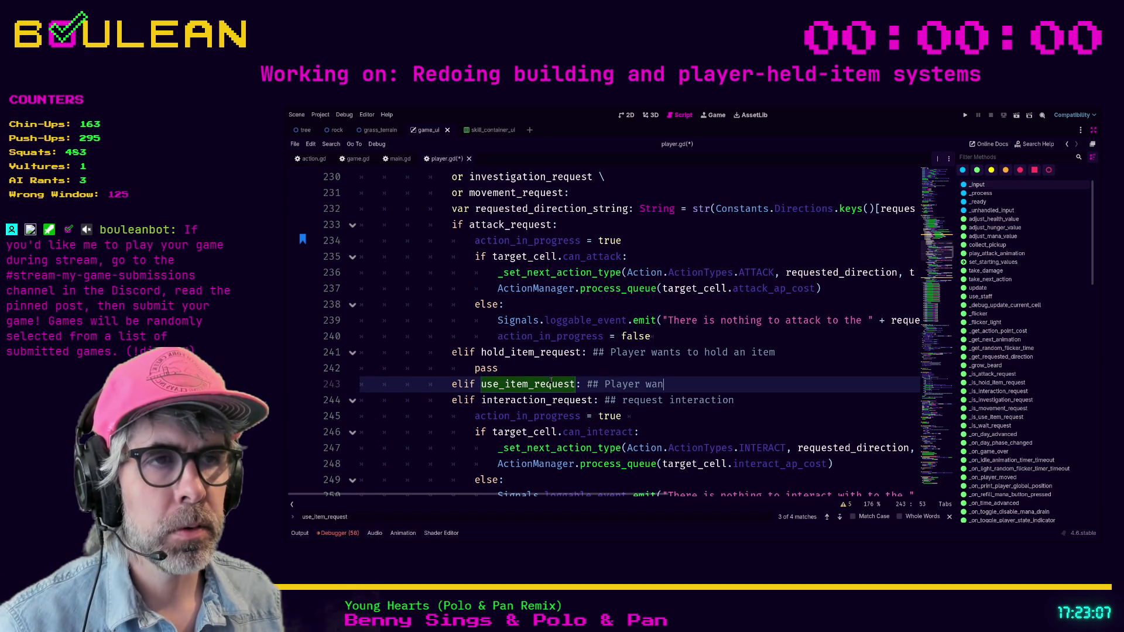
type("ts to use an")
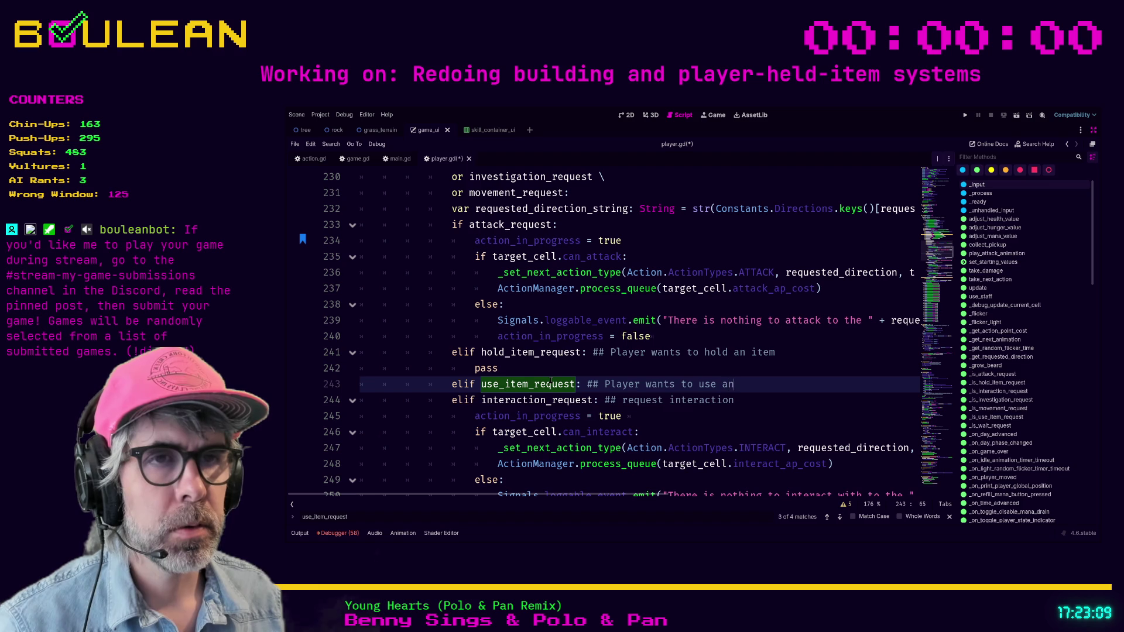
type(" item")
key("Return")
type("pass")
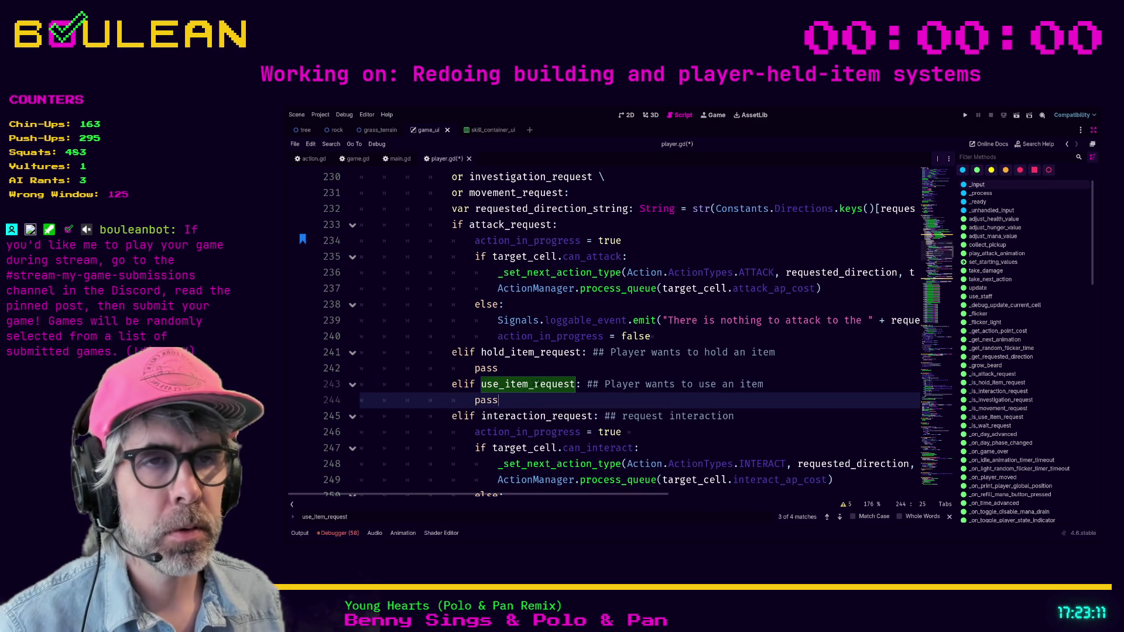
scroll(458, 397, "down", 2)
scroll(457, 397, "up", 3)
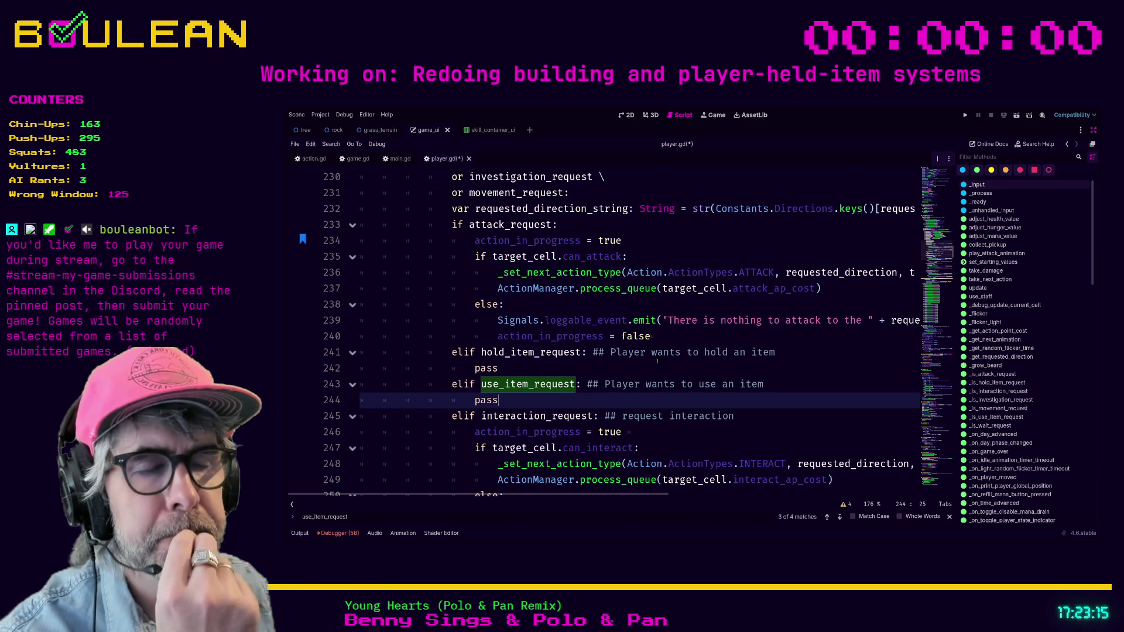
scroll(658, 362, "down", 9)
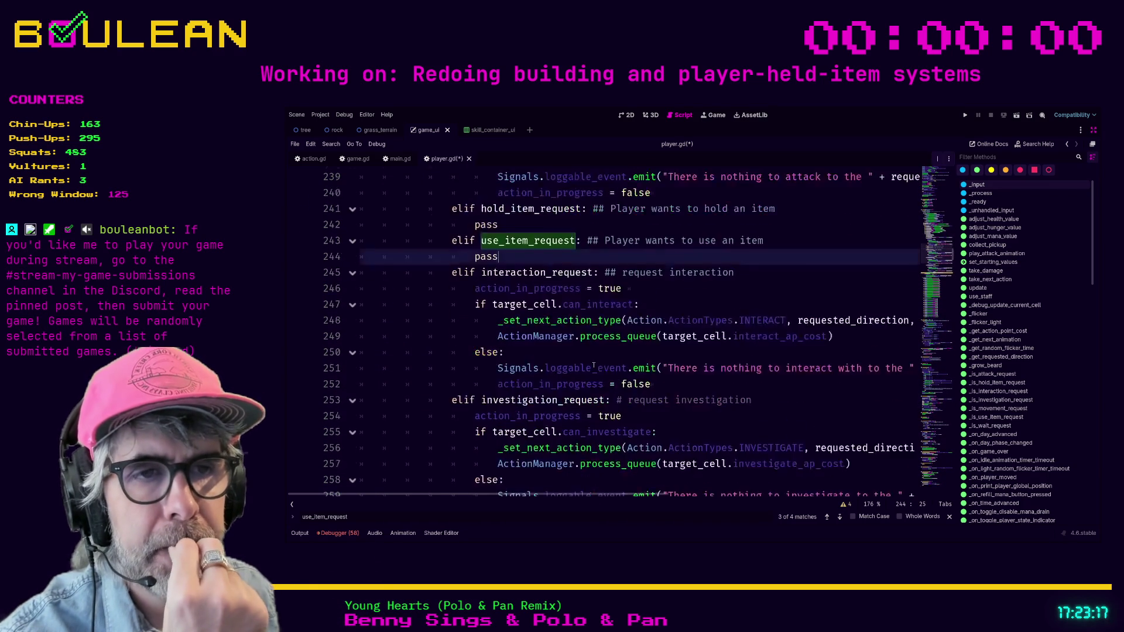
scroll(561, 363, "down", 4)
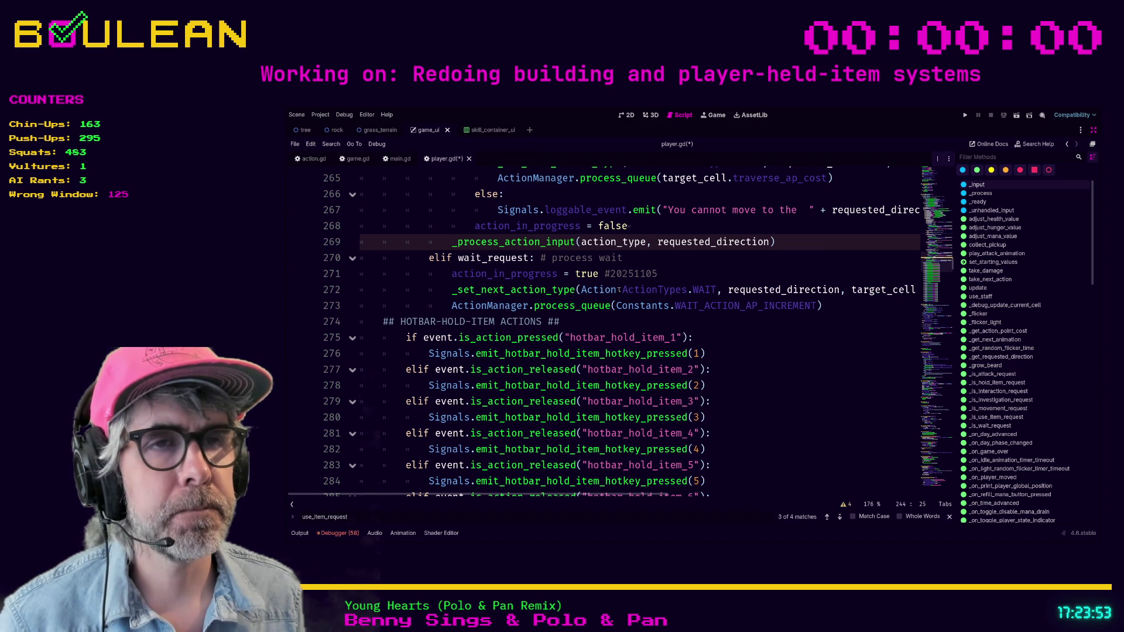
scroll(619, 289, "up", 4)
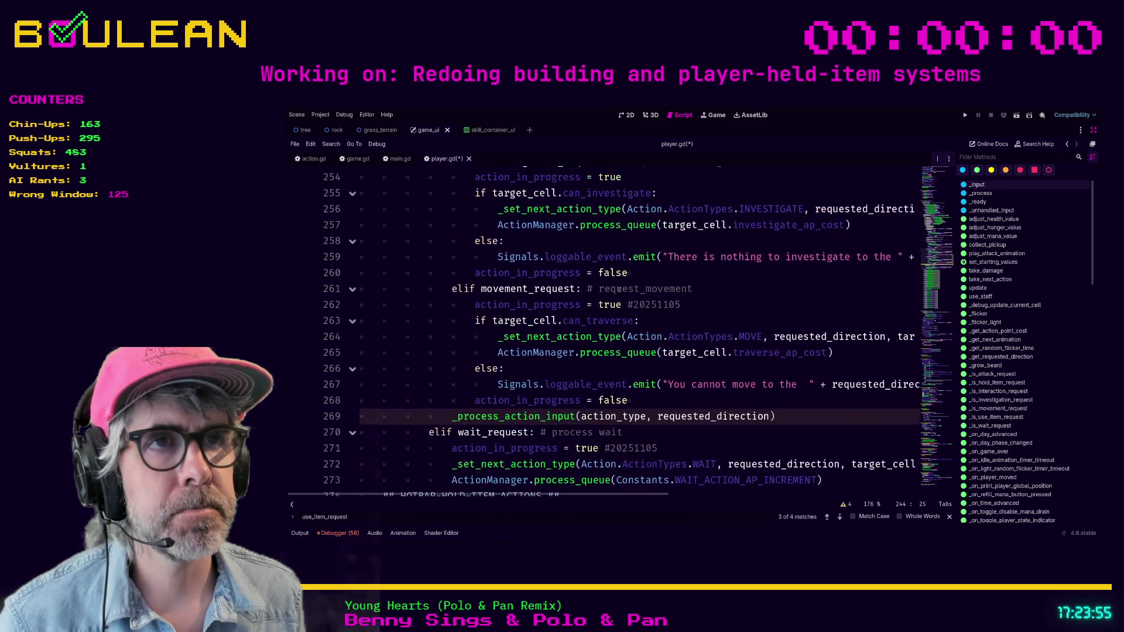
scroll(618, 290, "up", 1)
scroll(619, 290, "down", 1)
scroll(619, 289, "up", 1)
scroll(619, 289, "down", 1)
scroll(619, 289, "up", 2)
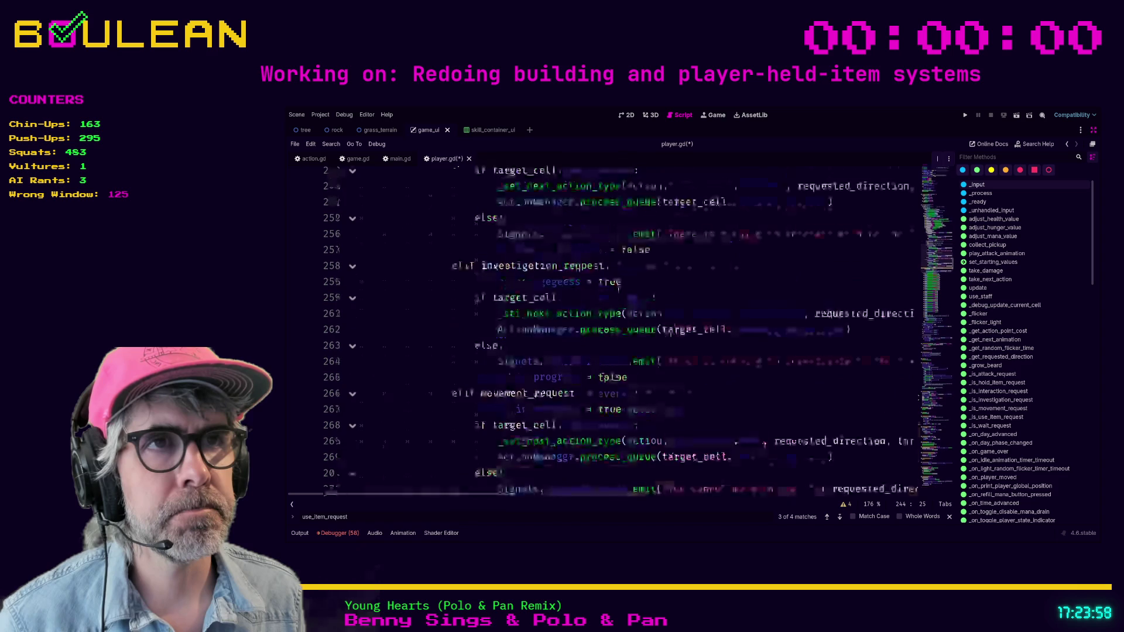
scroll(619, 290, "up", 3)
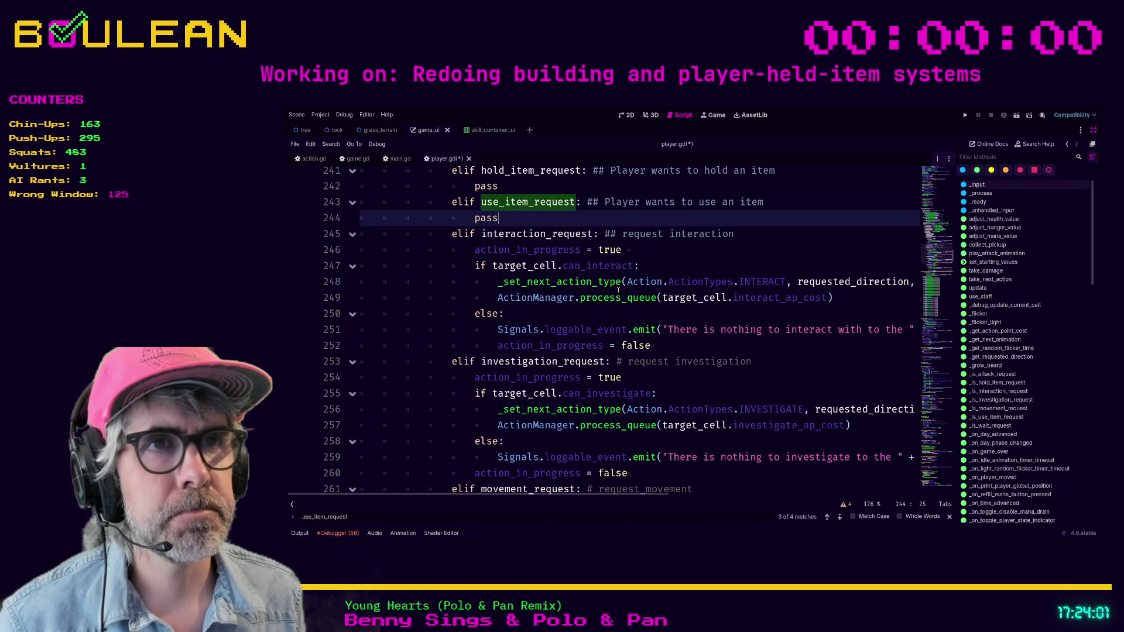
scroll(619, 289, "down", 7)
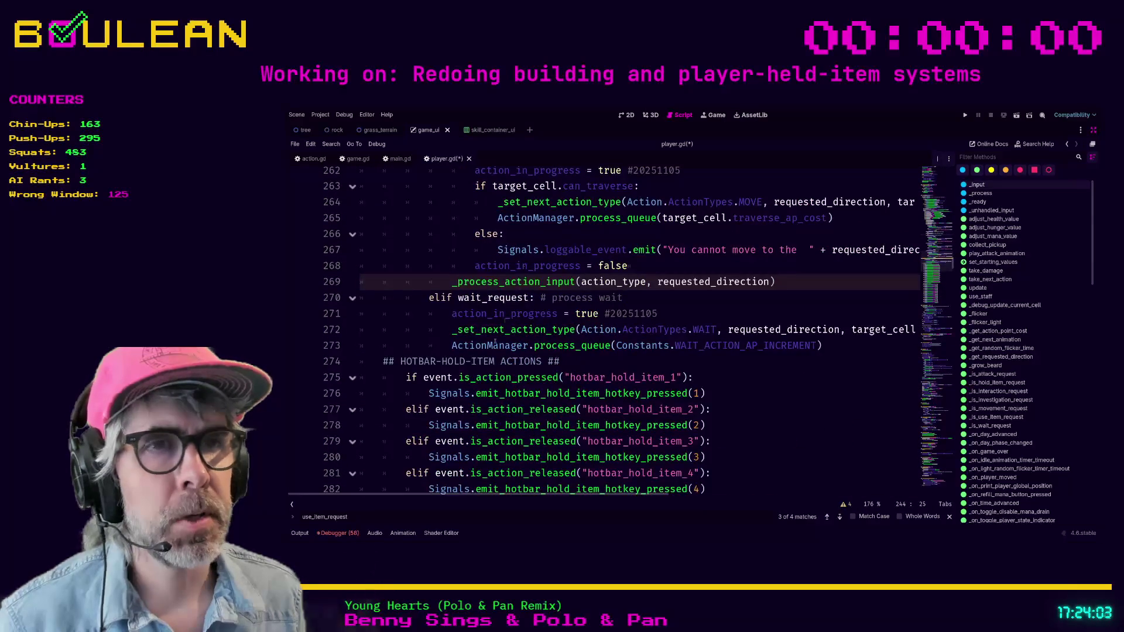
scroll(510, 364, "down", 6)
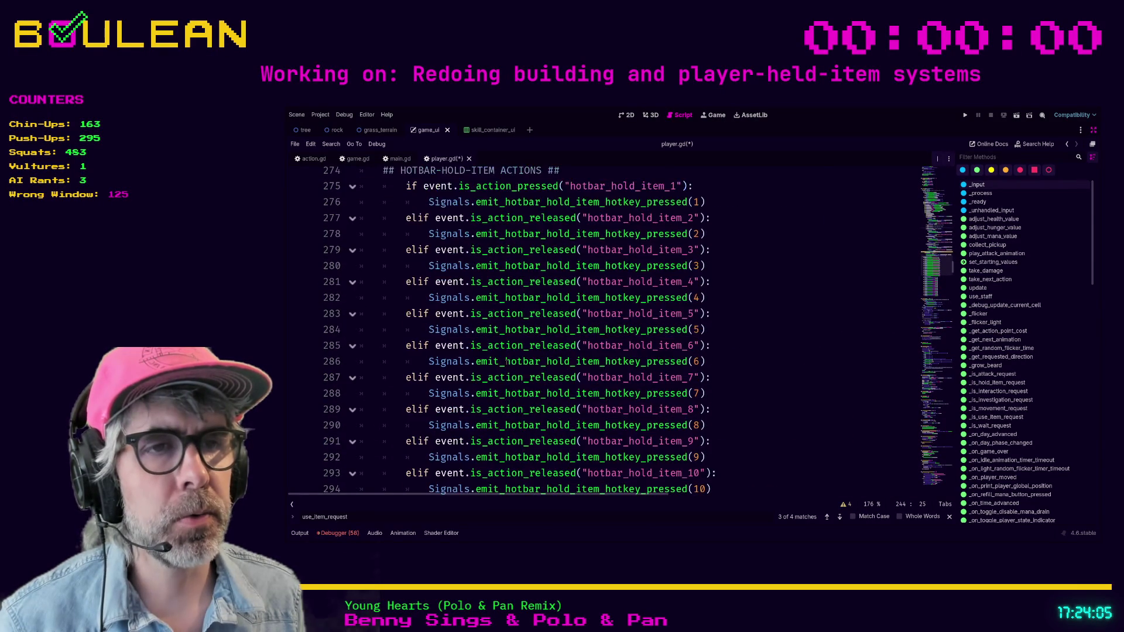
scroll(503, 359, "down", 3)
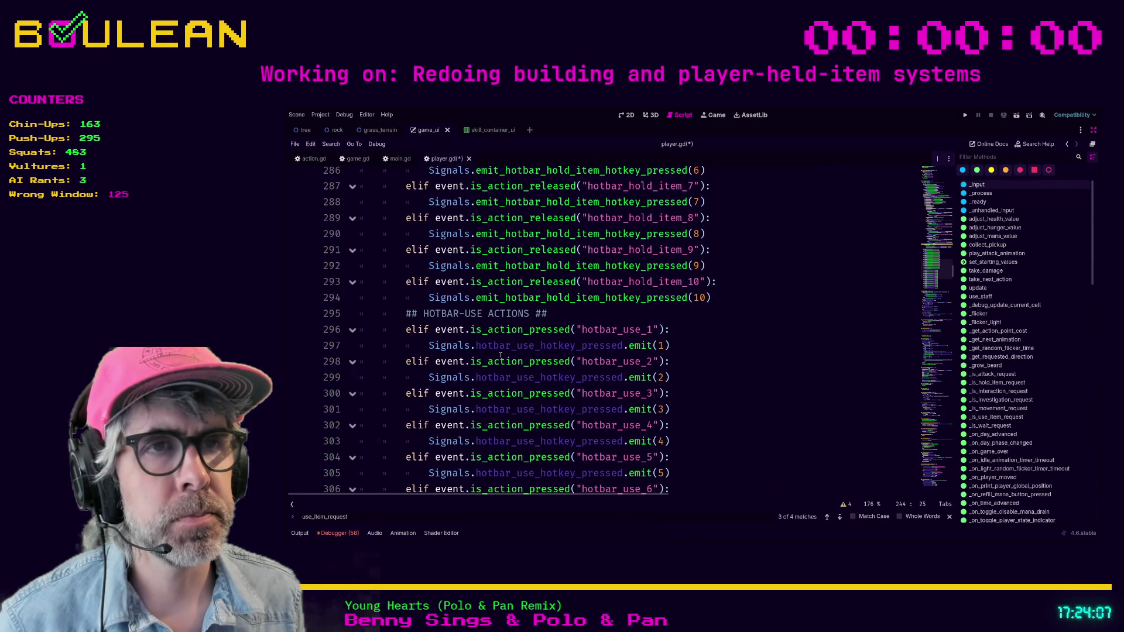
Comment out the old block of hotbar_use key checks
scroll(522, 320, "down", 3)
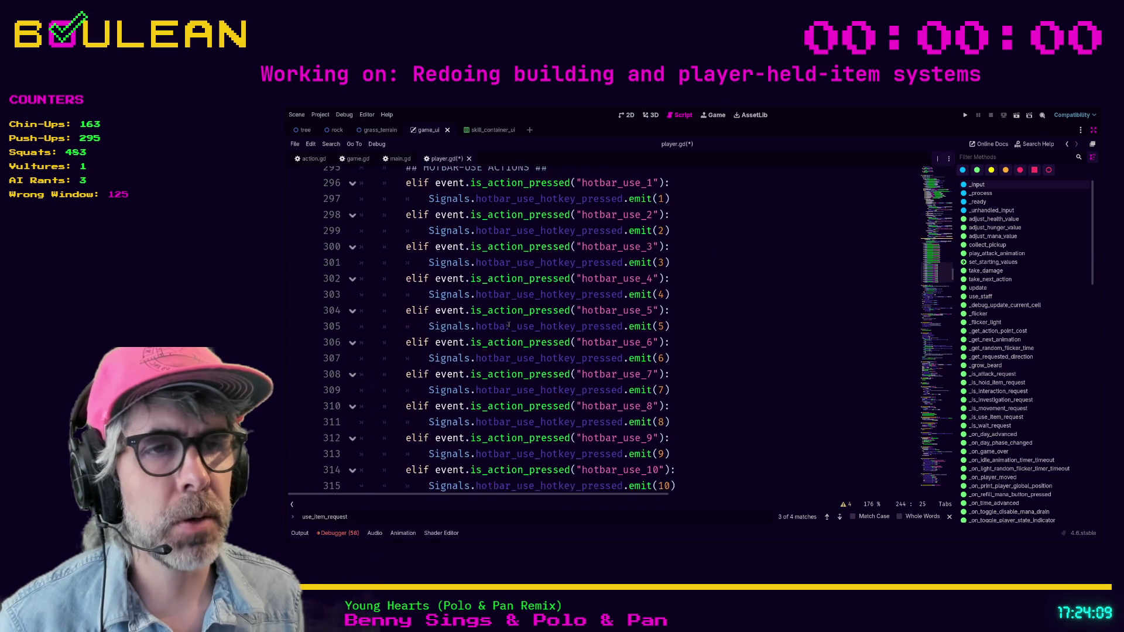
mouse_move(680, 490)
left_mouse_down()
mouse_move(433, 417)
mouse_move(424, 310)
mouse_move(361, 261)
left_mouse_up()
key("ctrl+c")
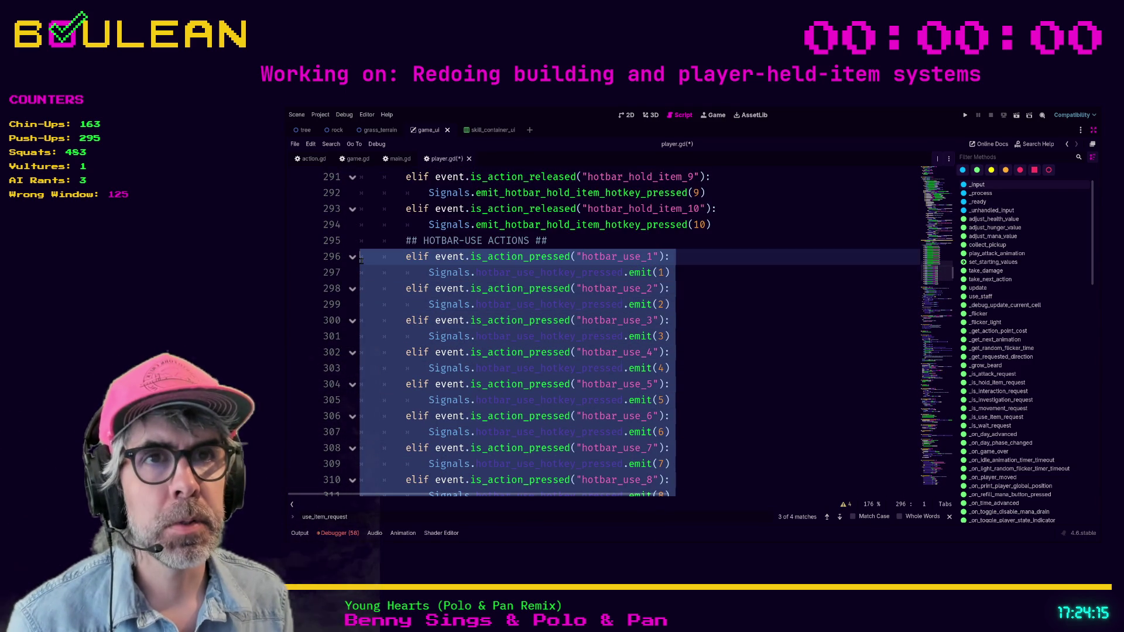
key("ctrl+k")
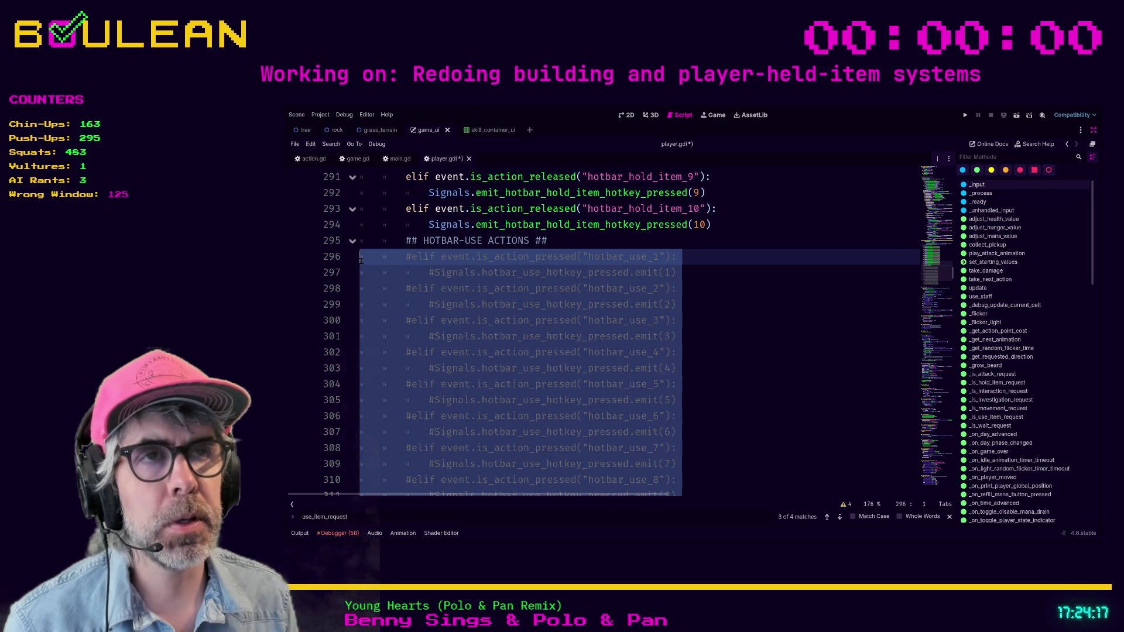
Replace the pass under use_item_request with the copied hotbar_use checks
scroll(591, 288, "up", 14)
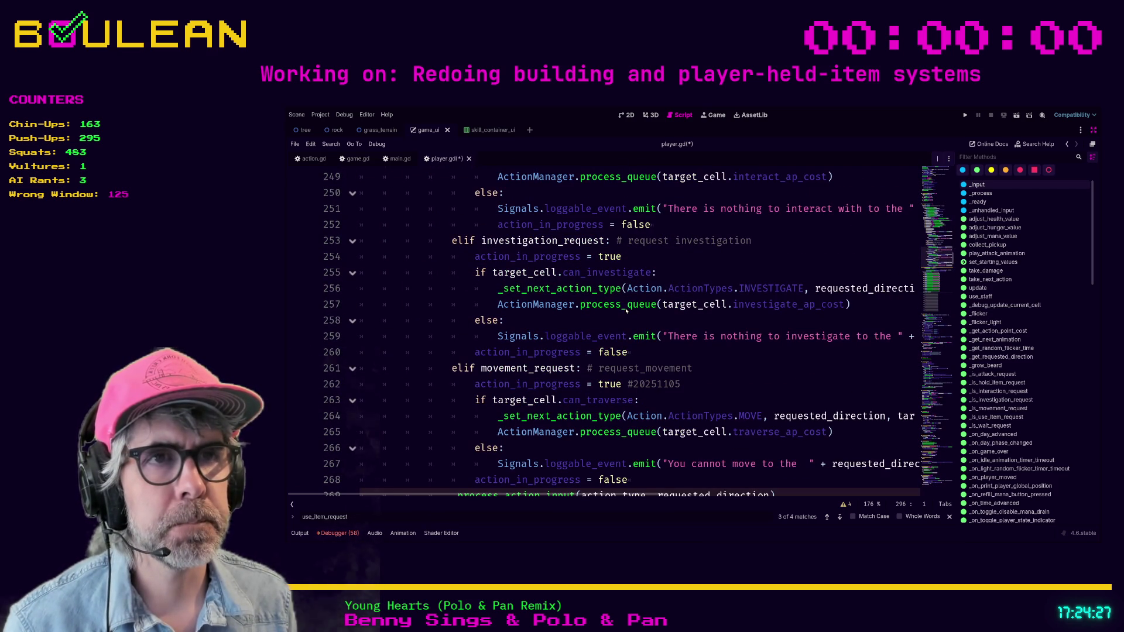
scroll(544, 323, "up", 2)
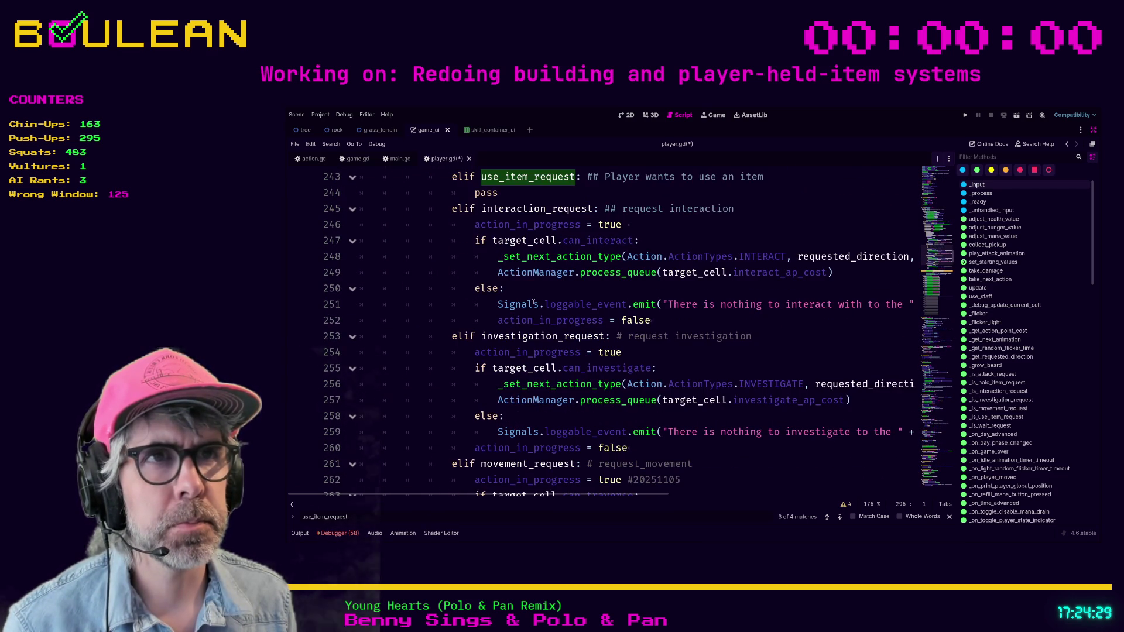
scroll(534, 302, "up", 1)
left_click_drag(512, 245, 364, 248)
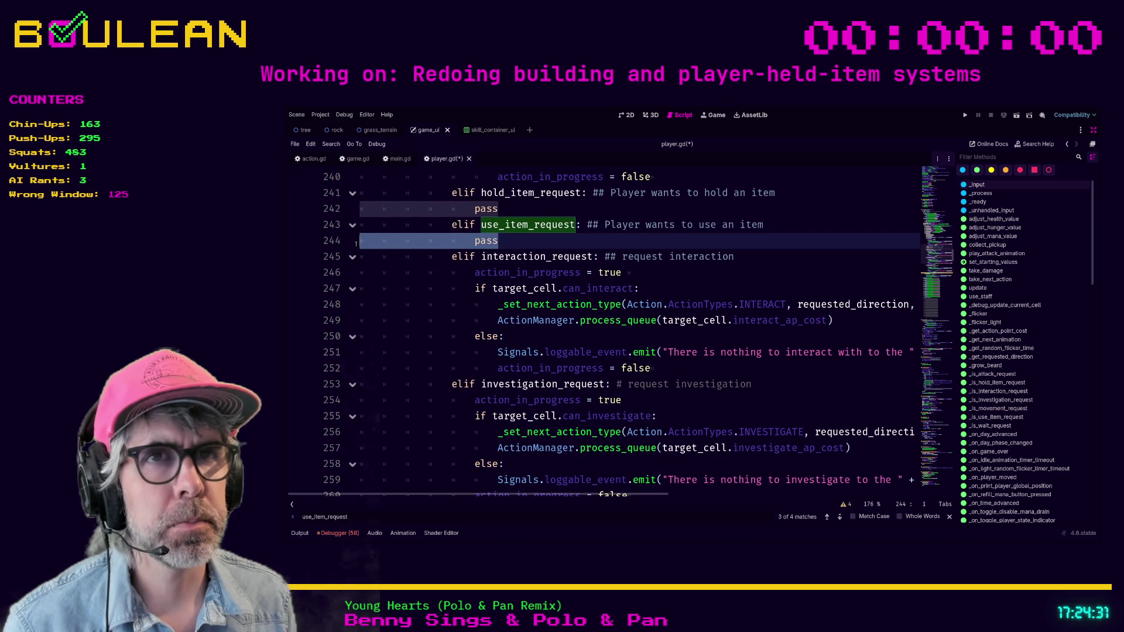
key("ctrl+v")
Indent the pasted checks under the branch and change the first elif to if
scroll(448, 311, "up", 4)
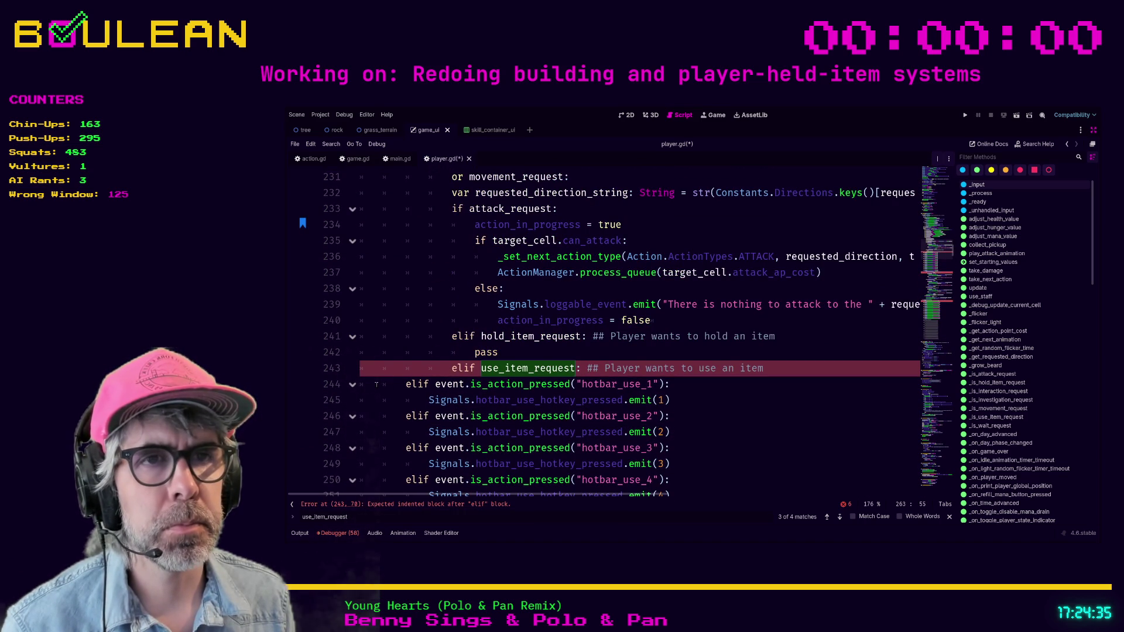
left_click(375, 384, "shift")
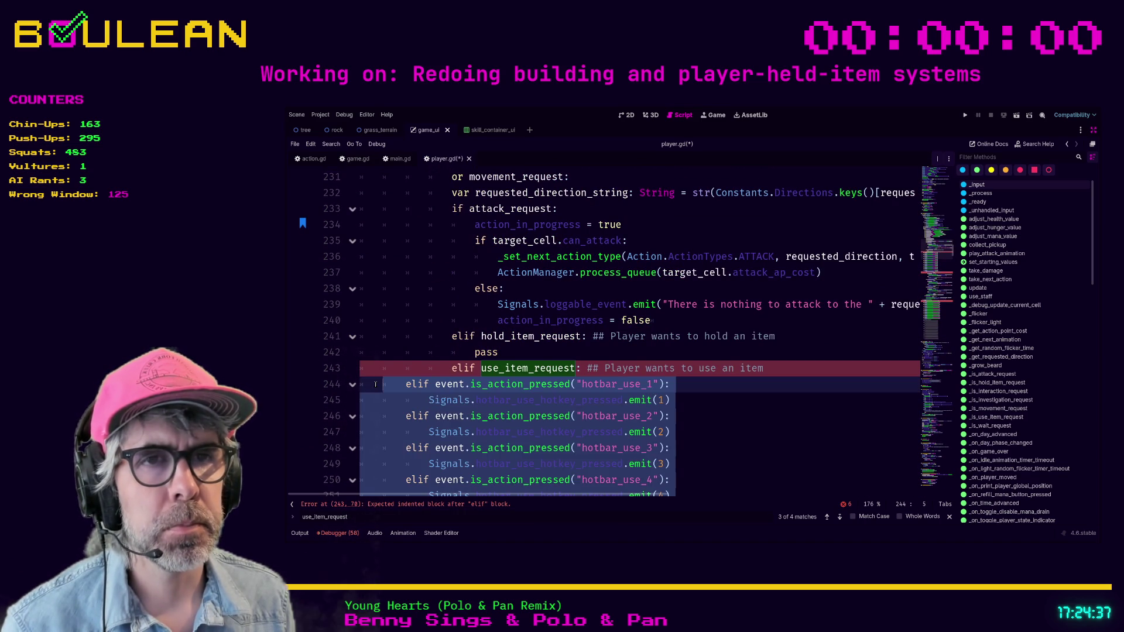
key("Tab")
key("Tab")
key("Tab")
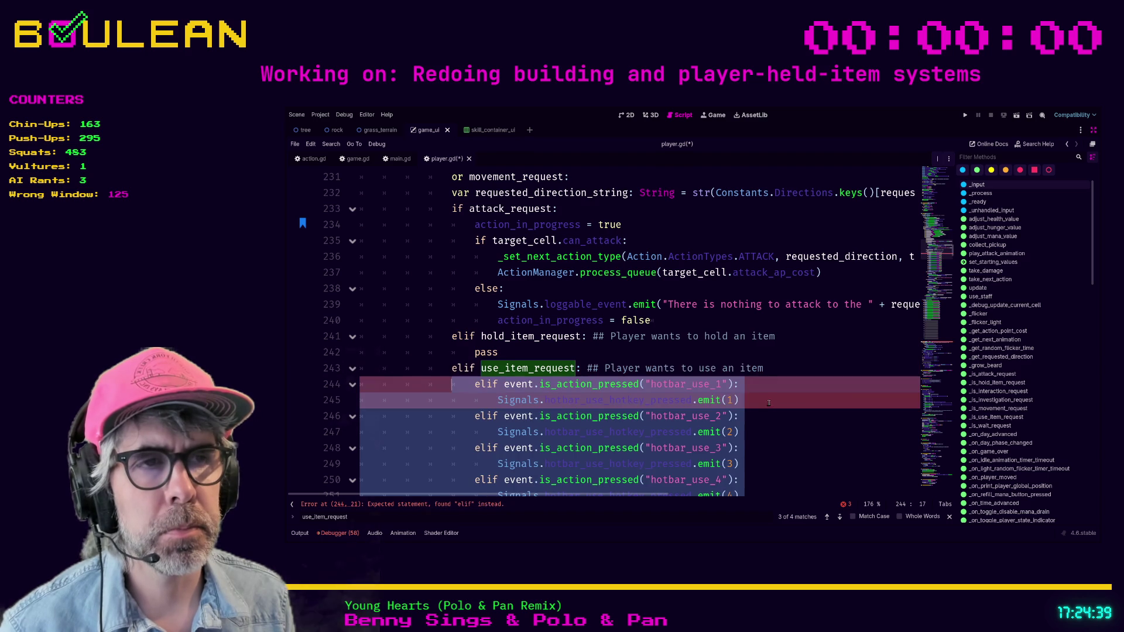
left_click(772, 405)
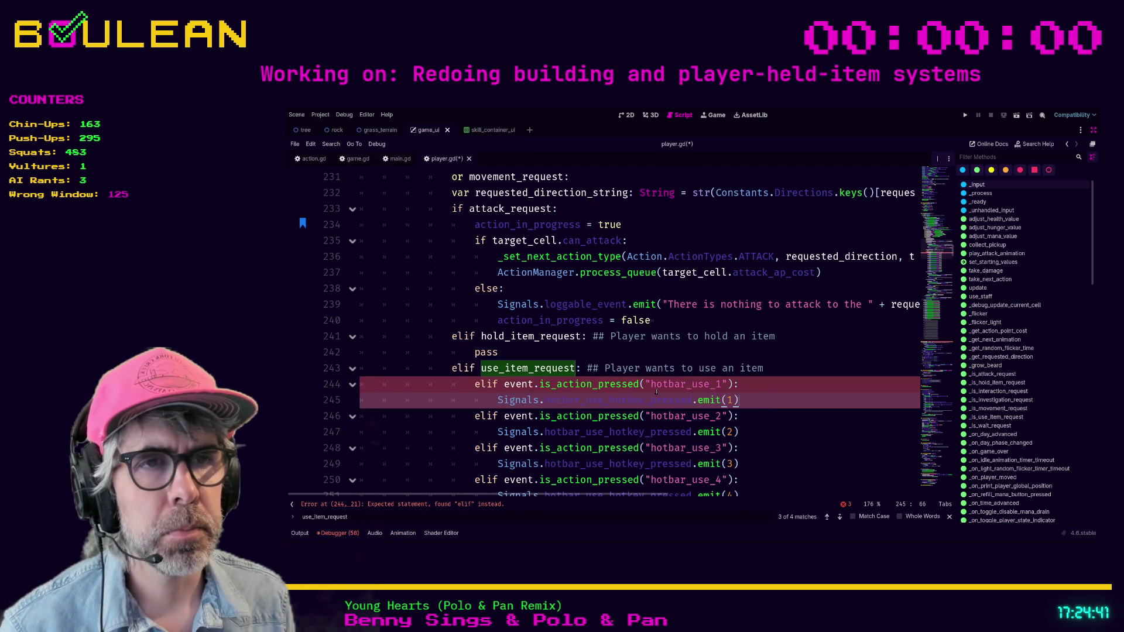
left_click(489, 384)
key("BackSpace")
key("BackSpace")
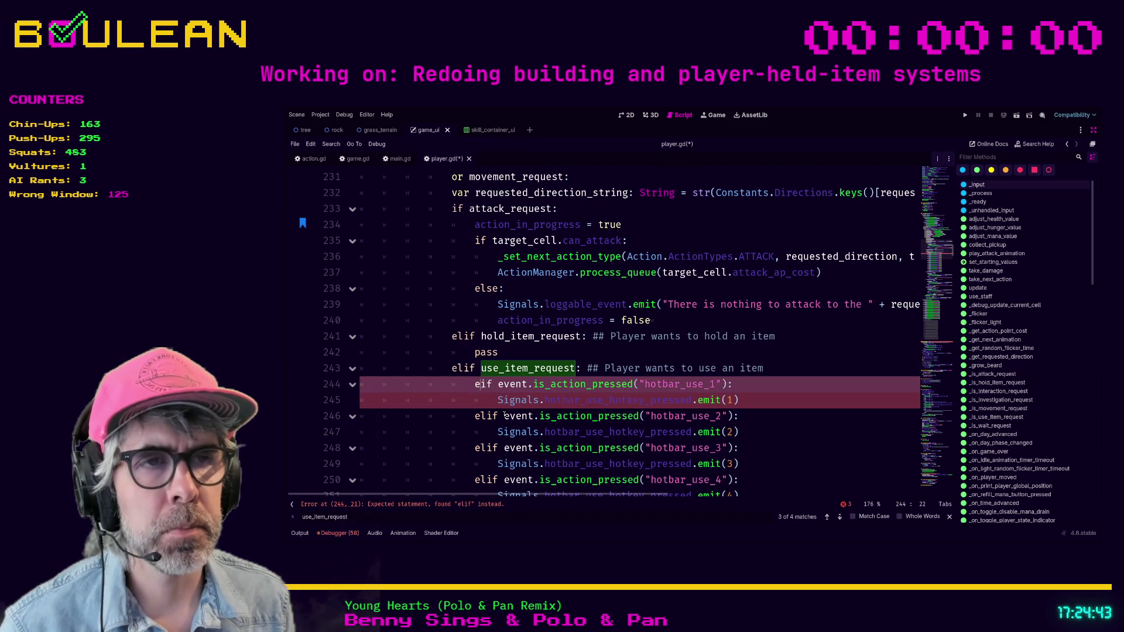
left_click(762, 404)
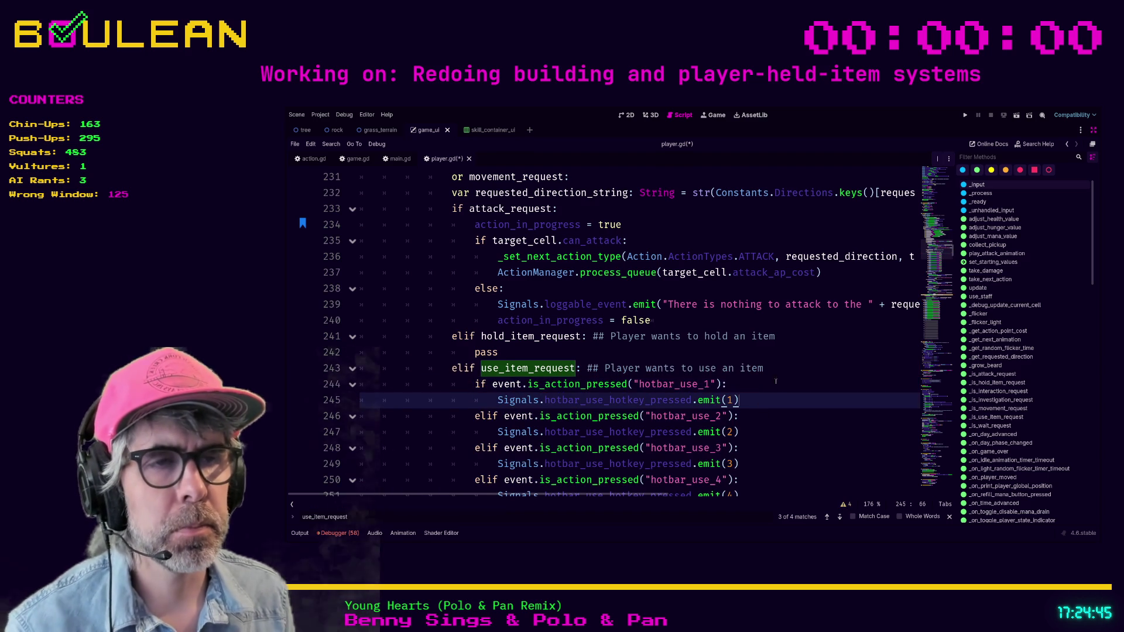
scroll(762, 370, "down", 1)
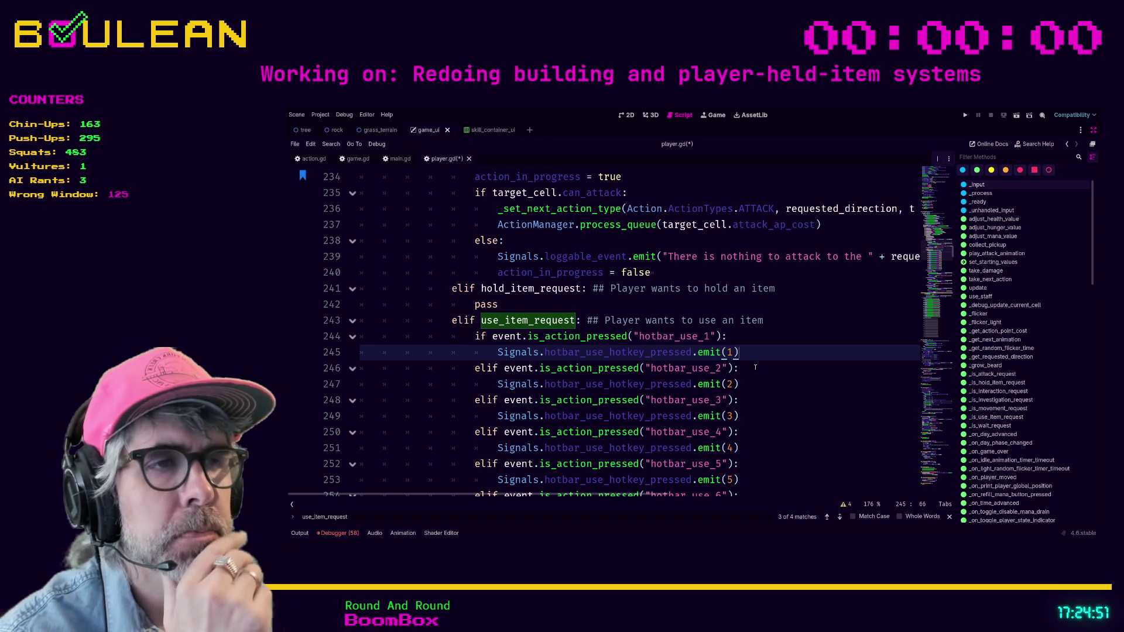
Look over the edited code and save player.gd
scroll(728, 352, "down", 1)
left_click(735, 350)
scroll(741, 364, "down", 13)
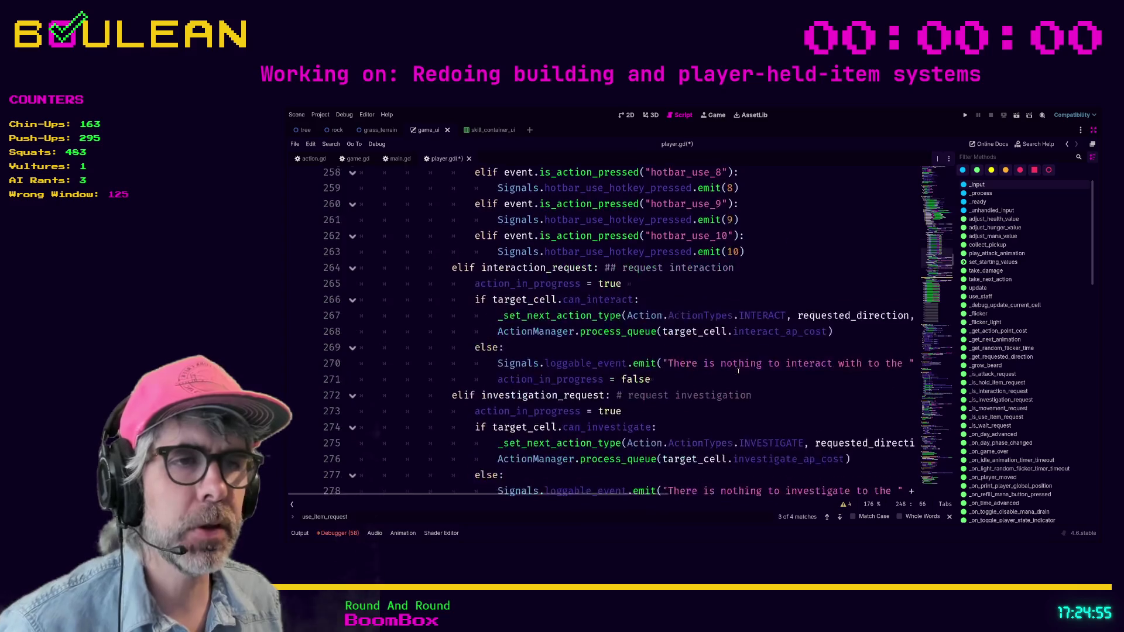
scroll(739, 370, "down", 7)
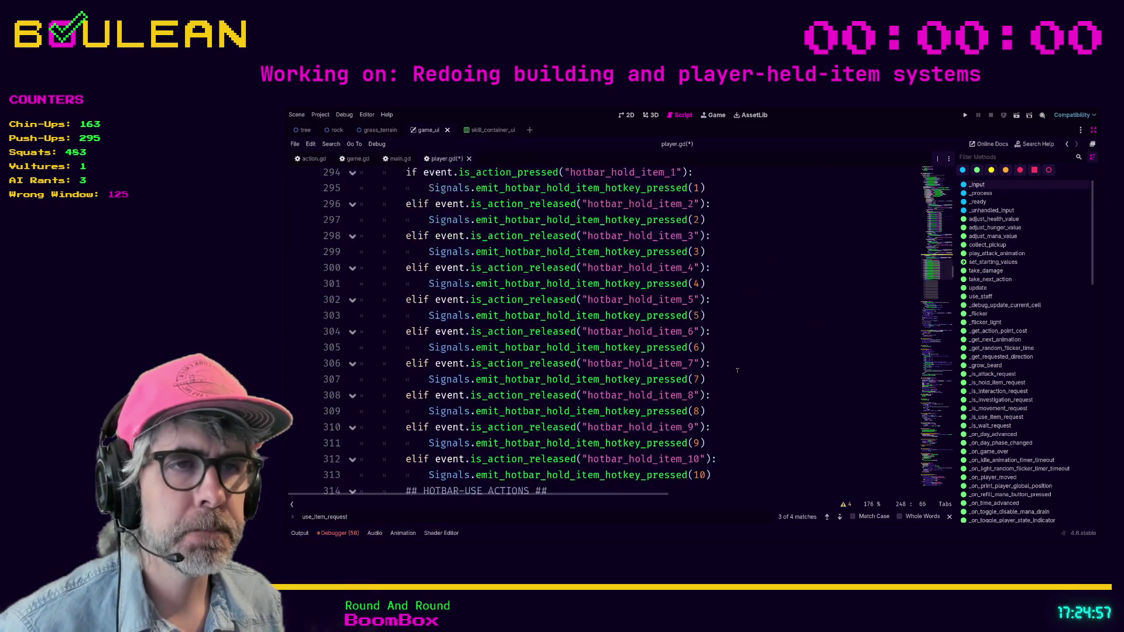
left_click(737, 369)
left_click(726, 353)
key("ctrl+s")
Run the game to test the hotbar keys, then stop it
key("F5")
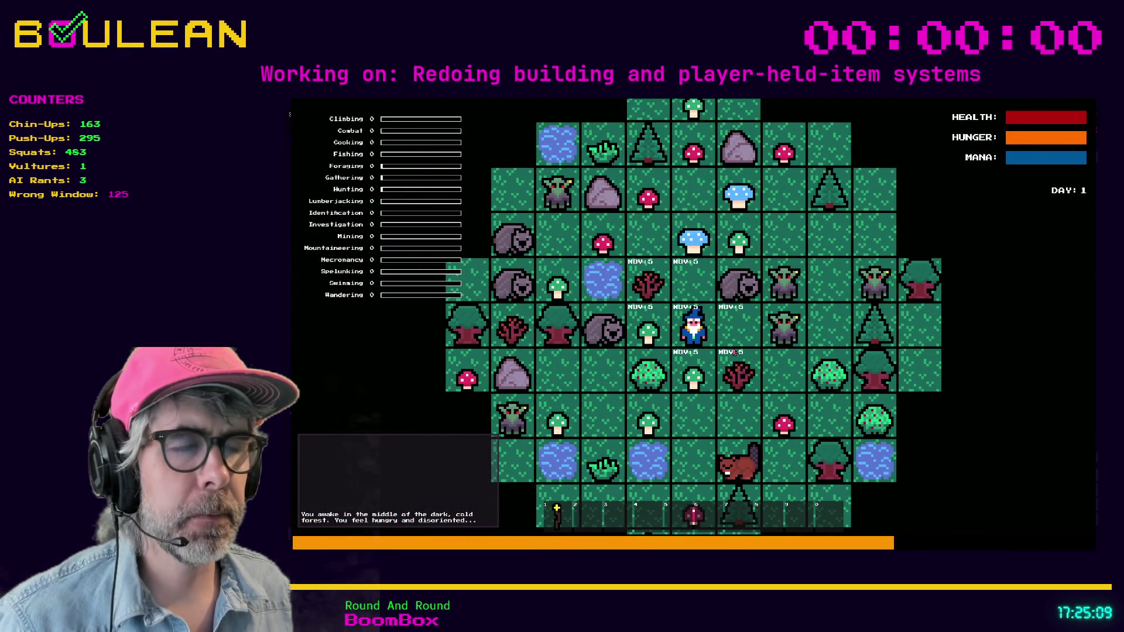
key("F8")
scroll(444, 168, "up", 1)
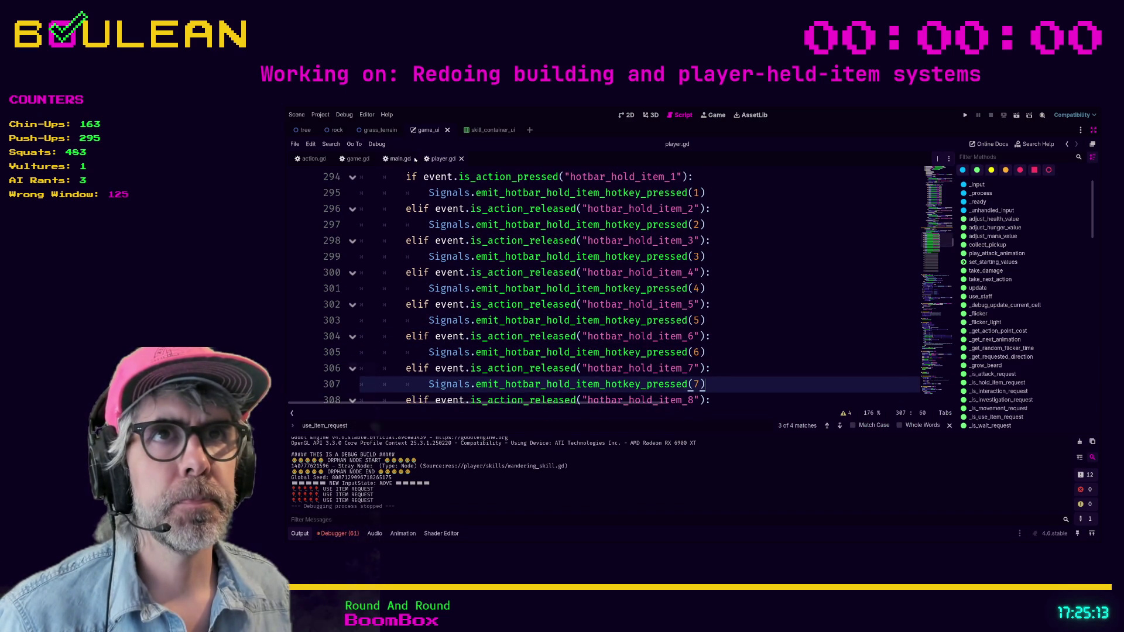
left_click(448, 130)
left_click(358, 159)
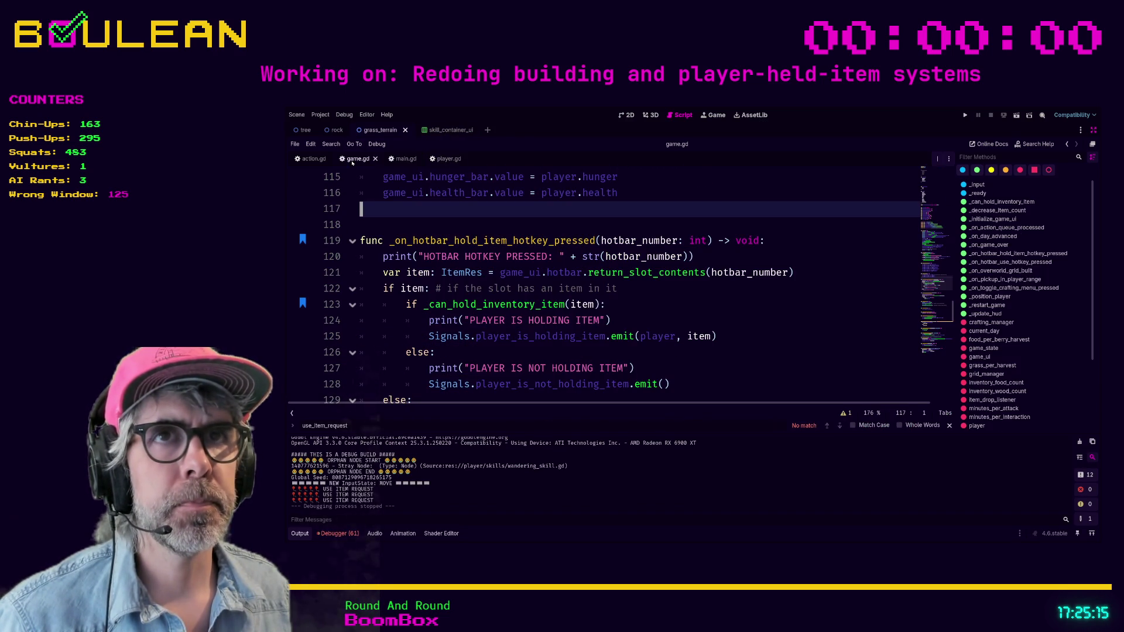
scroll(598, 252, "down", 1)
scroll(598, 252, "up", 8)
left_click(684, 261)
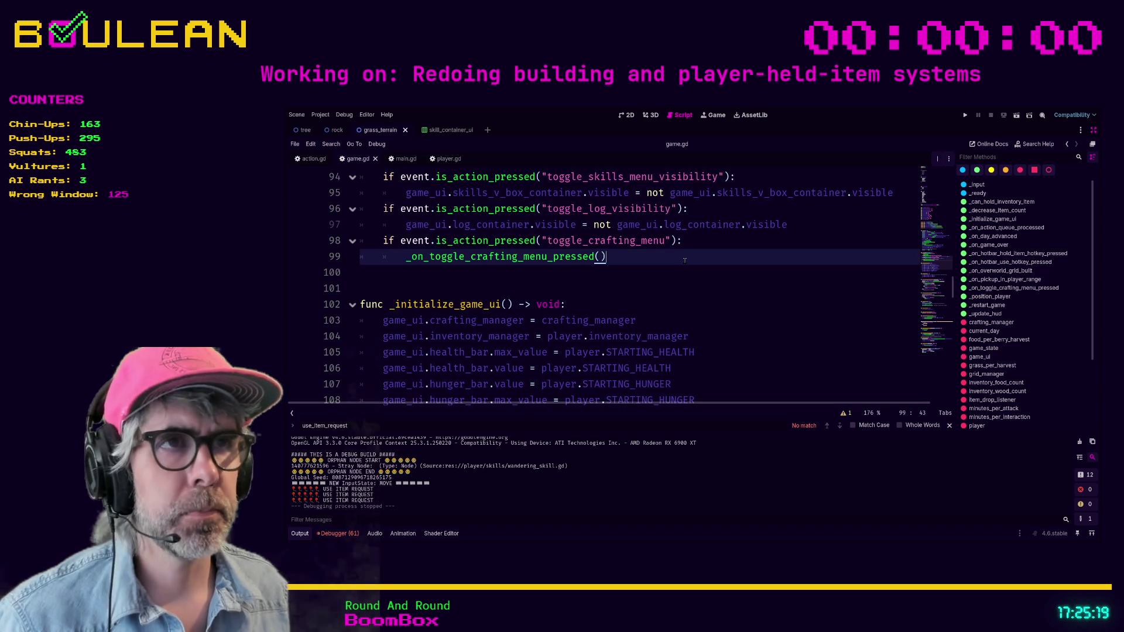
left_click(978, 193)
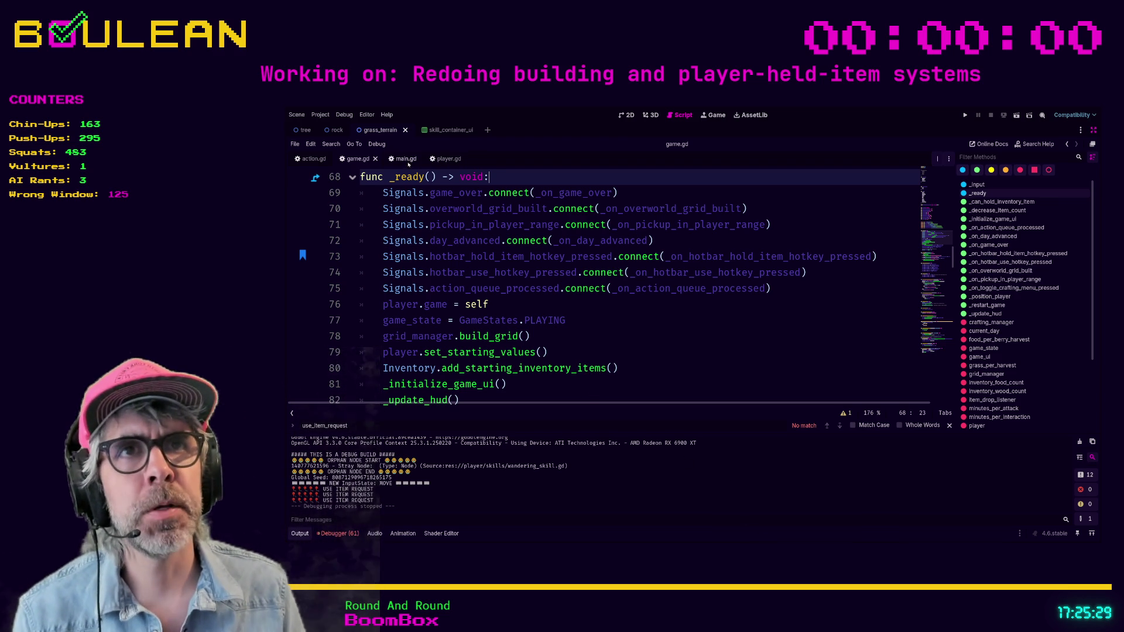
left_click(449, 164)
scroll(532, 241, "up", 2)
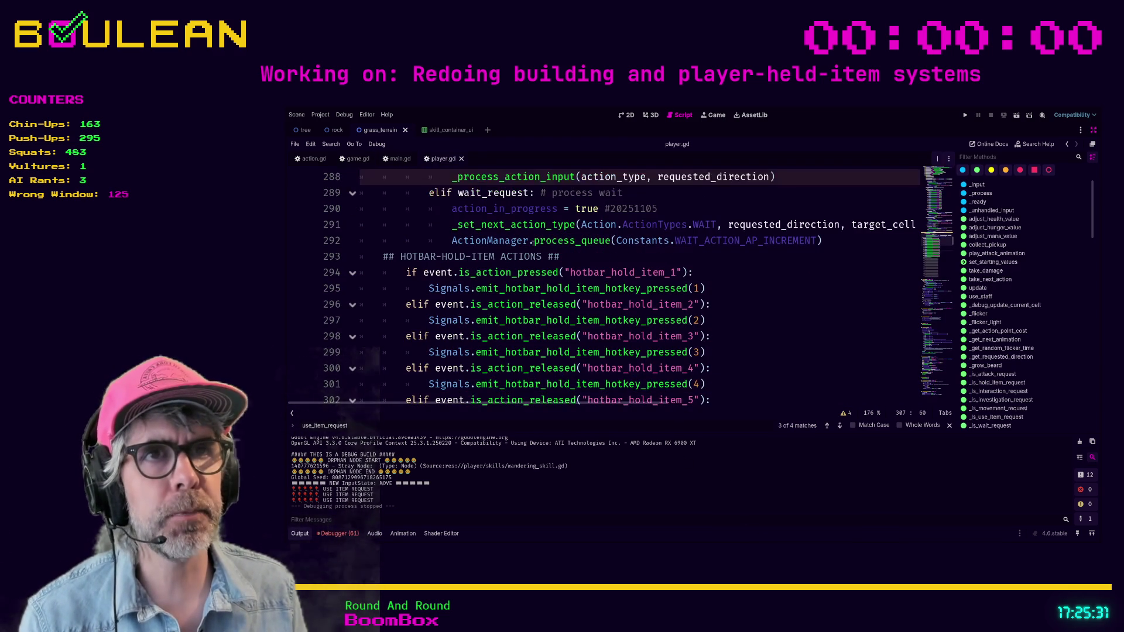
scroll(389, 288, "up", 2)
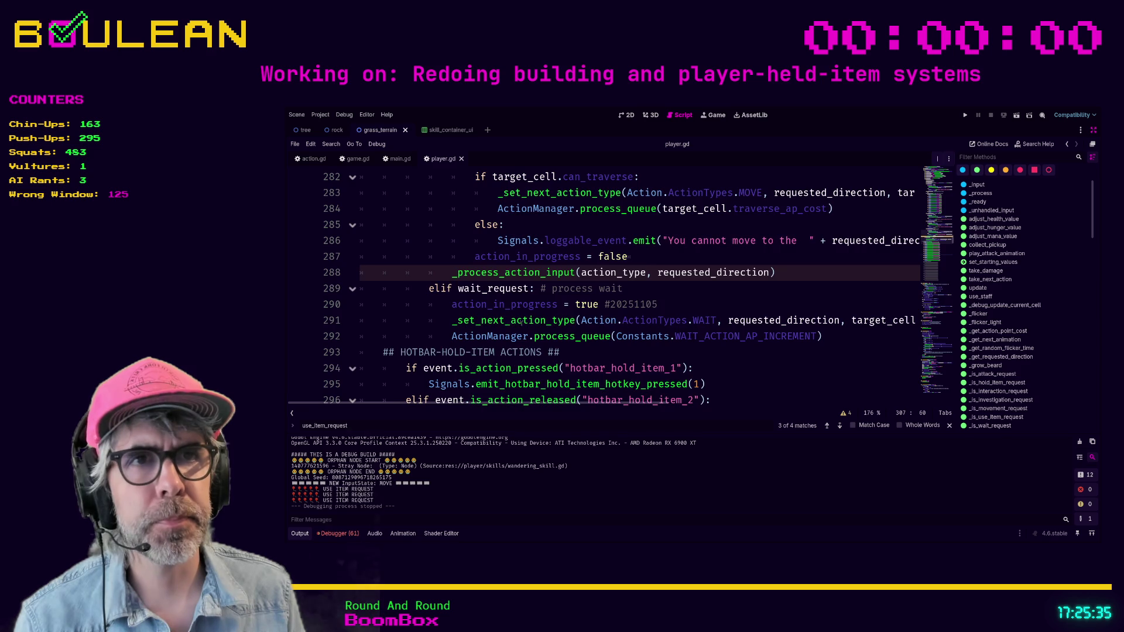
scroll(519, 321, "up", 6)
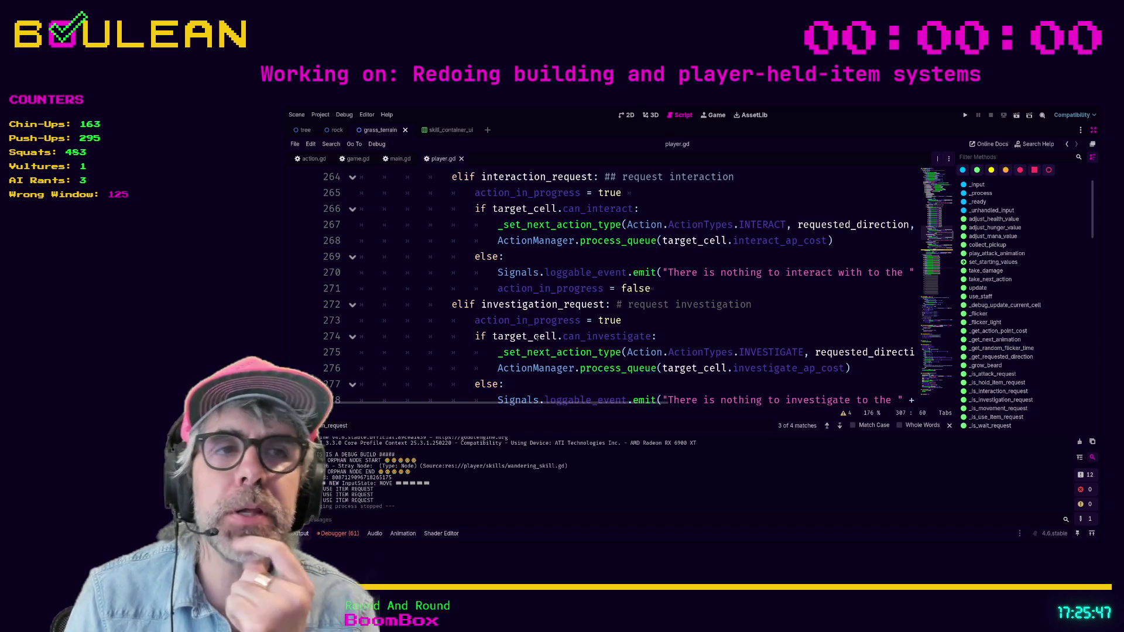
left_click(654, 327)
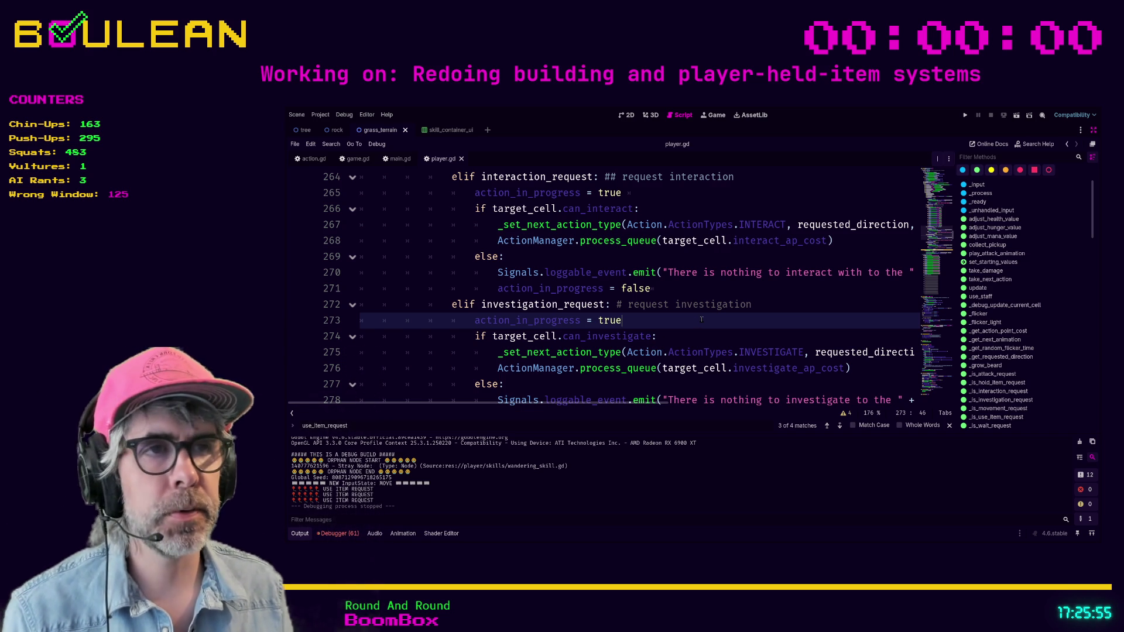
scroll(702, 320, "down", 2)
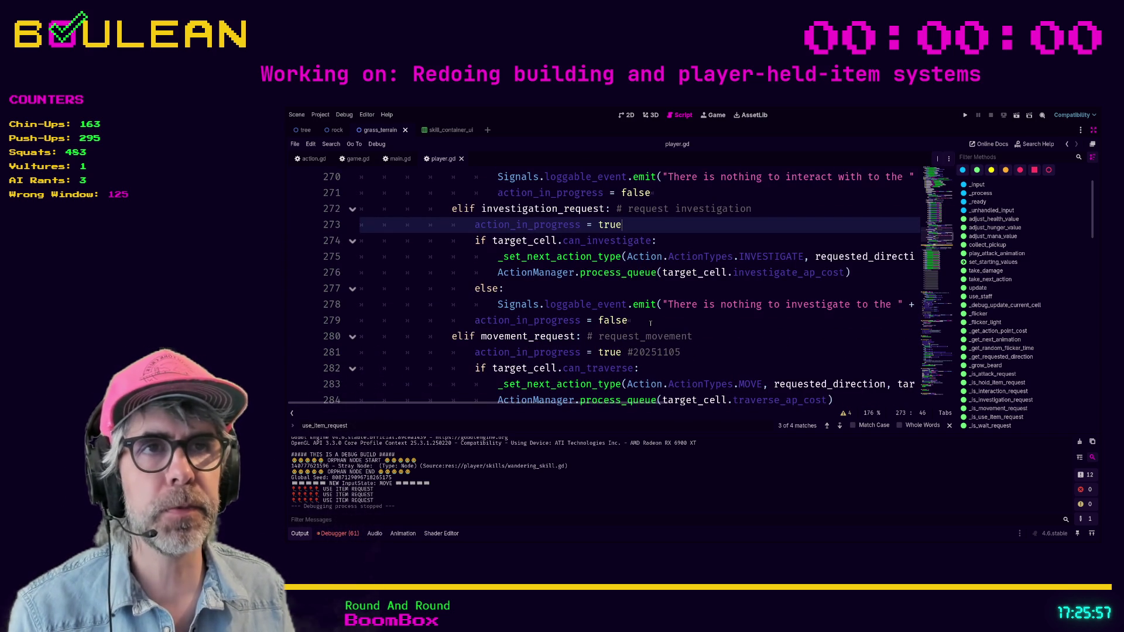
scroll(660, 320, "up", 2)
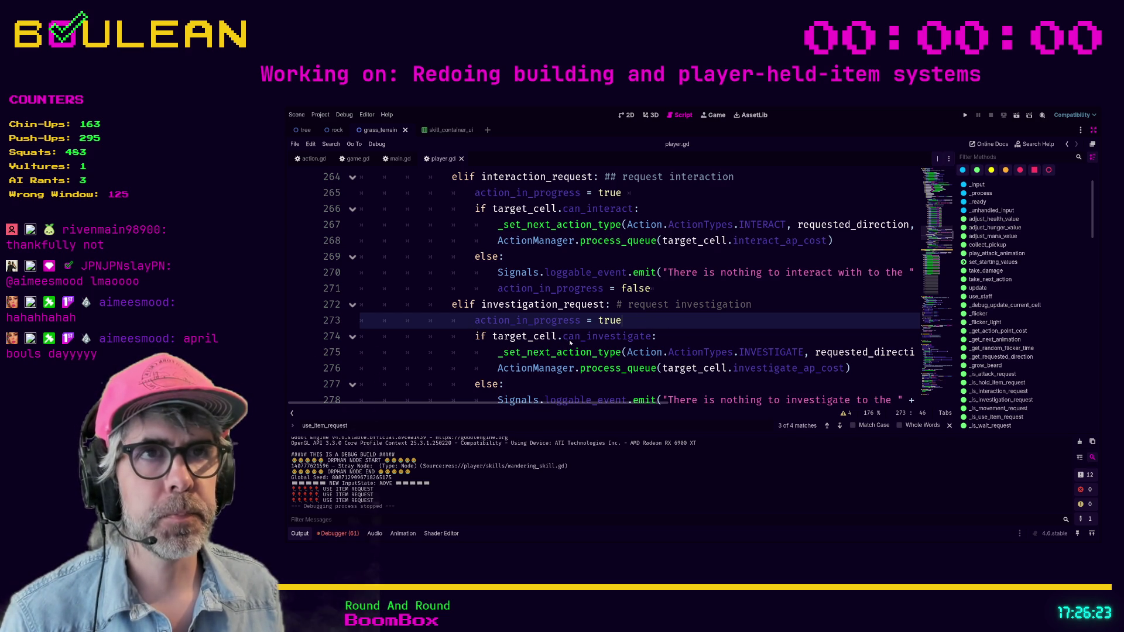
scroll(594, 310, "up", 1)
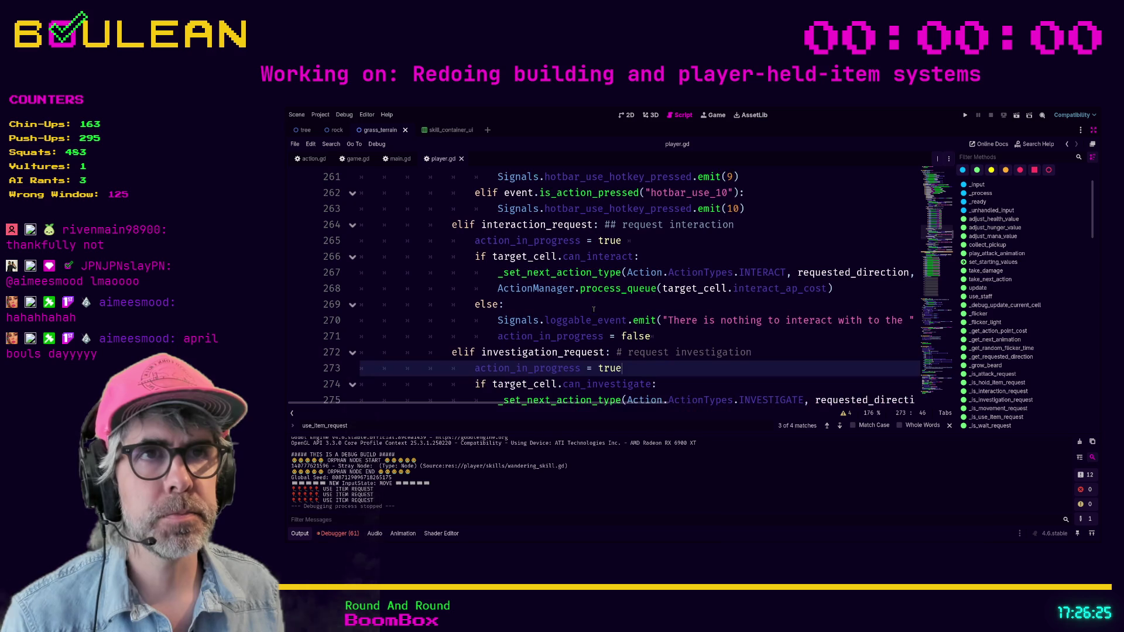
left_click(473, 241)
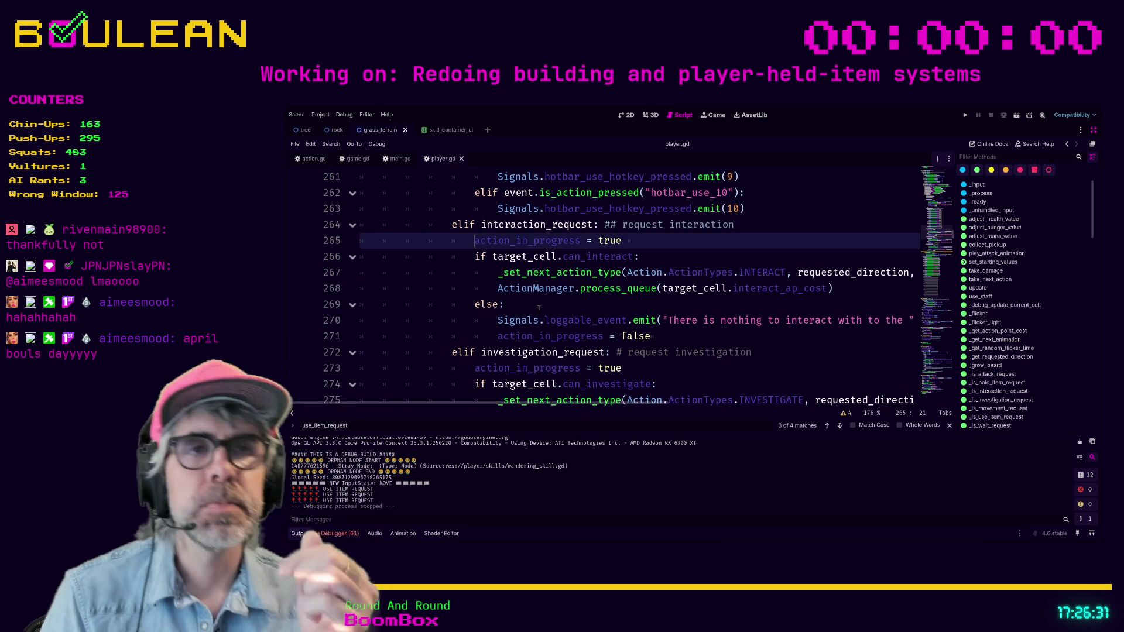
scroll(591, 319, "up", 5)
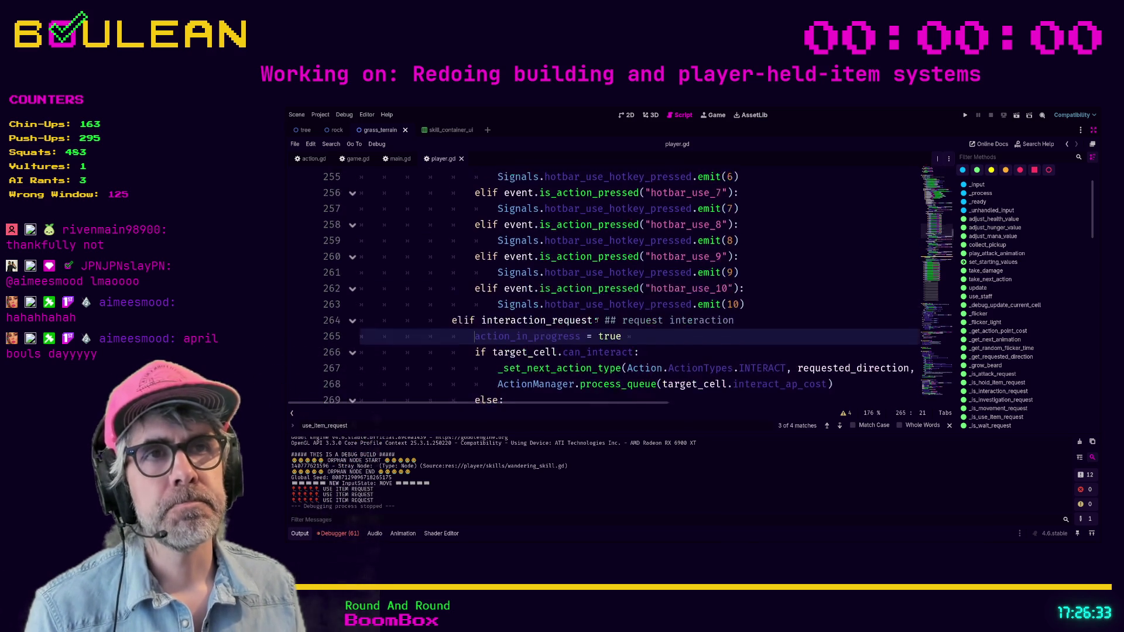
scroll(597, 321, "up", 4)
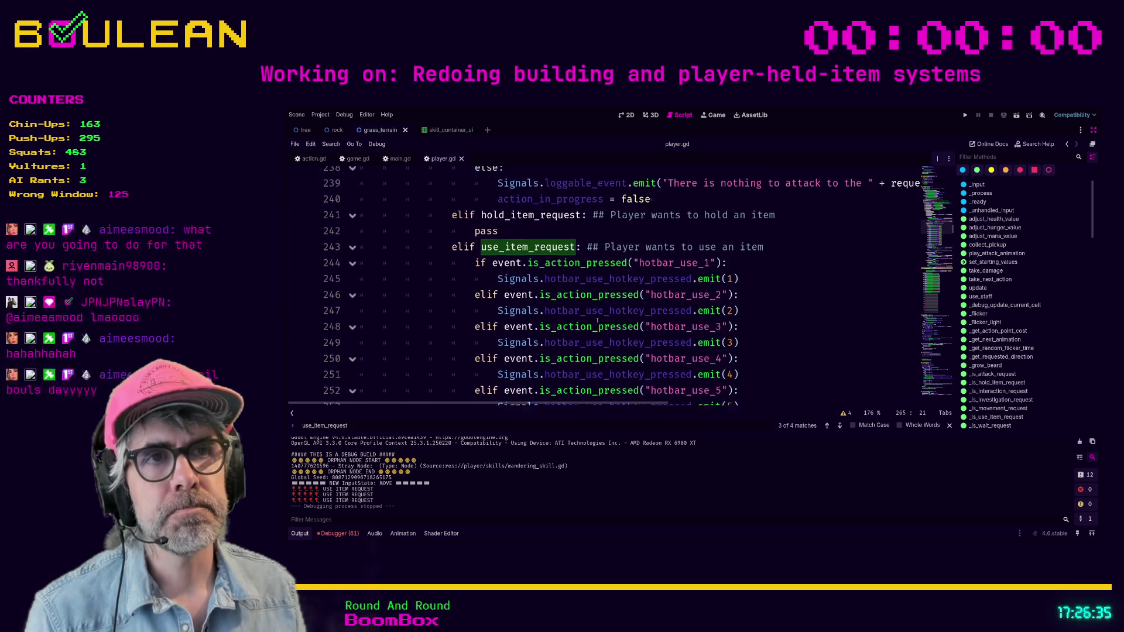
Insert print("USE ITEM REQUESTTTT…") atop the use_item_request branch, save, and run the game
left_click(473, 263)
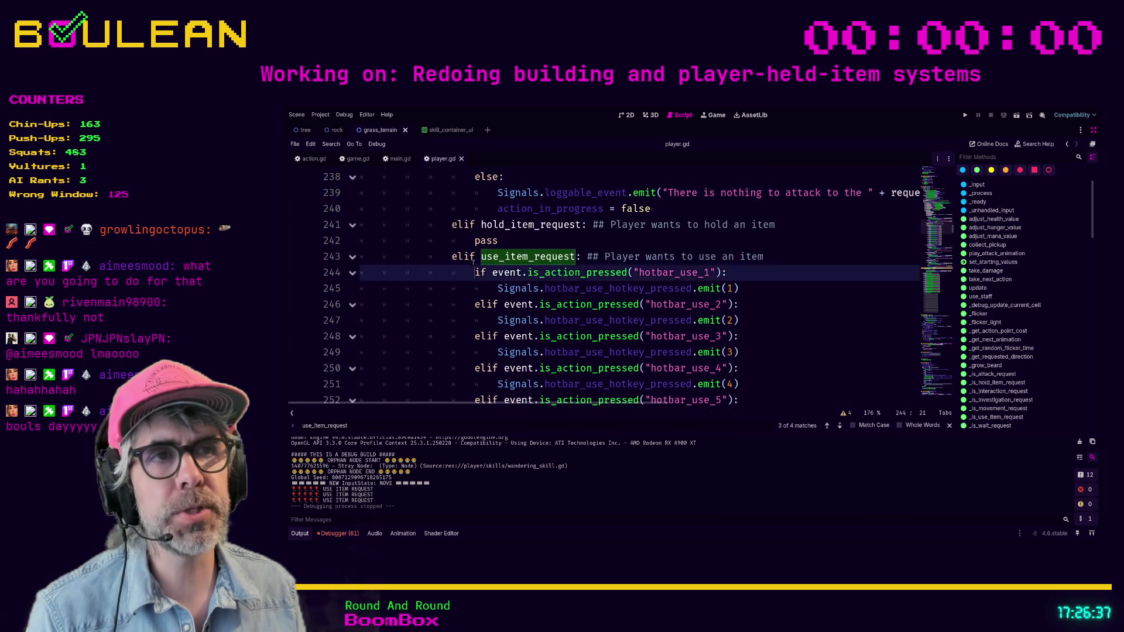
key("End")
key("Return")
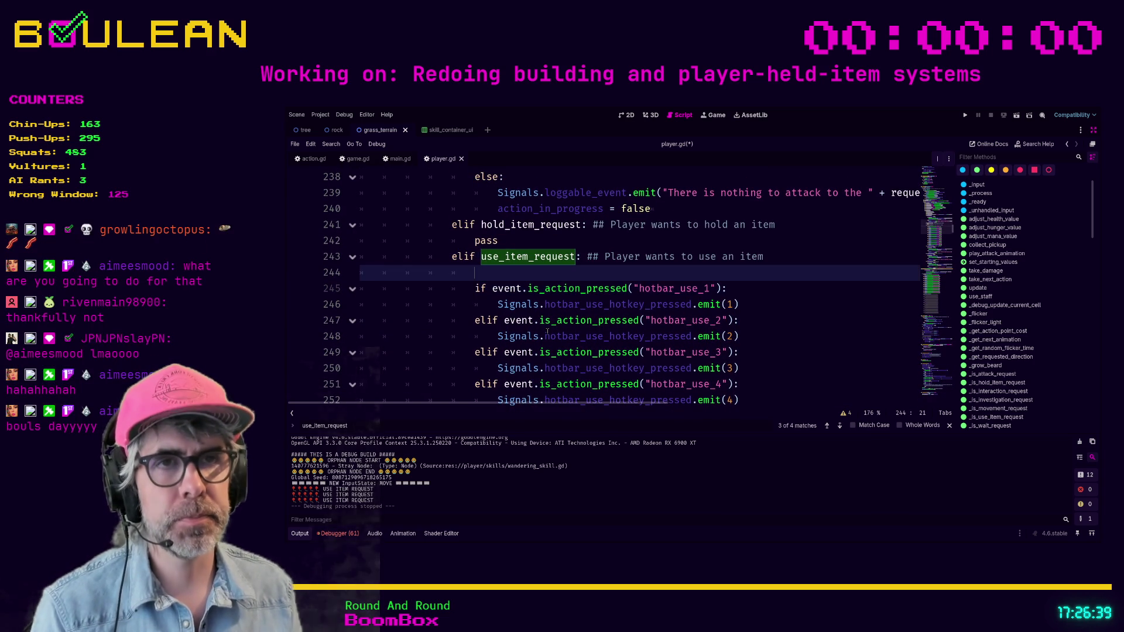
type("print(\"USE ITEM REQUESTTTTTTTTTTTTTTTTTTTTTTTTTTTTTTTTTTTTTTTTTT")
key("Down")
key("Down")
key("Down")
key("ctrl+s")
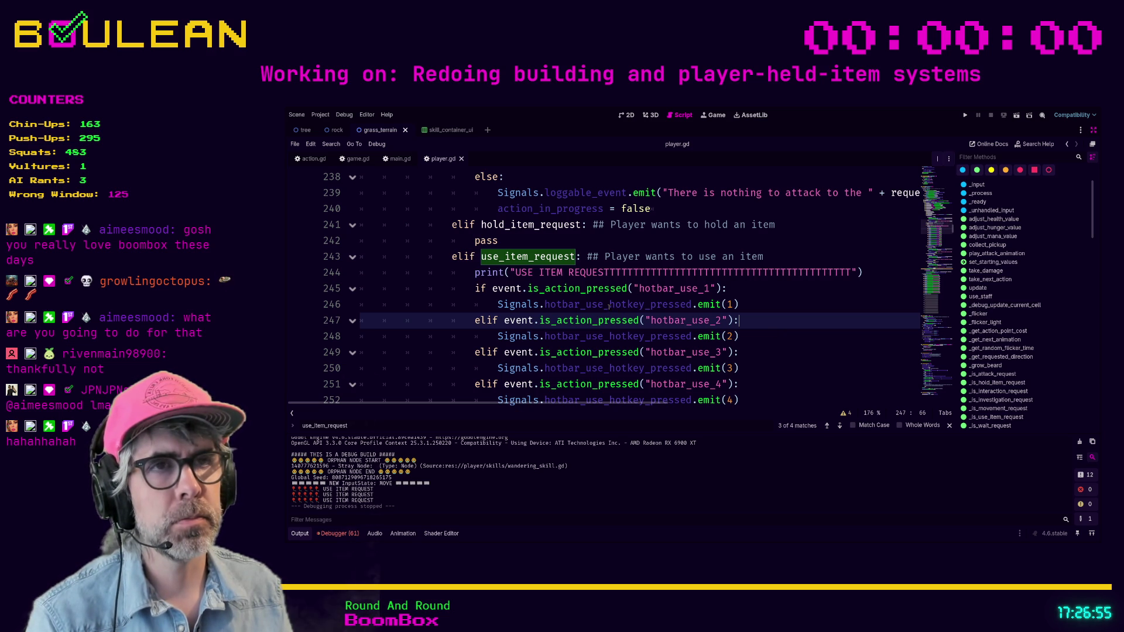
key("F5")
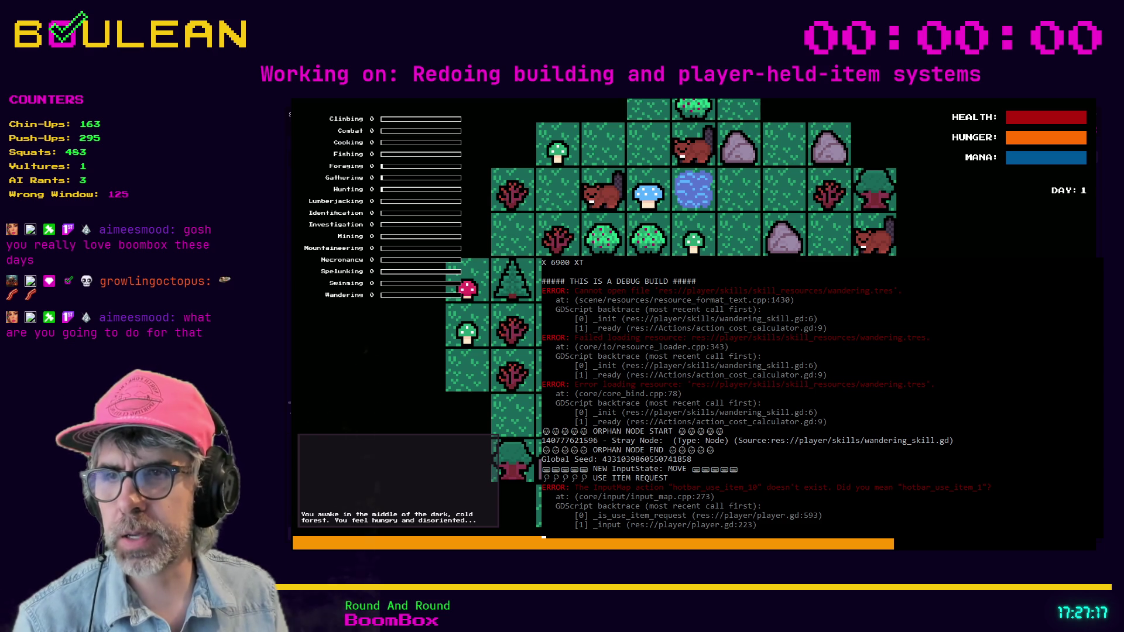
Stop the test run and return focus to player.gd's code
key("F8")
left_click(509, 352)
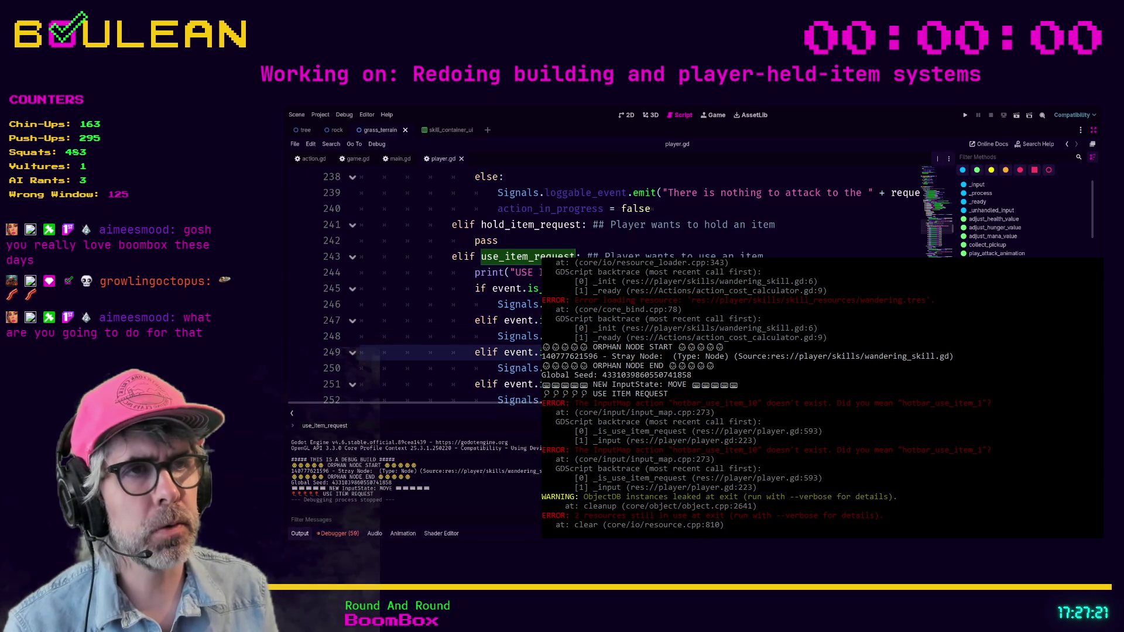
Find hotbar_use_item_10 across files, jump to its line 602 match, and relaunch the game
key("Return")
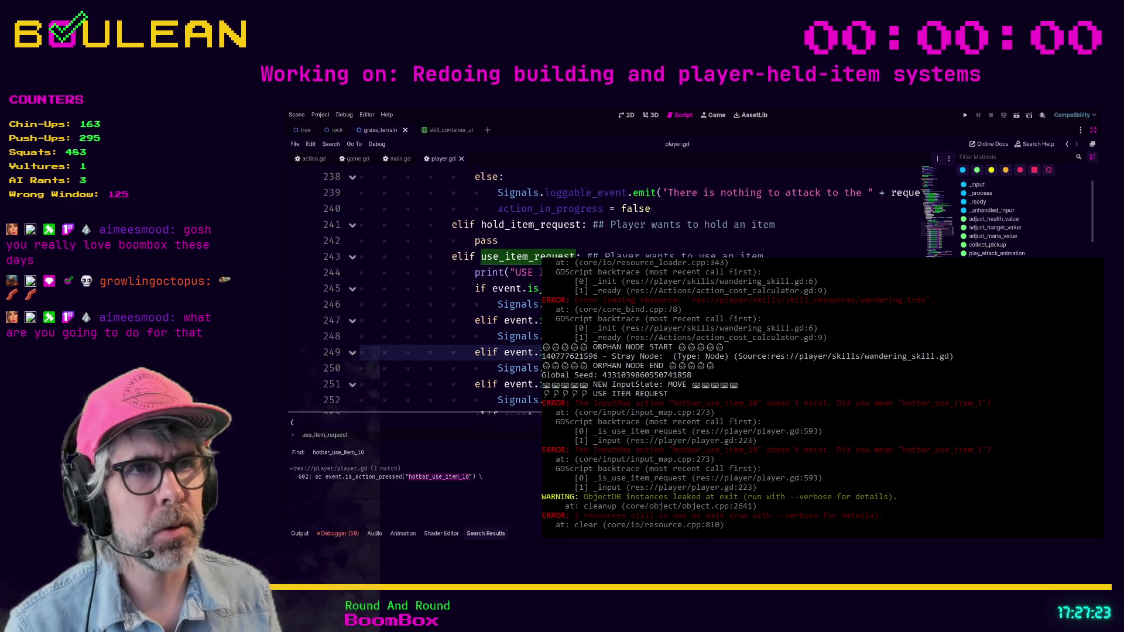
left_click(386, 477)
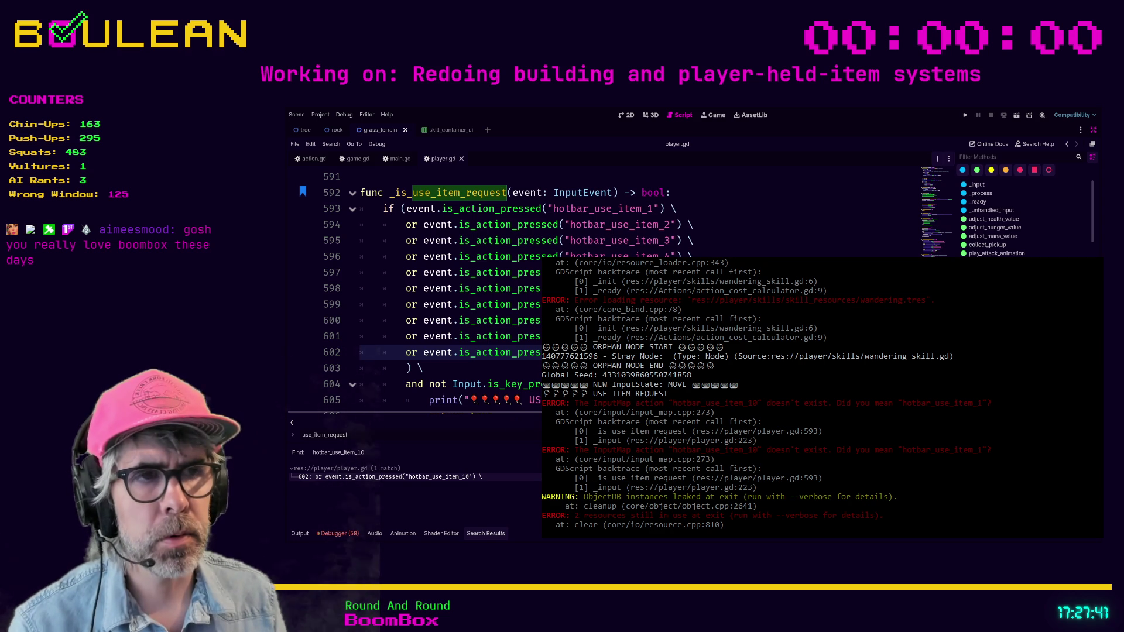
left_click(423, 368)
key("F5")
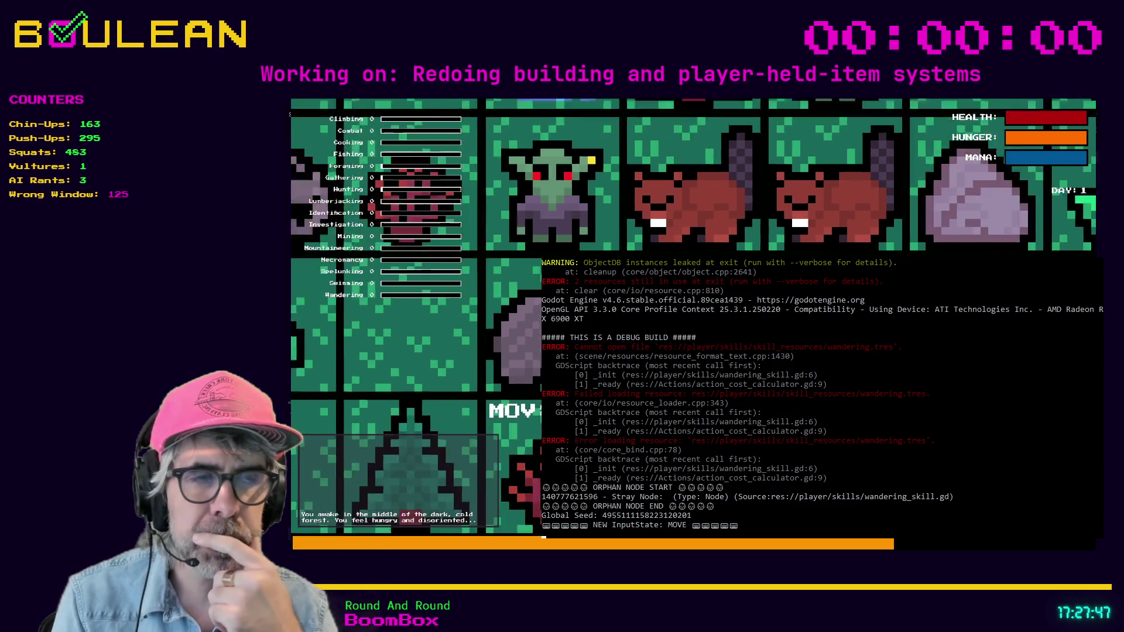
Trigger a use-item hotkey to reproduce the error, quit, and go to line 602
key("e")
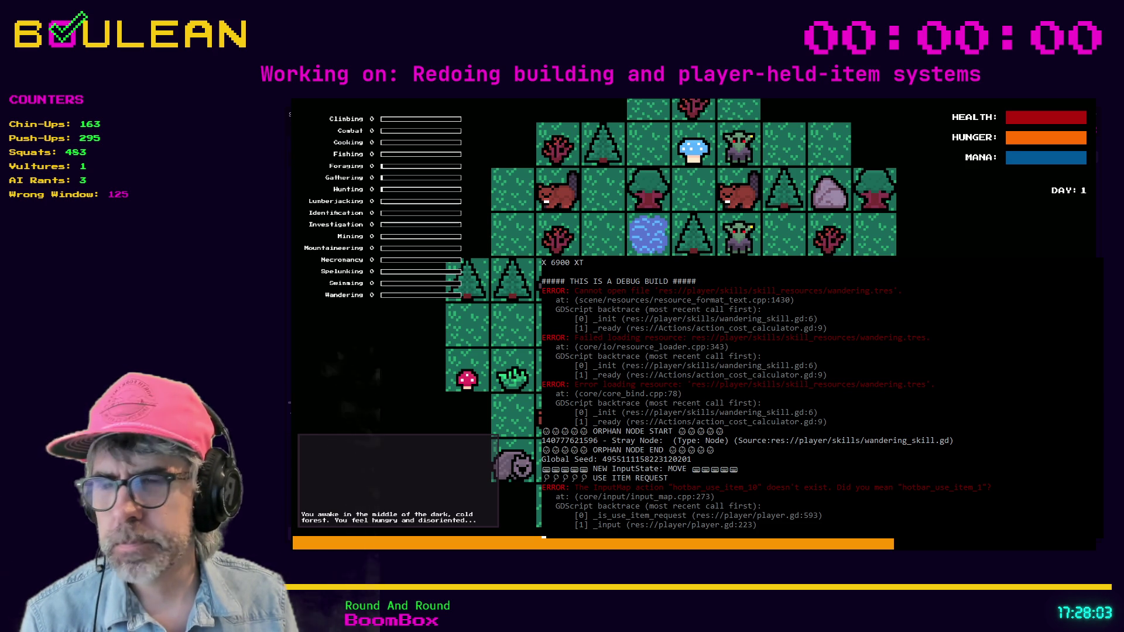
key("Escape")
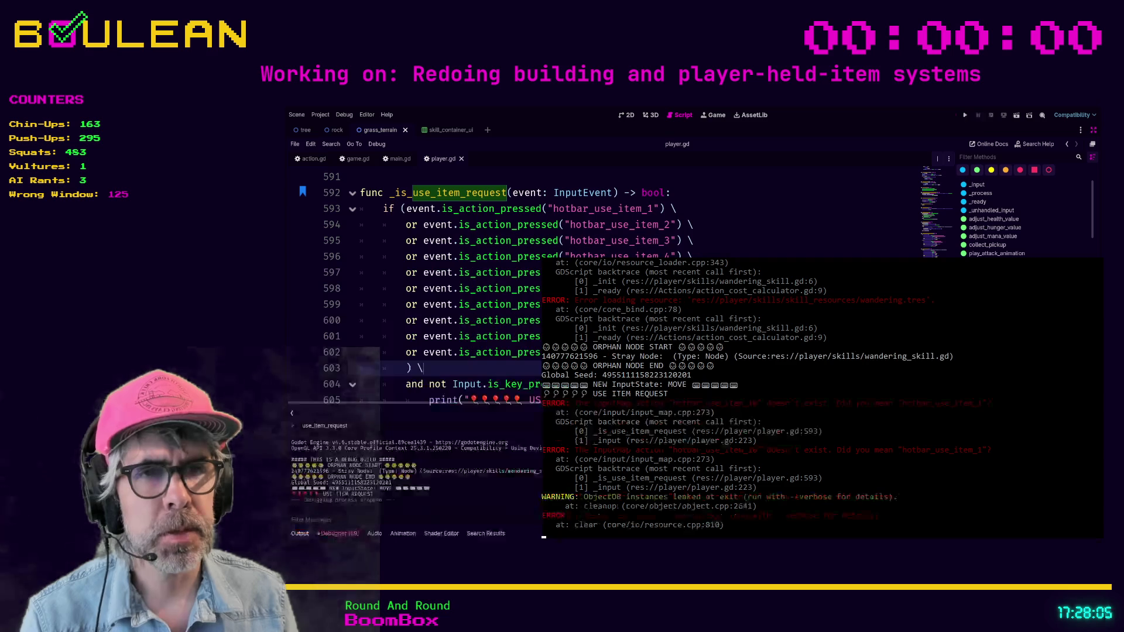
left_click(423, 367)
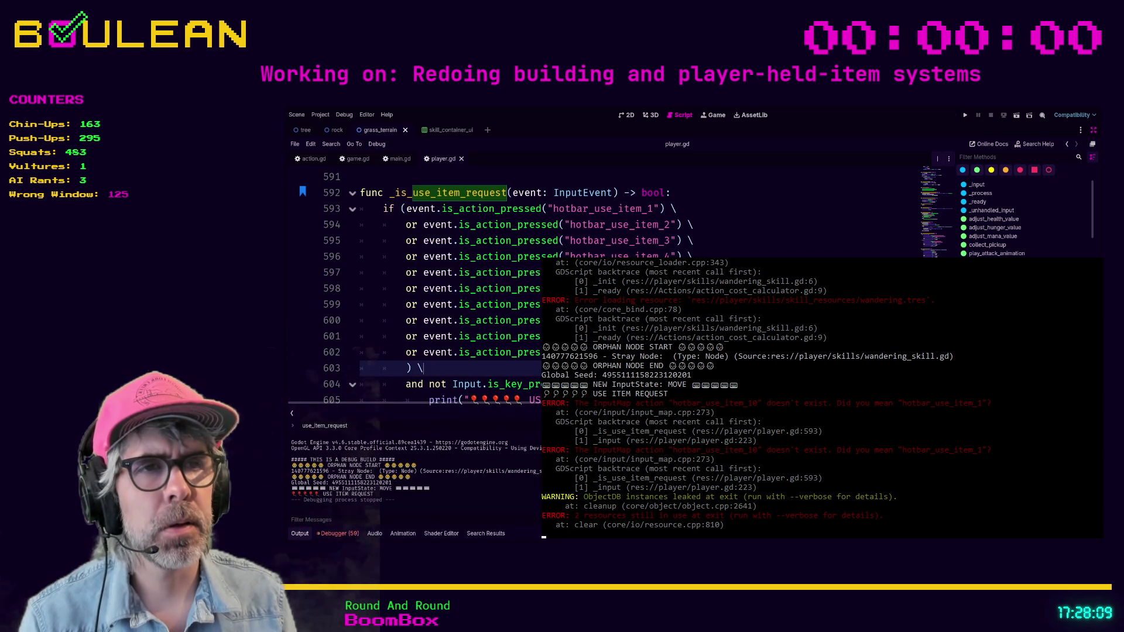
left_click(423, 352)
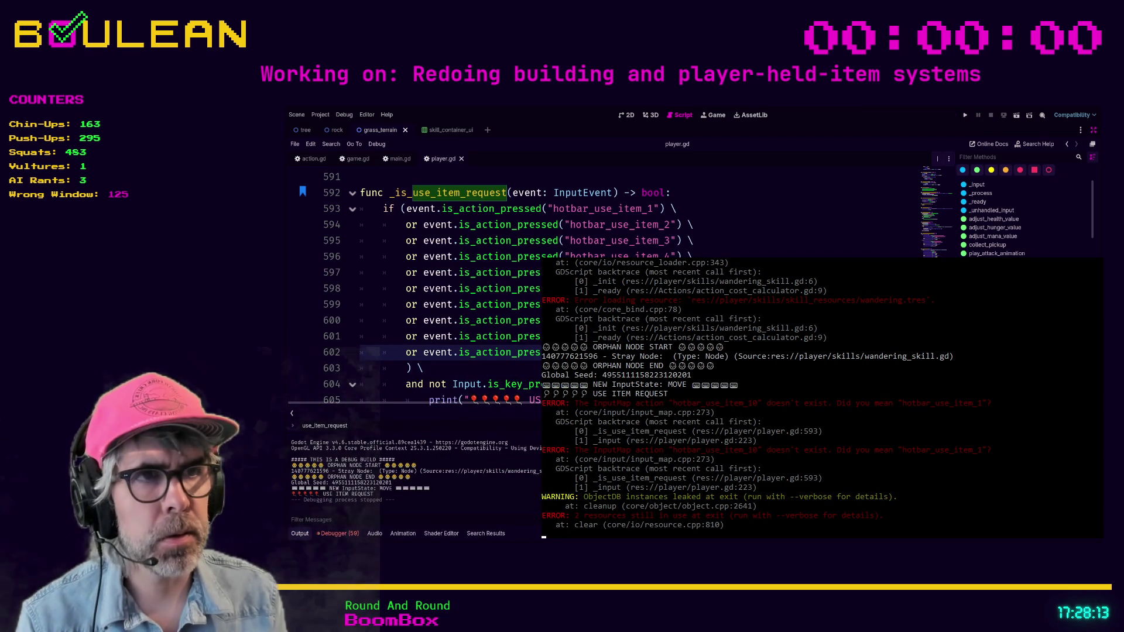
Retype the action name from the hotbar_use_item_ autocomplete suggestion, save, and relaunch the game
type("\"hotbar_use_ite")
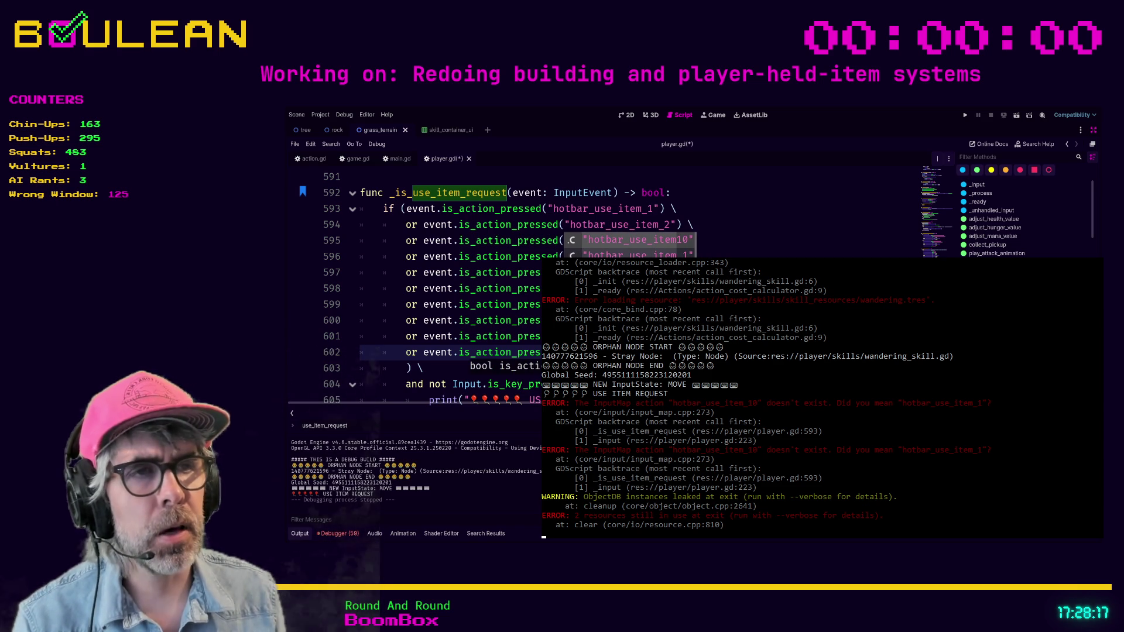
type("m_")
key("Return")
left_click(468, 320)
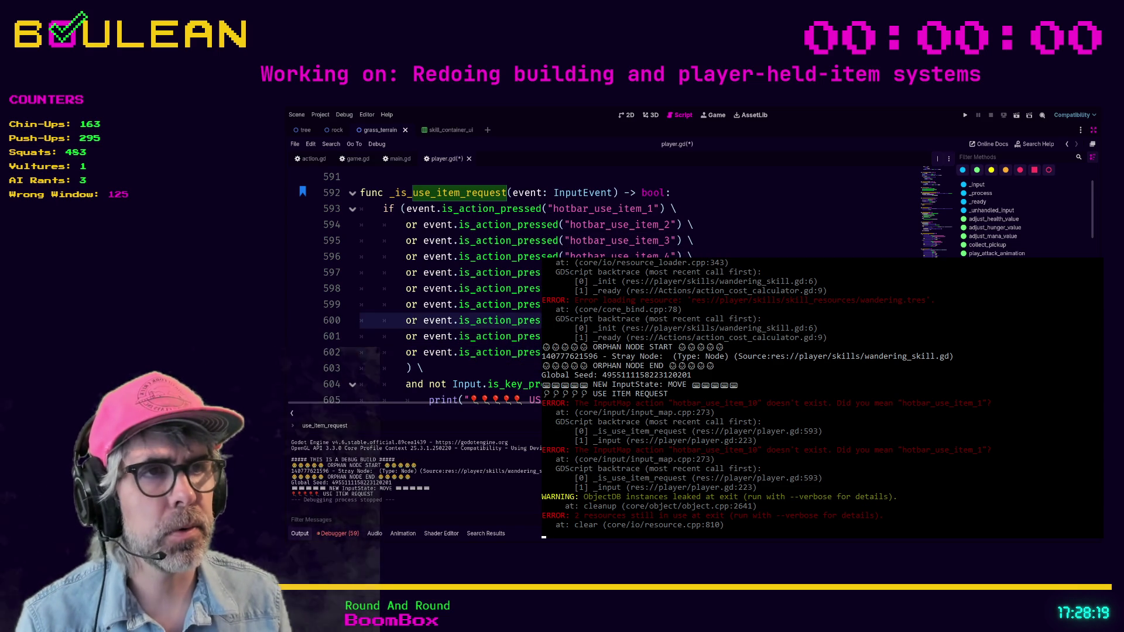
key("ctrl+s")
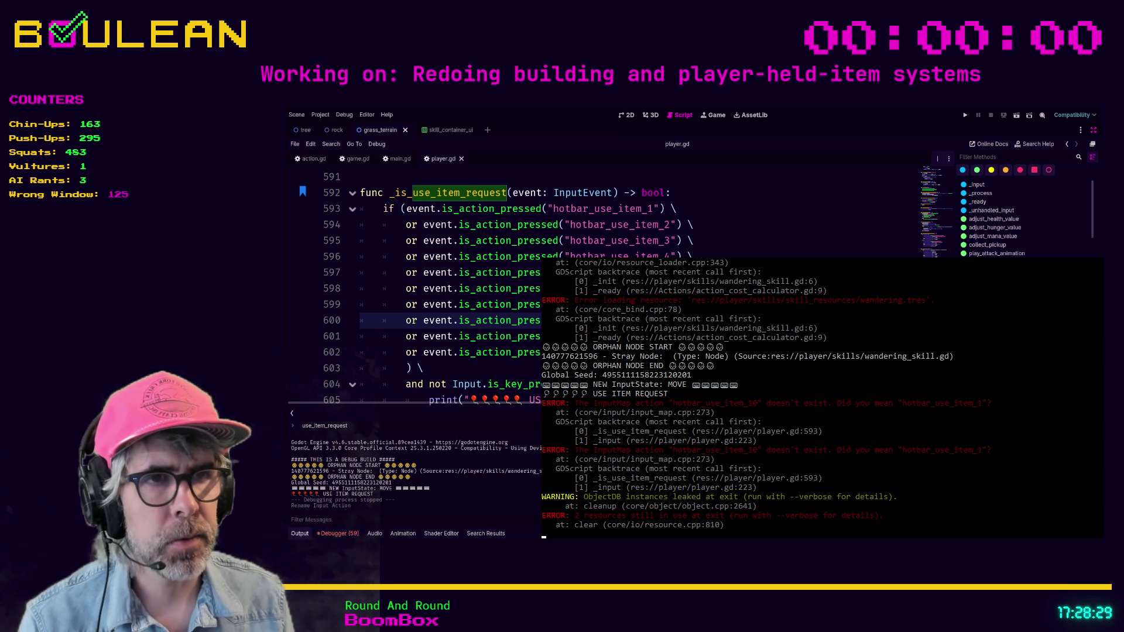
key("F5")
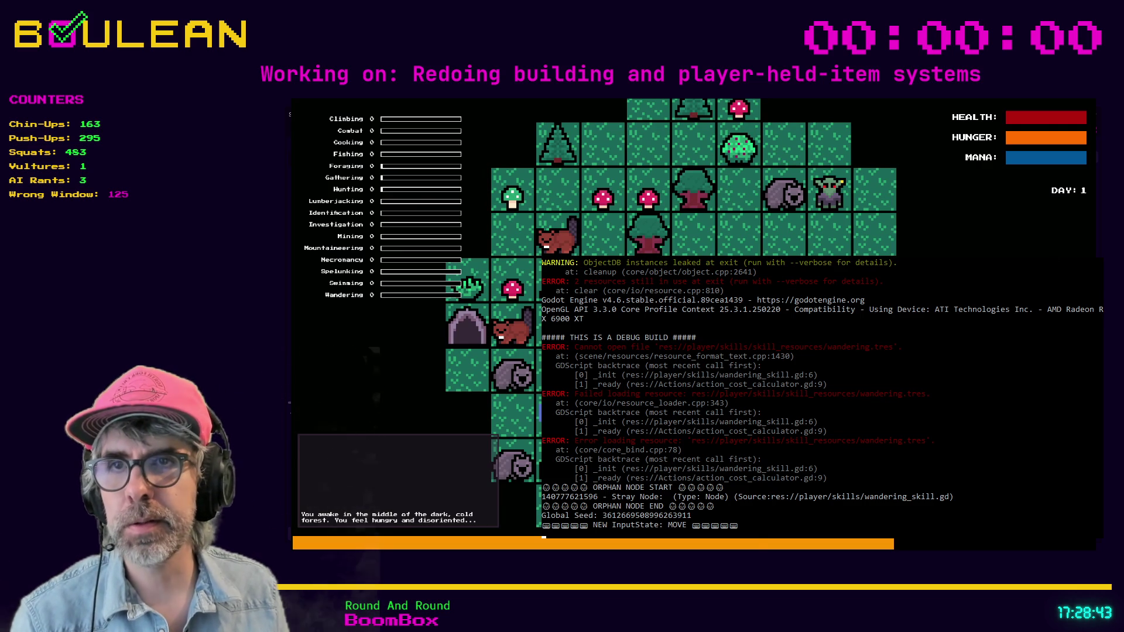
In the game, attack the wombat, pick up the Raw Meat, and move the wizard
left_click(376, 405)
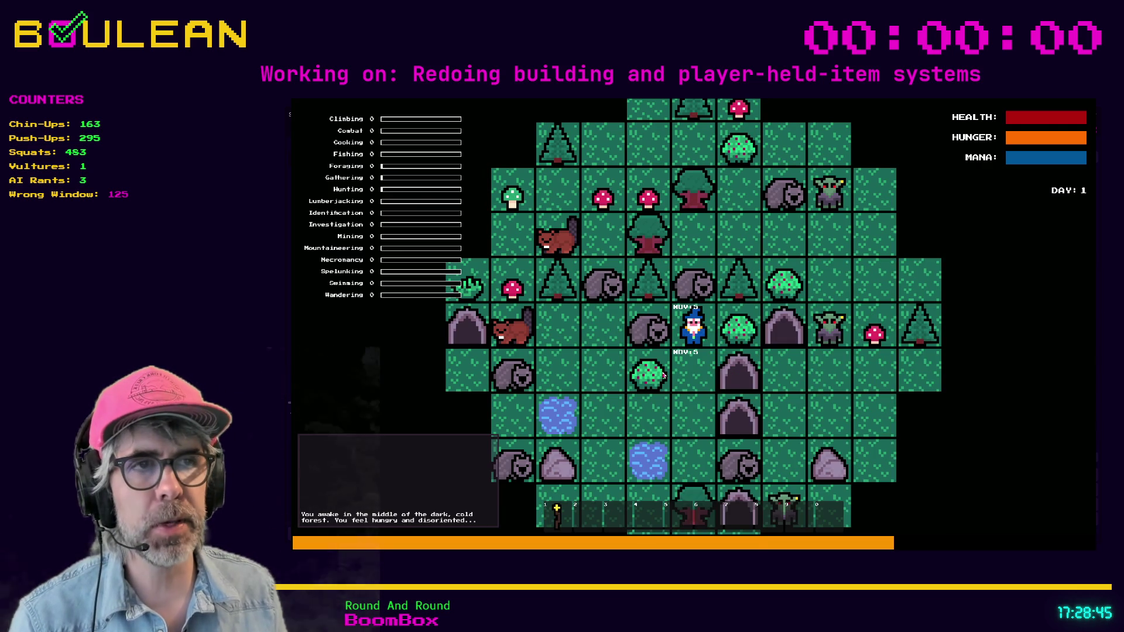
key("Up")
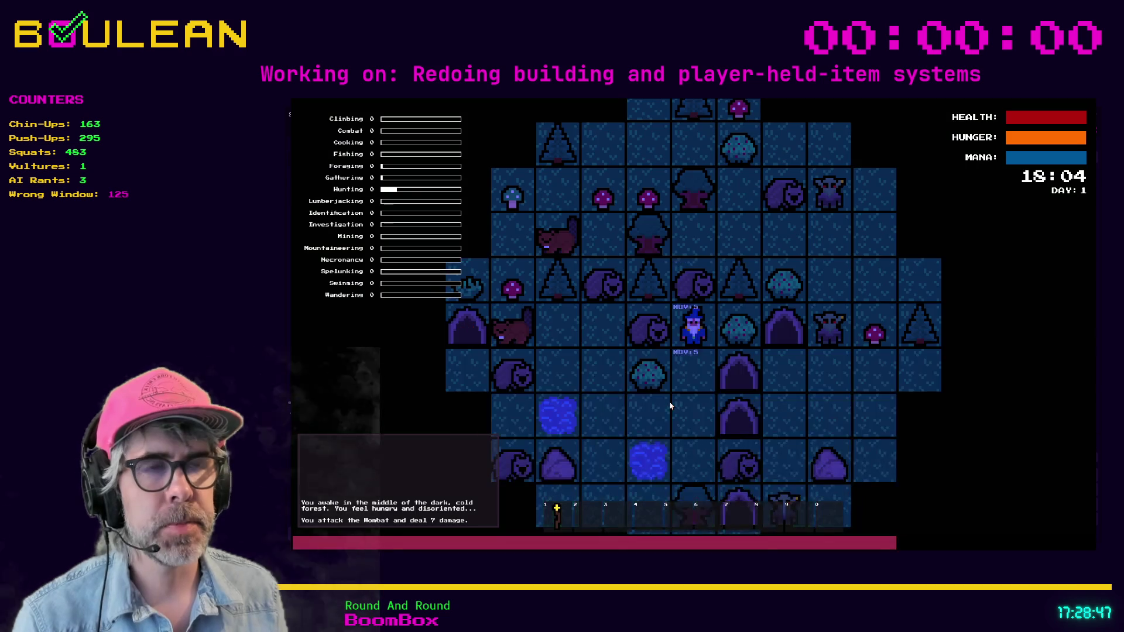
key("Up")
key("e")
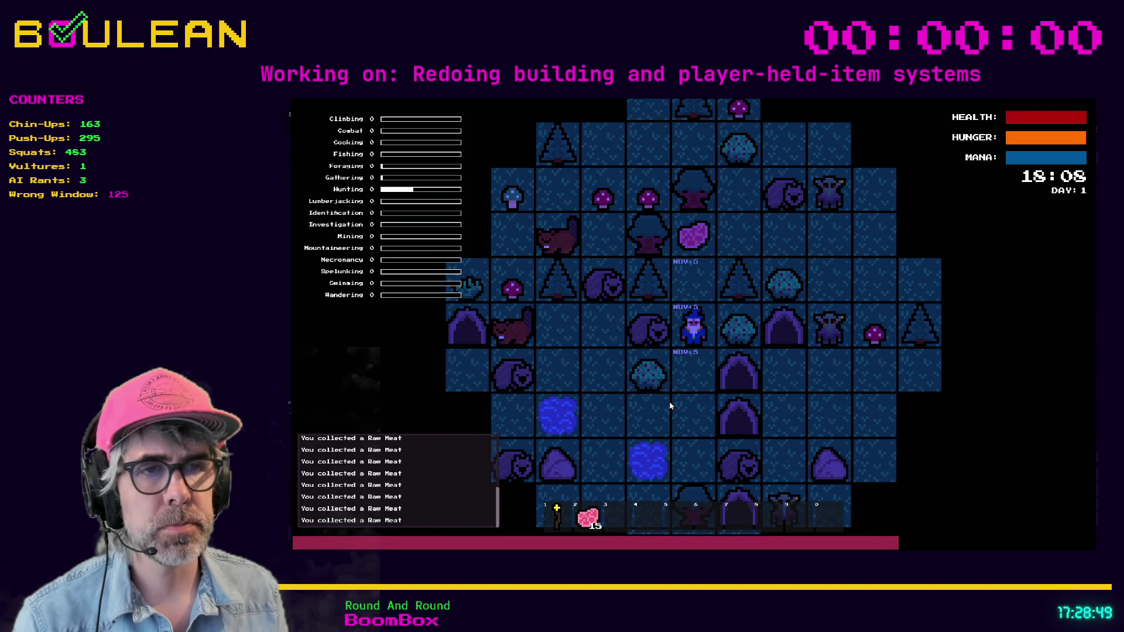
key("Up")
key("Up")
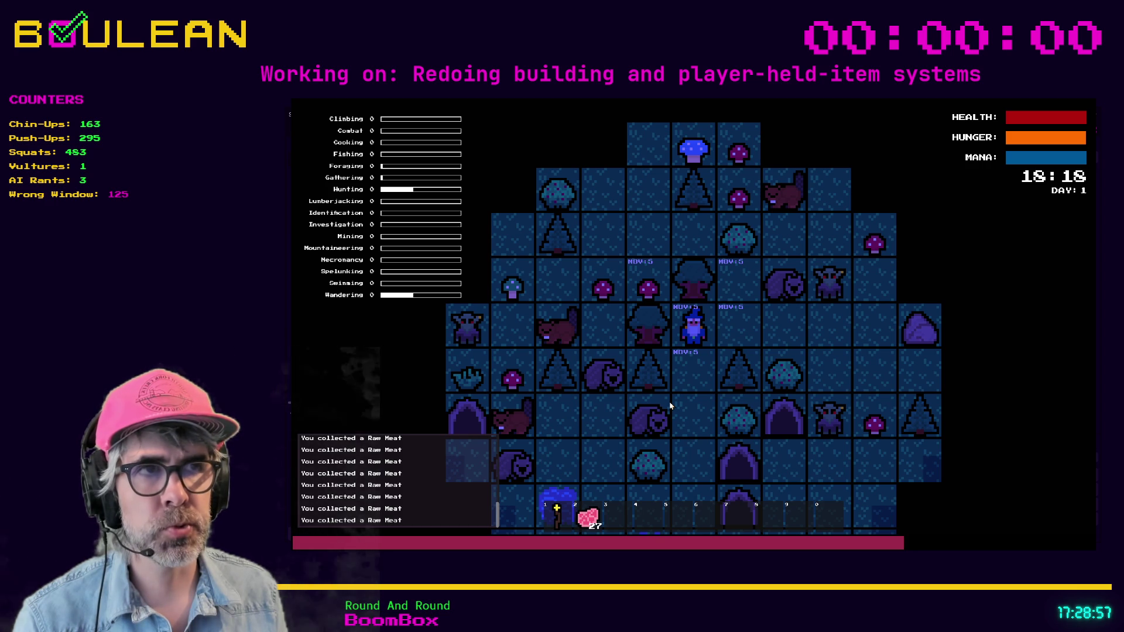
key("d")
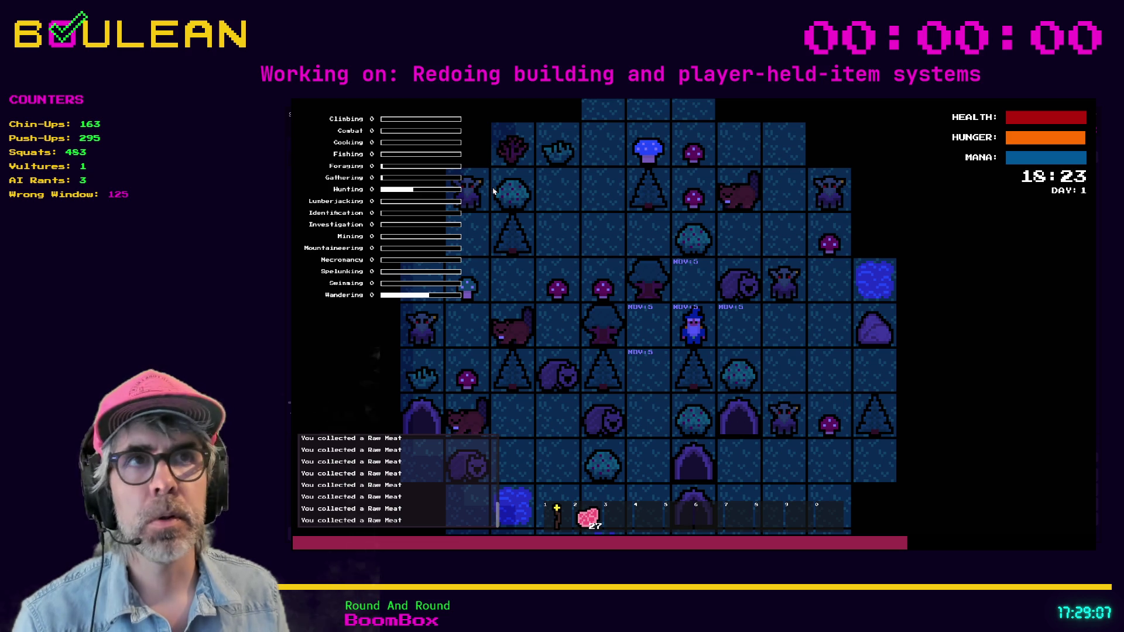
Press the use-item key repeatedly to log USE ITEM REQUEST, then stop the game
key("e")
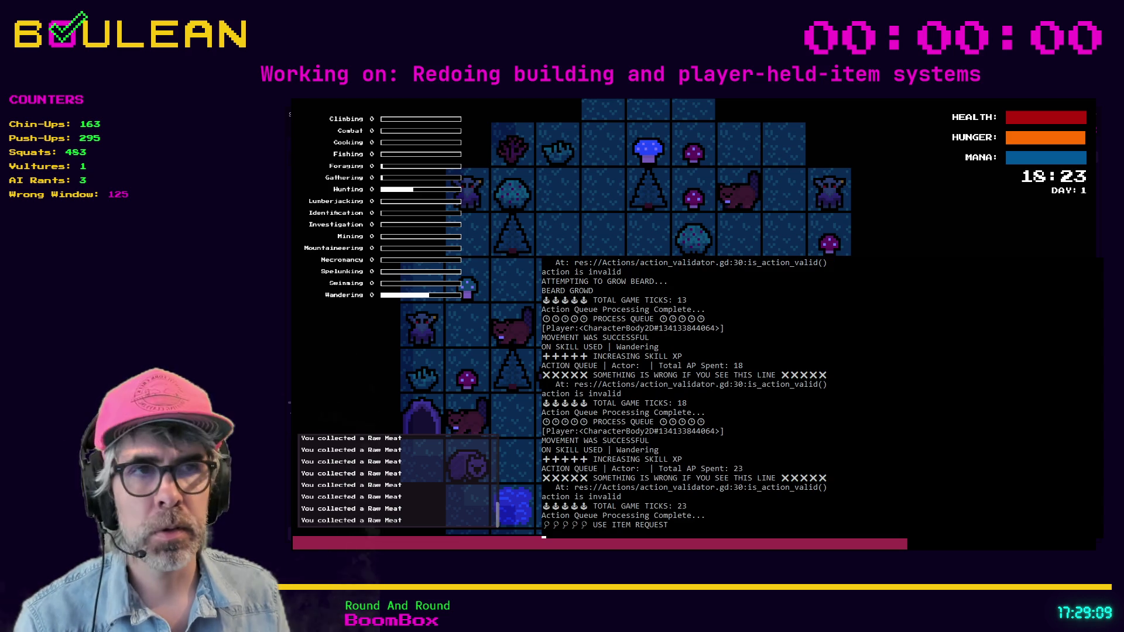
key("e")
key("e")
key("e")
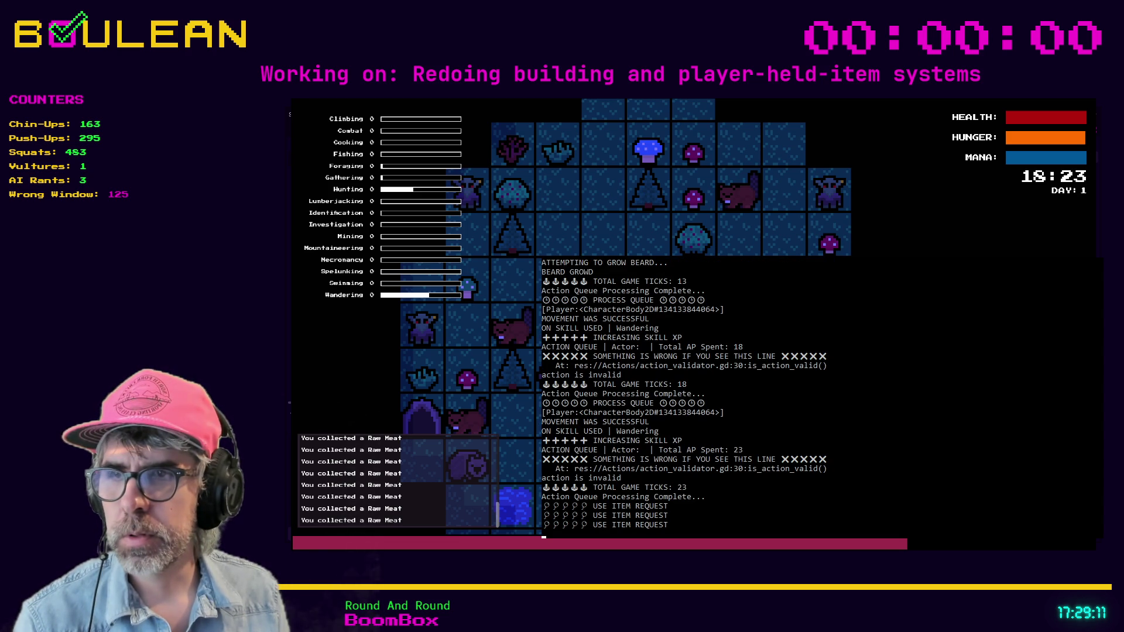
key("e")
key("e")
key("e")
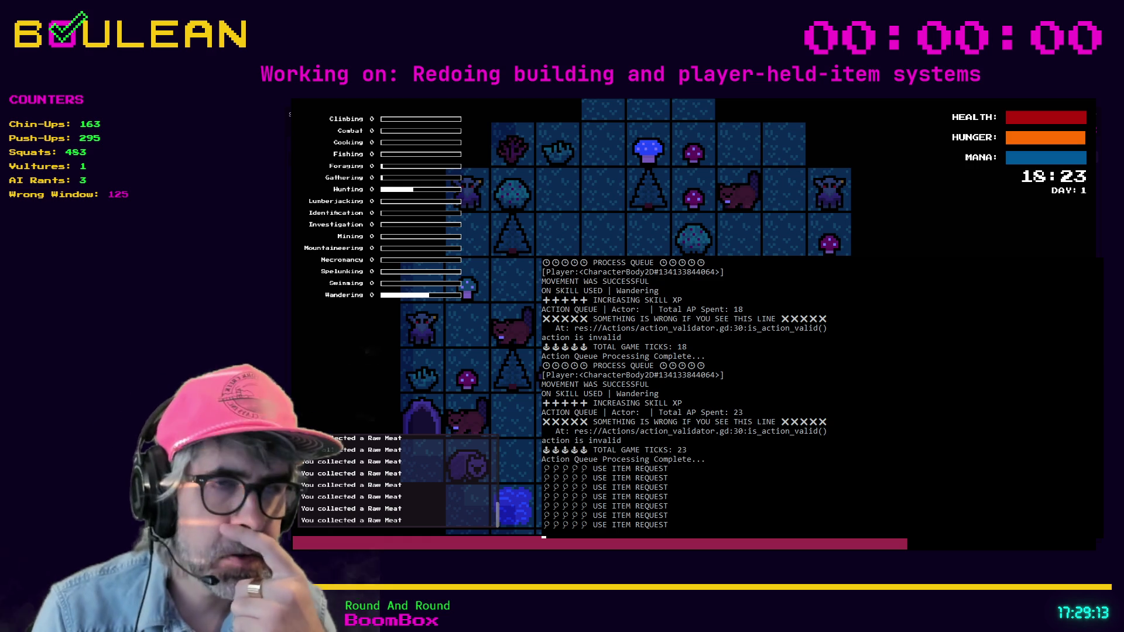
key("e")
key("e")
key("e")
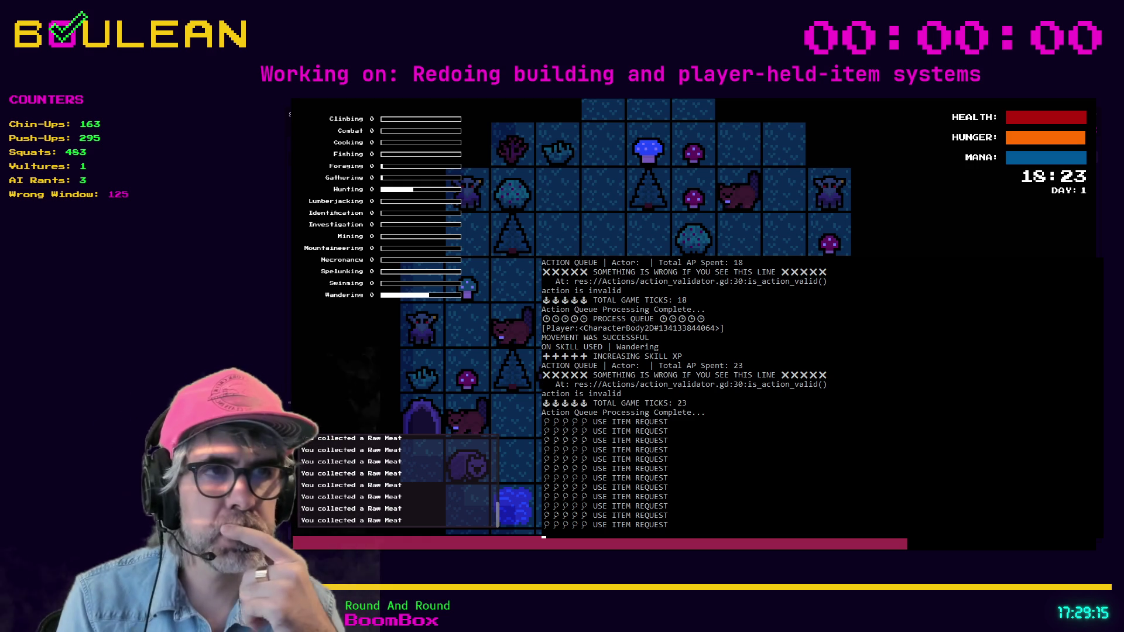
key("e")
key("e")
key("e")
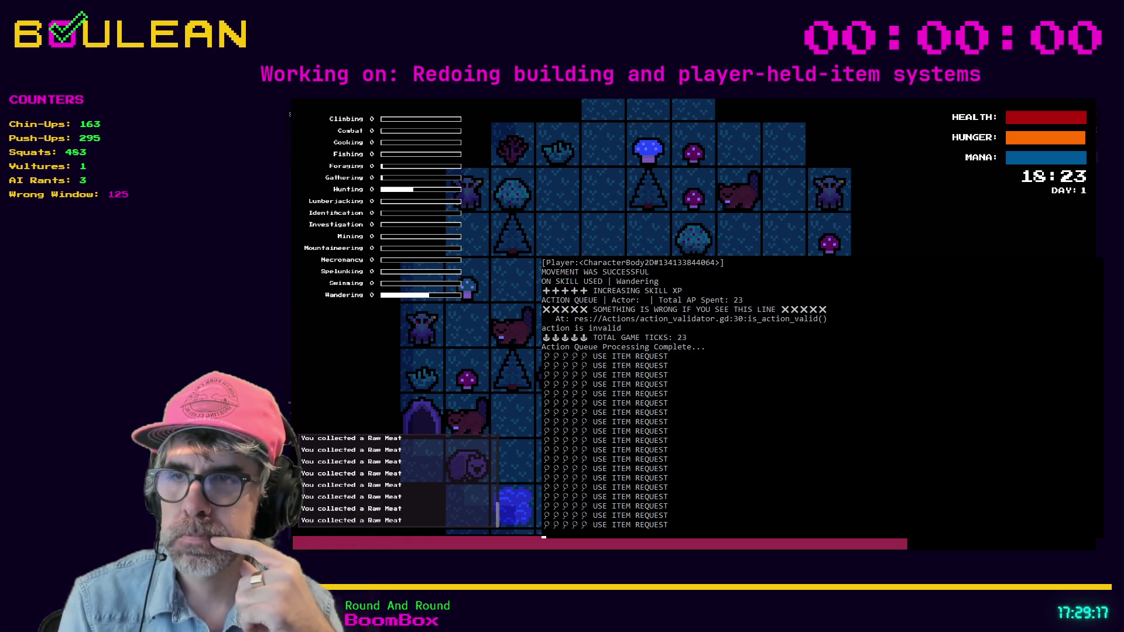
key("e")
key("e")
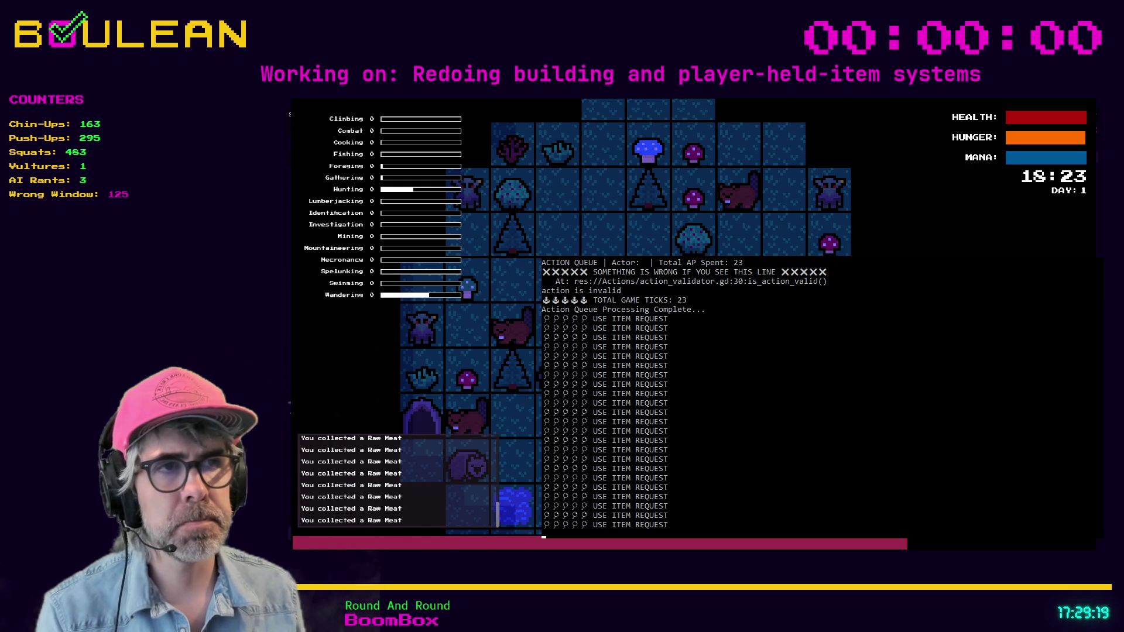
key("F8")
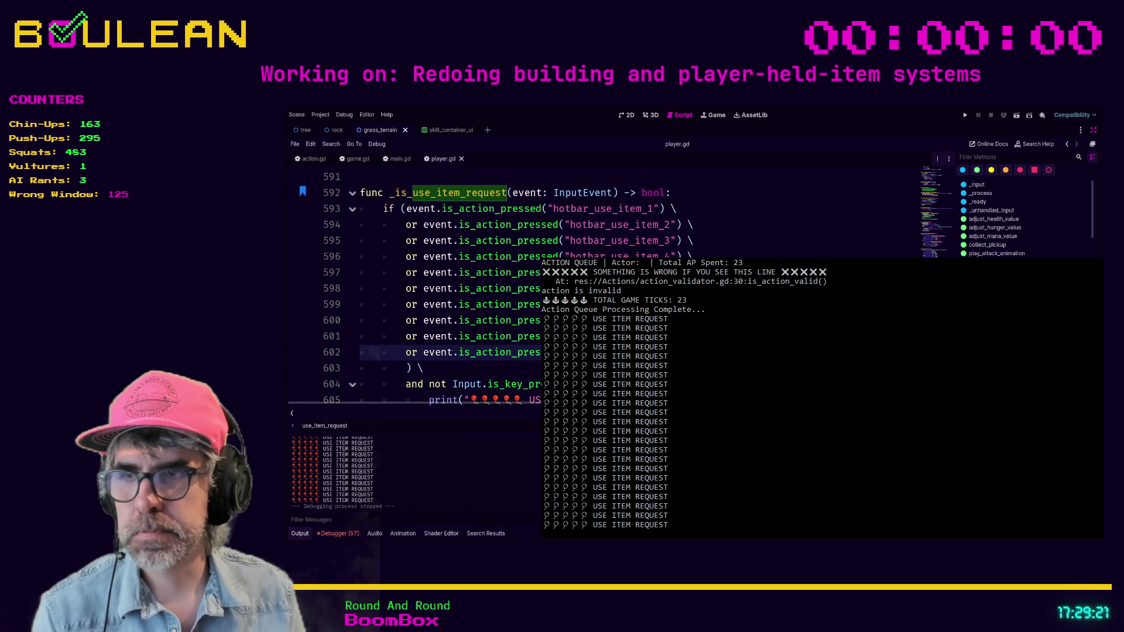
Review the 'use item request' print matches on lines 244 and 605 in _is_use_item_request
key("alt+f")
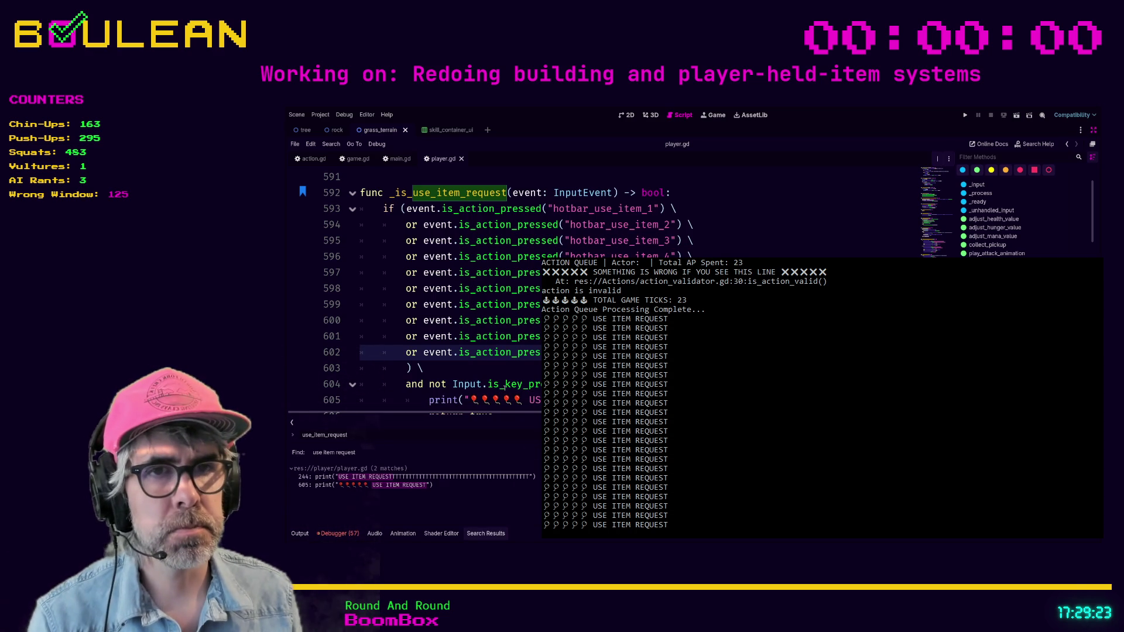
left_click(388, 477)
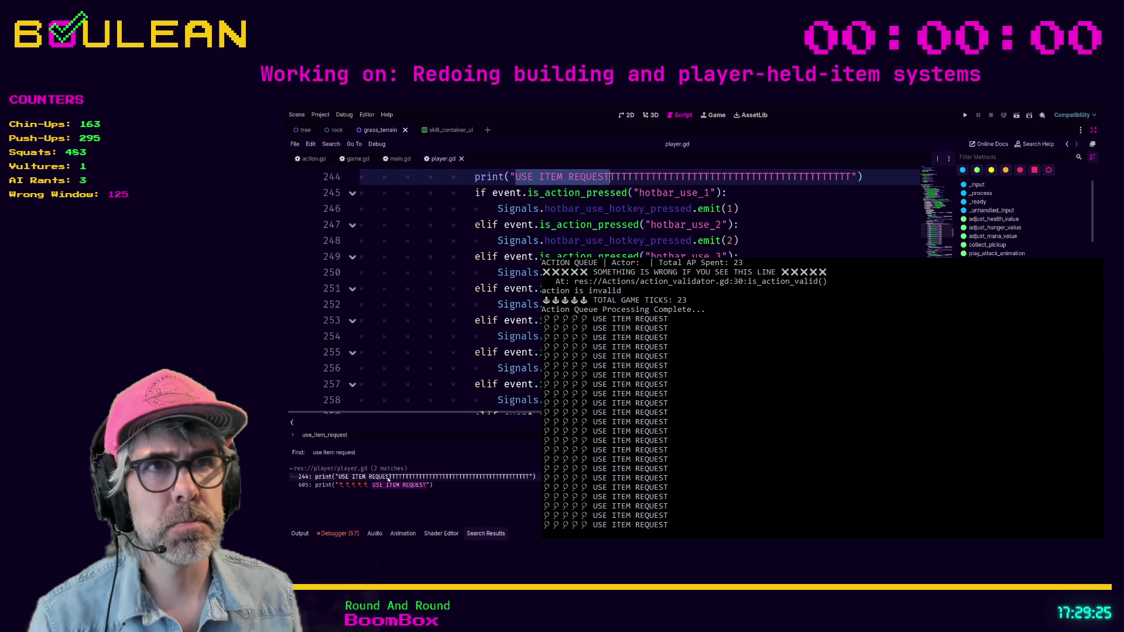
scroll(438, 349, "up", 1)
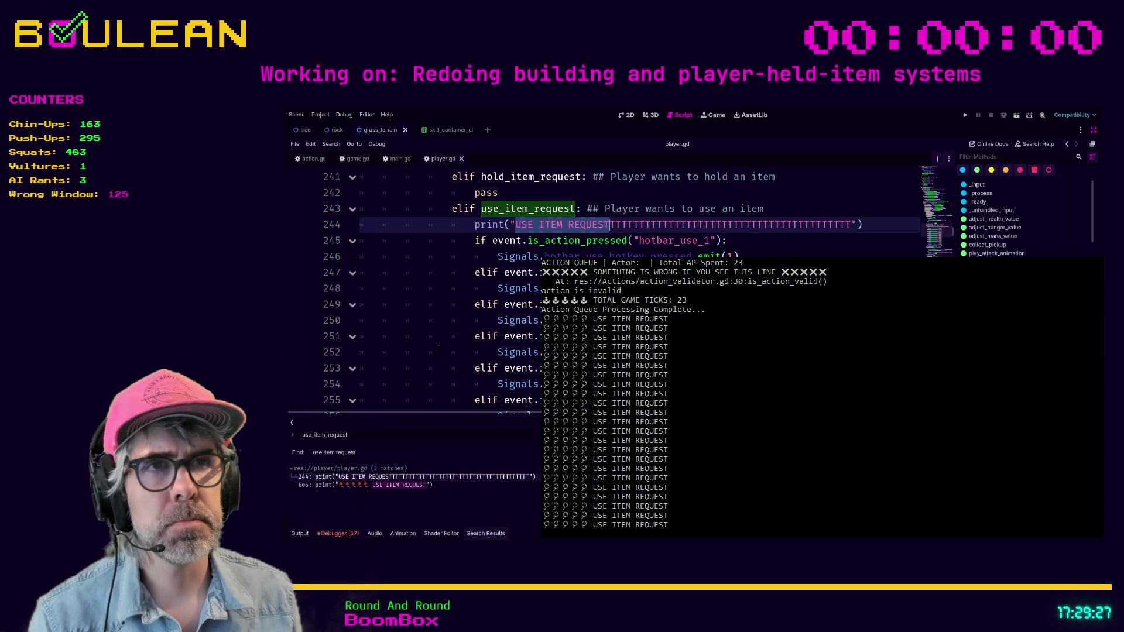
left_click(402, 486)
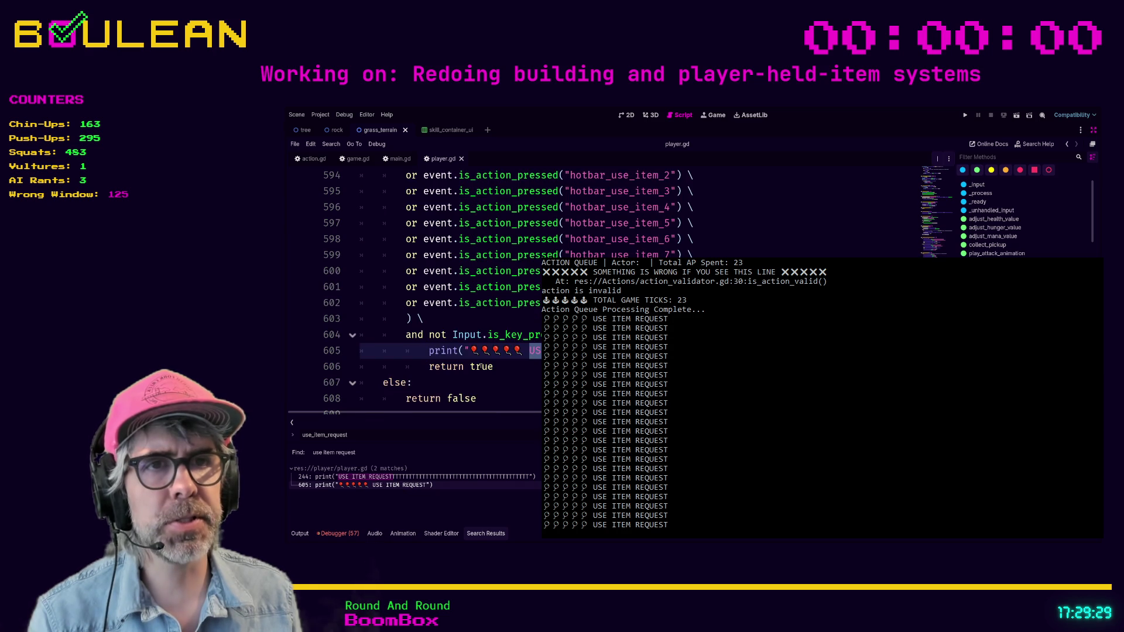
scroll(481, 366, "up", 2)
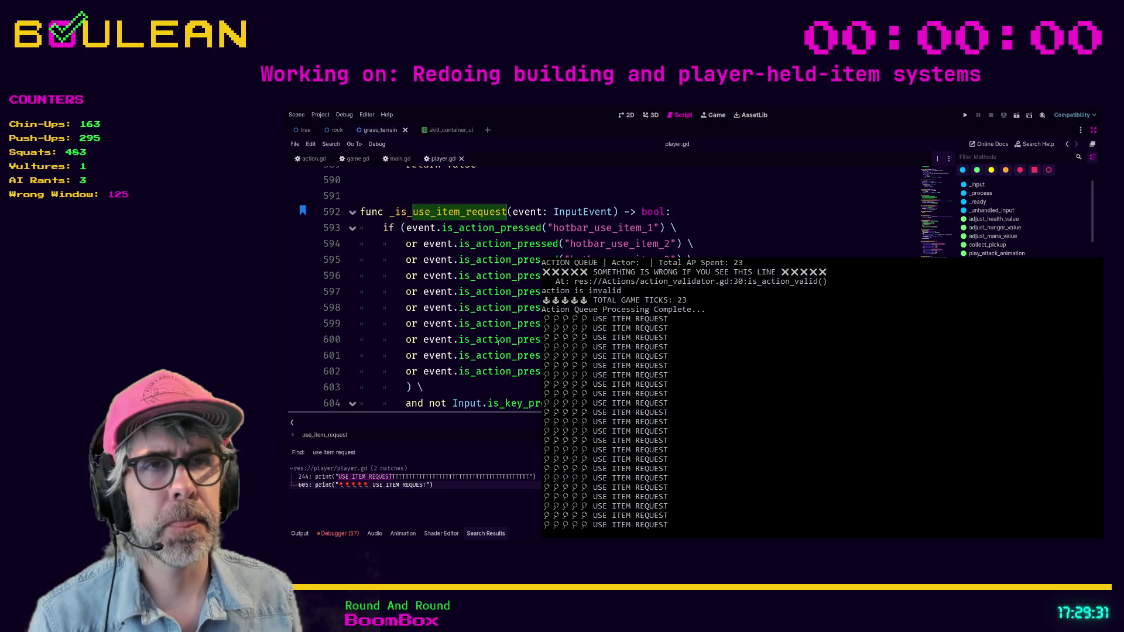
scroll(503, 340, "down", 2)
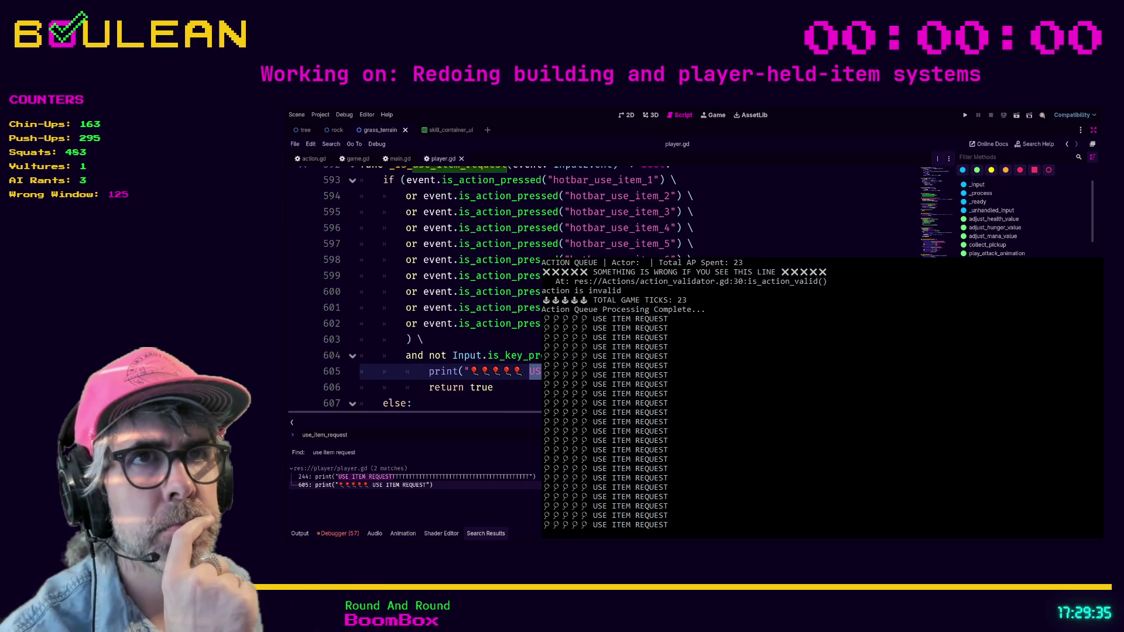
scroll(415, 293, "up", 2)
scroll(299, 198, "down", 3)
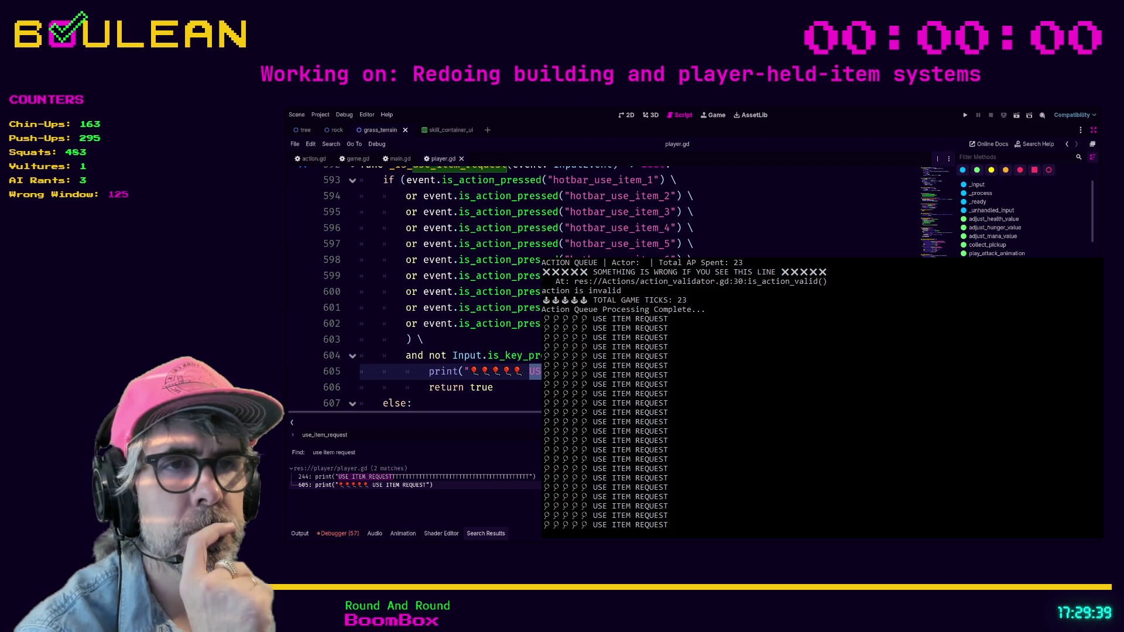
scroll(415, 293, "down", 3)
scroll(416, 293, "up", 3)
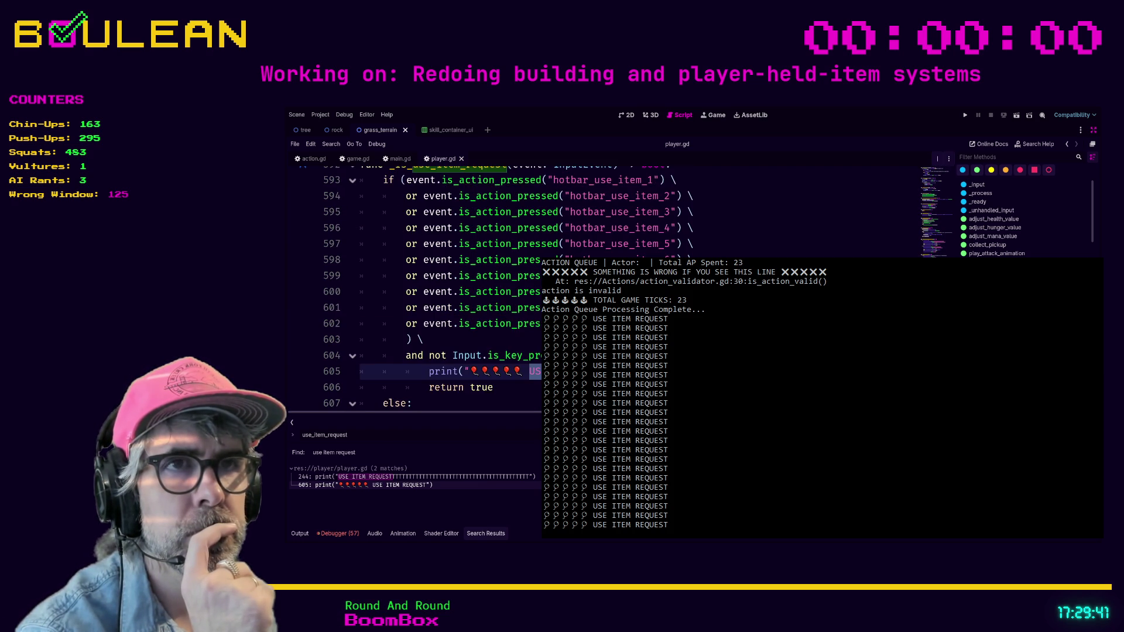
scroll(415, 293, "up", 1)
scroll(416, 293, "down", 1)
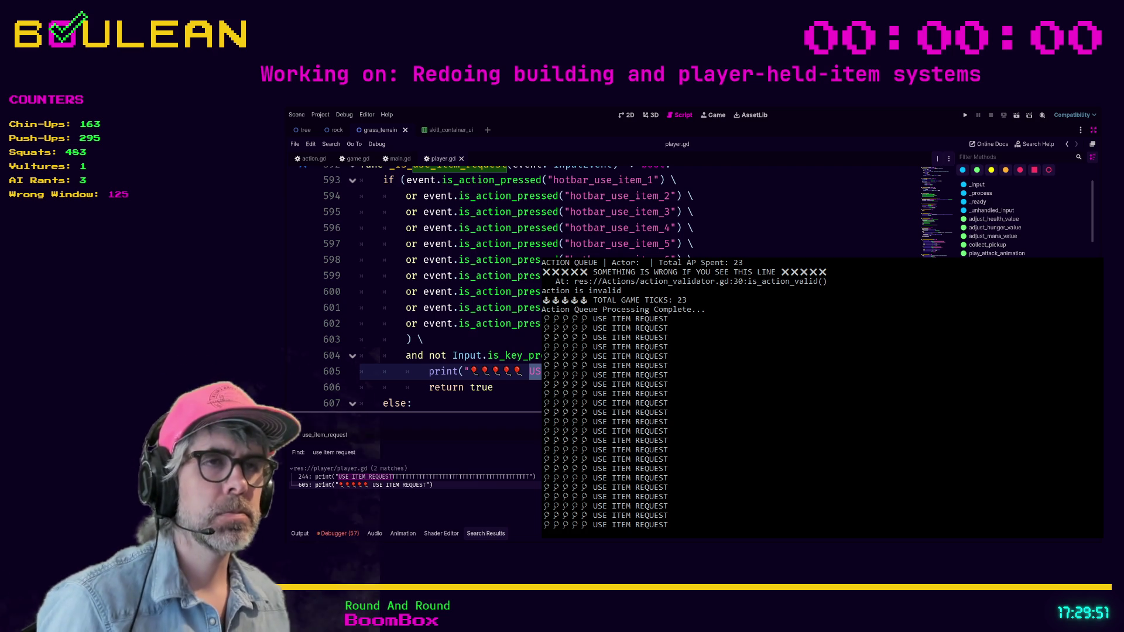
scroll(445, 287, "up", 1)
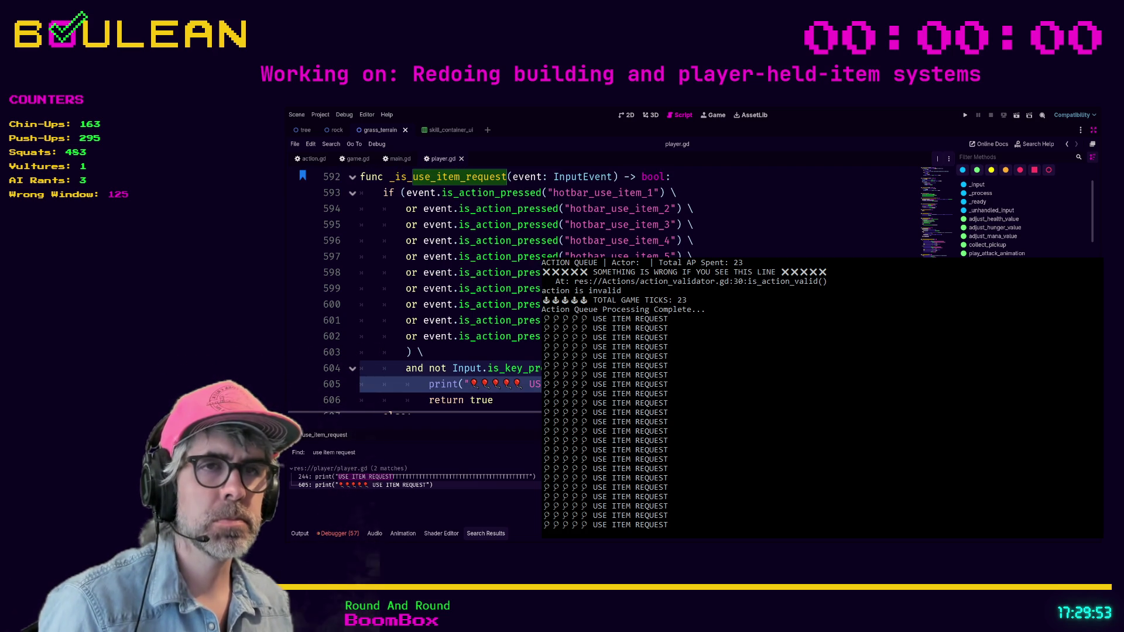
left_click(461, 384)
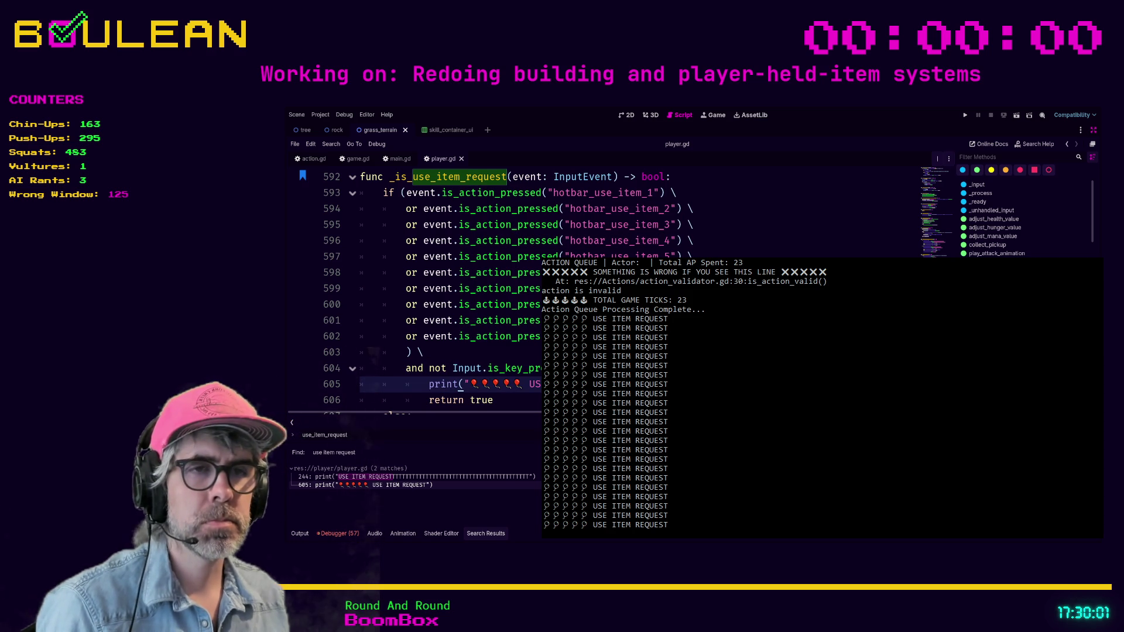
Search player.gd for use_item and bookmark the use_item_request branch on line 243
key("ctrl+f")
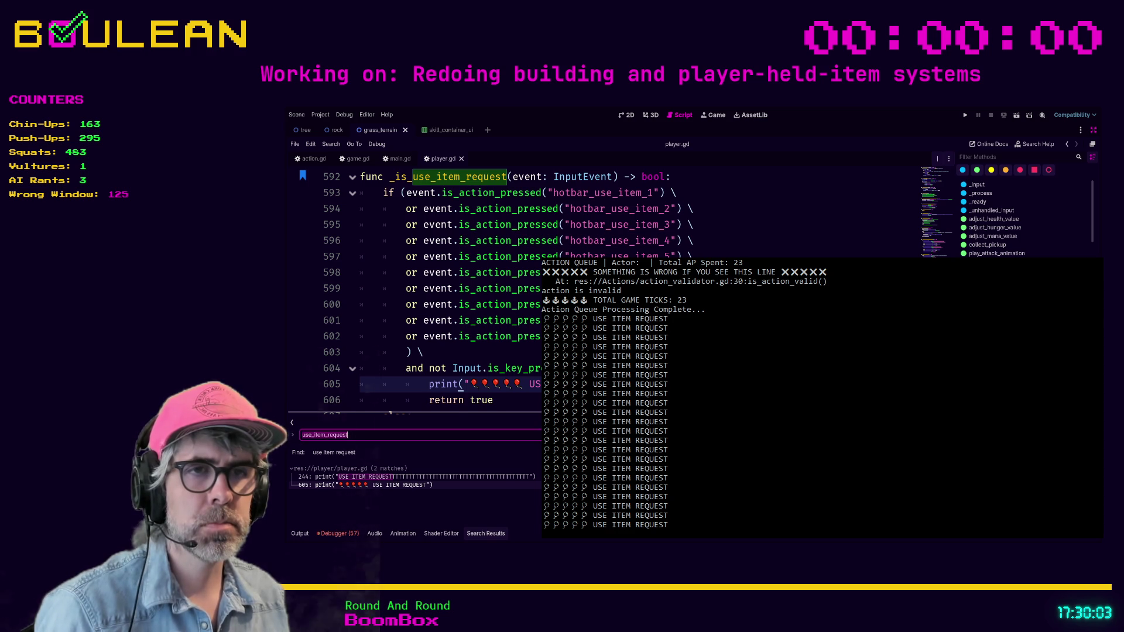
type("use_item")
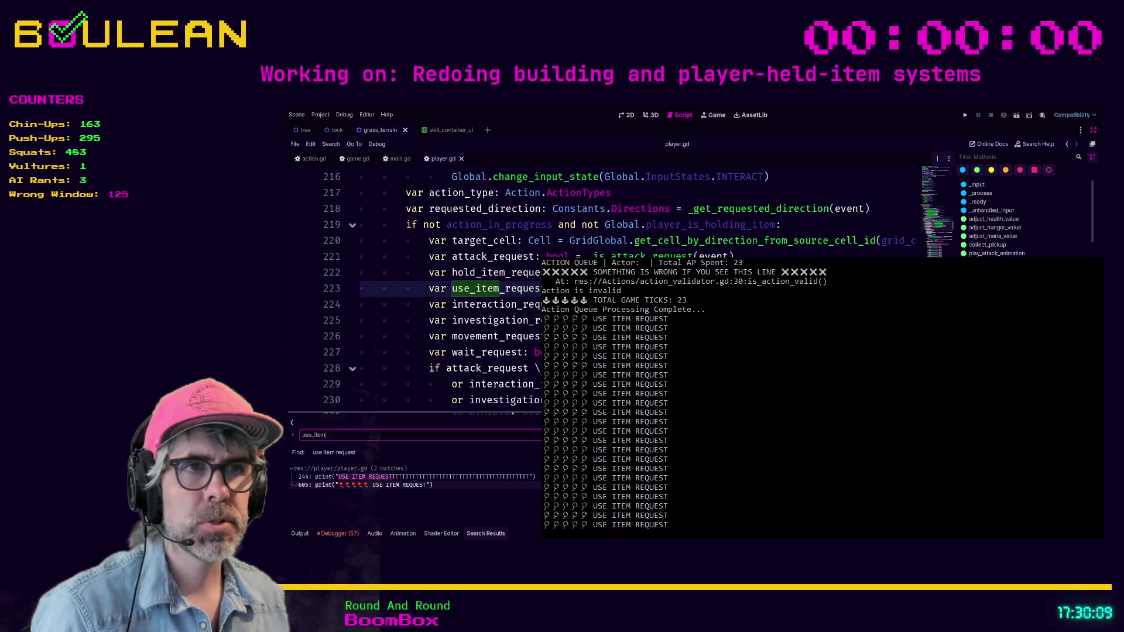
key("Return")
scroll(522, 291, "down", 2)
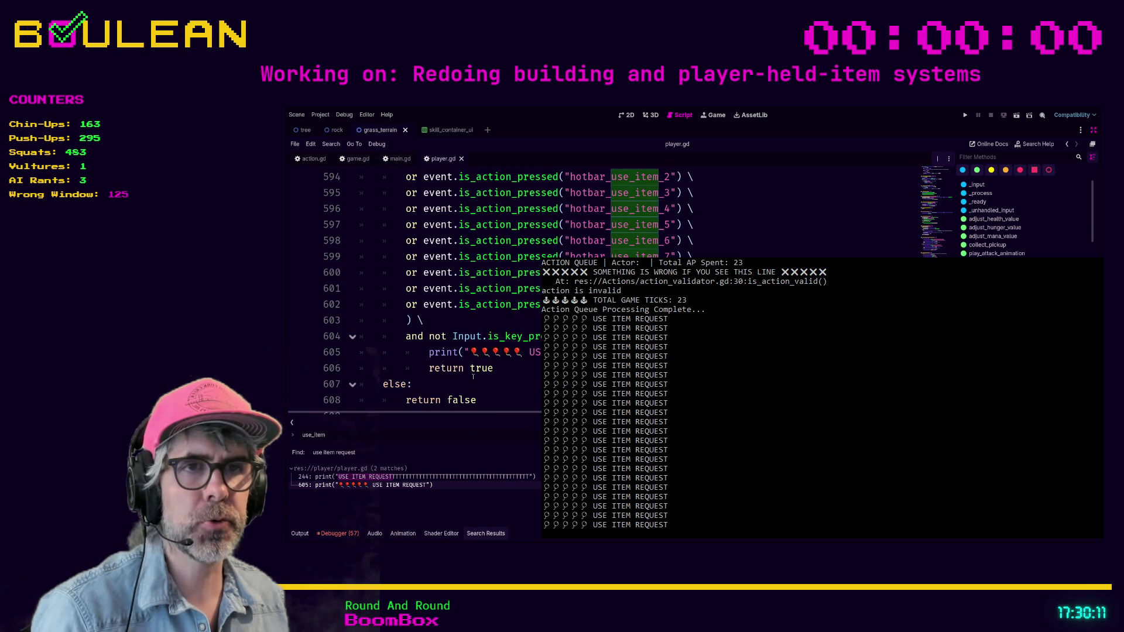
scroll(487, 381, "up", 1)
scroll(488, 381, "down", 1)
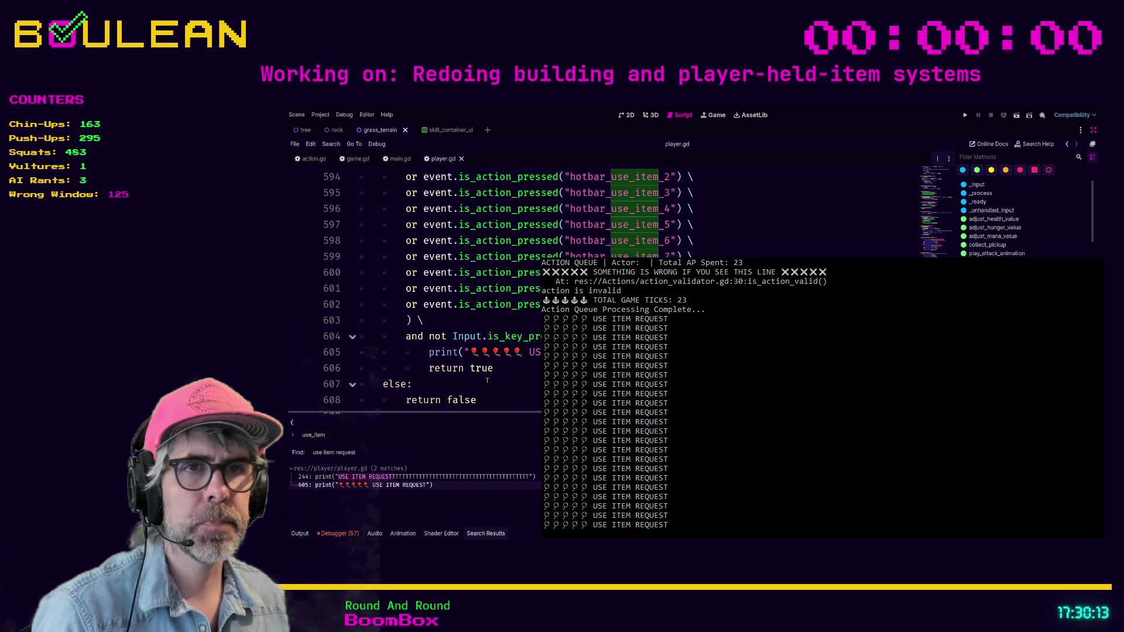
scroll(504, 371, "up", 1)
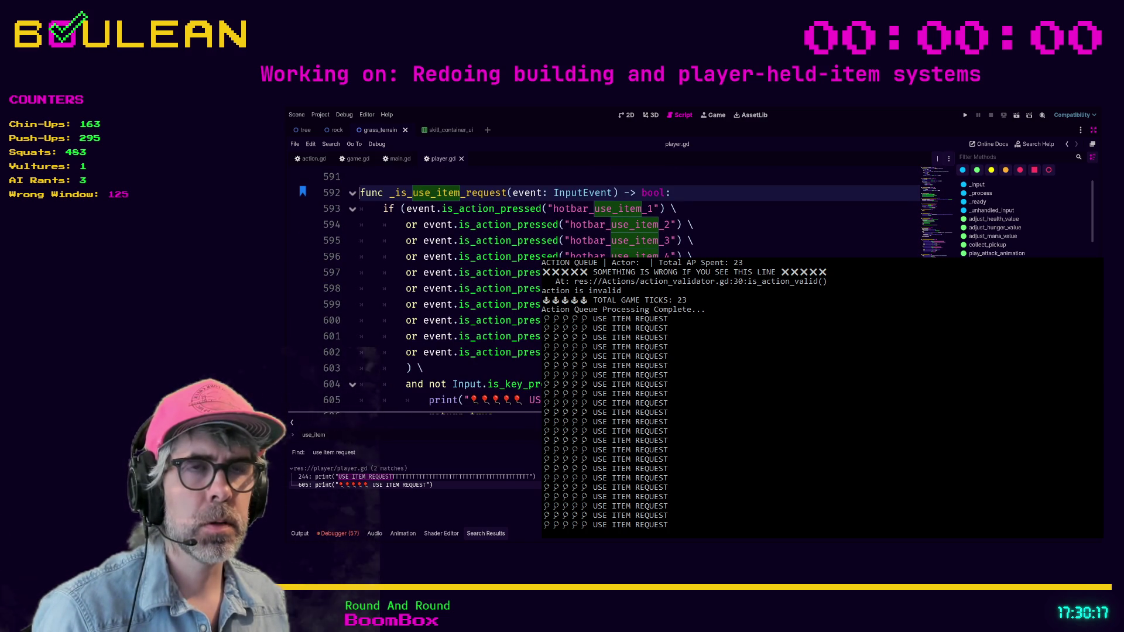
left_click(527, 435)
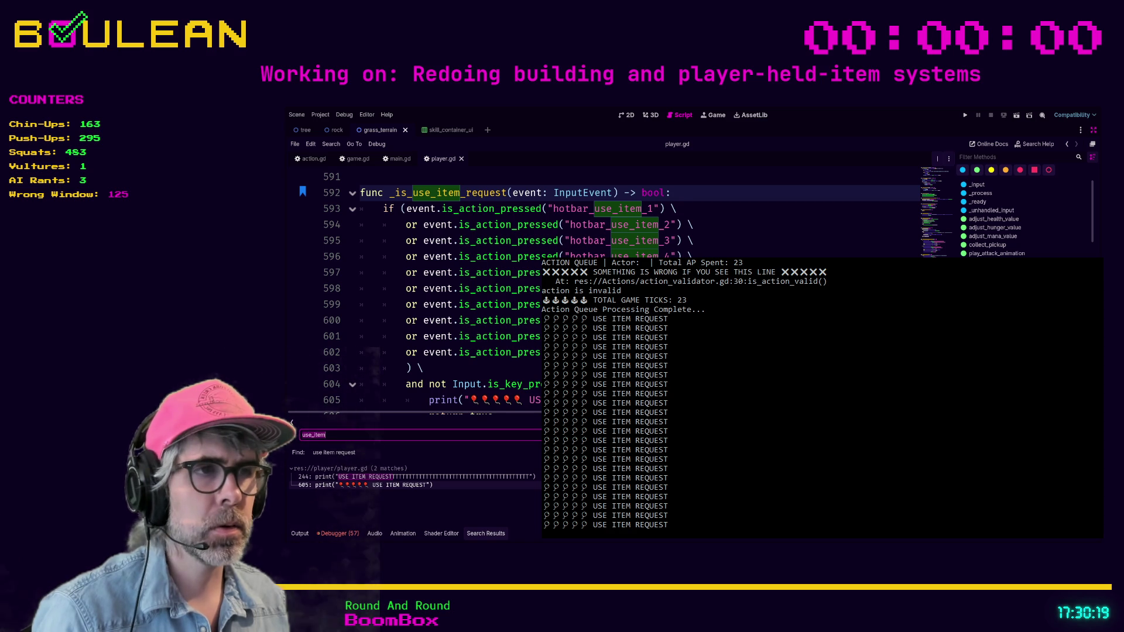
key("Return")
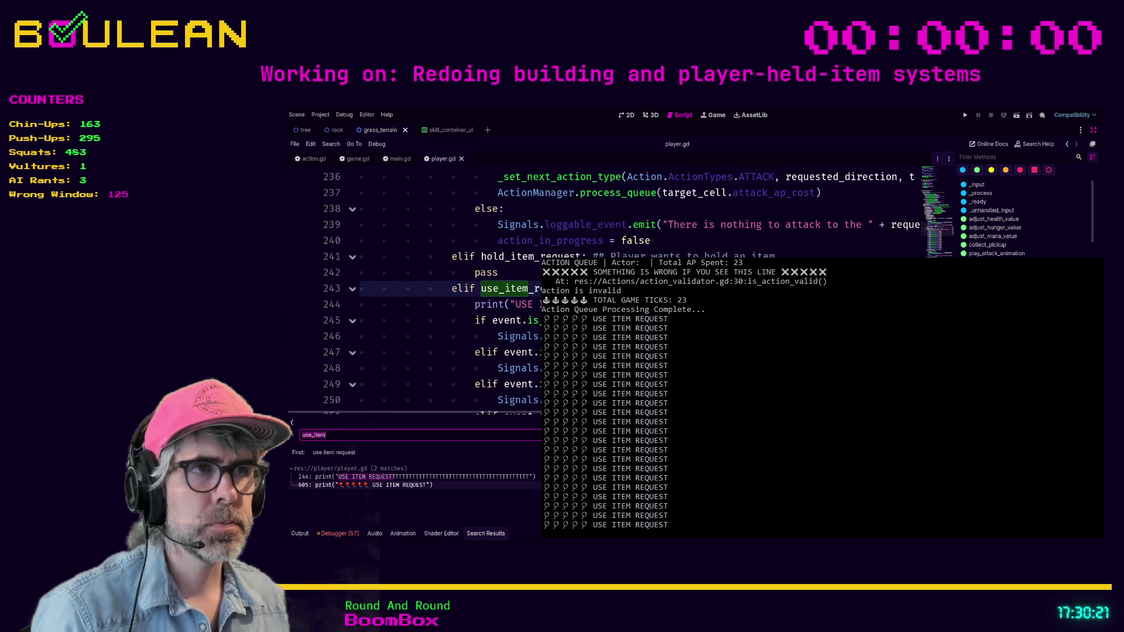
key("ctrl+alt+b")
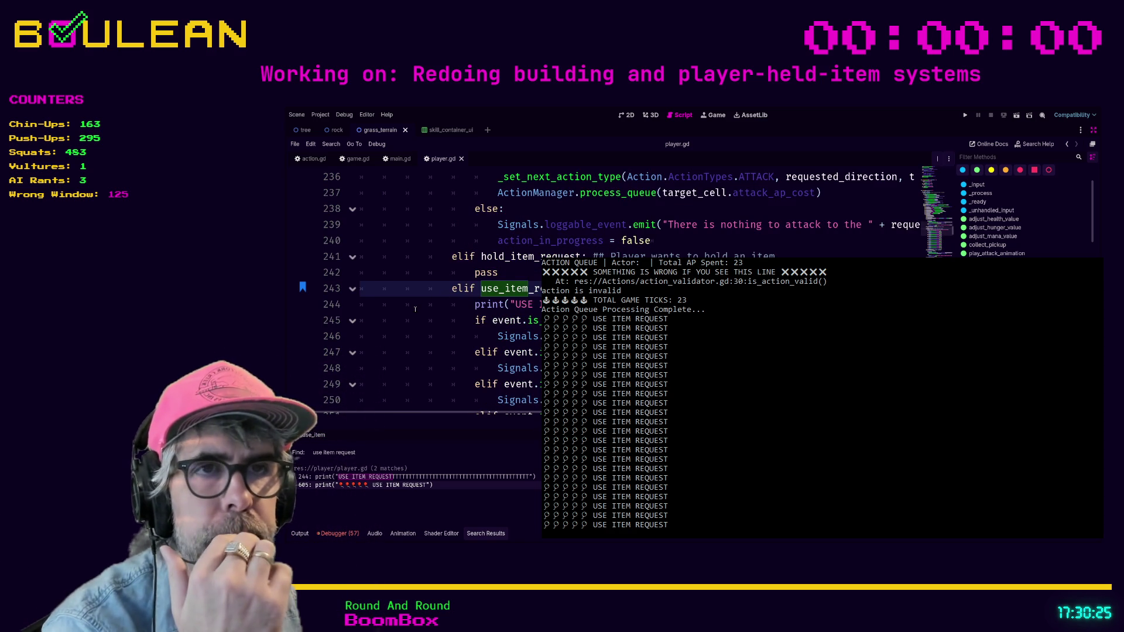
Add a new line after line 231 in the attack_request condition, starting 'or use_item'
scroll(415, 310, "up", 1)
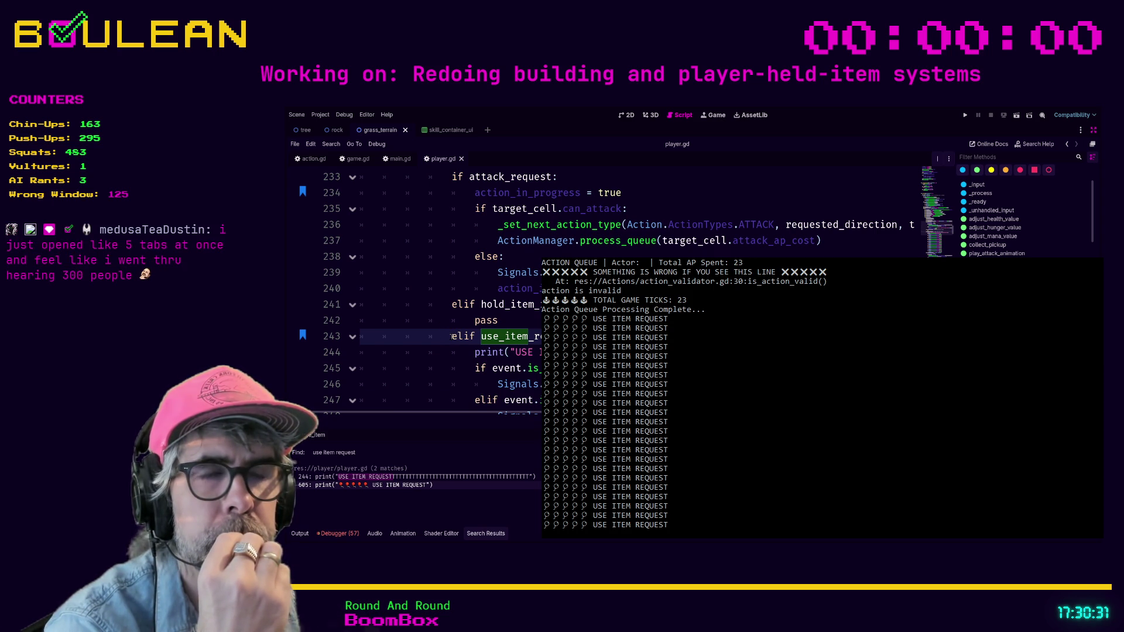
scroll(452, 337, "up", 1)
scroll(451, 337, "up", 2)
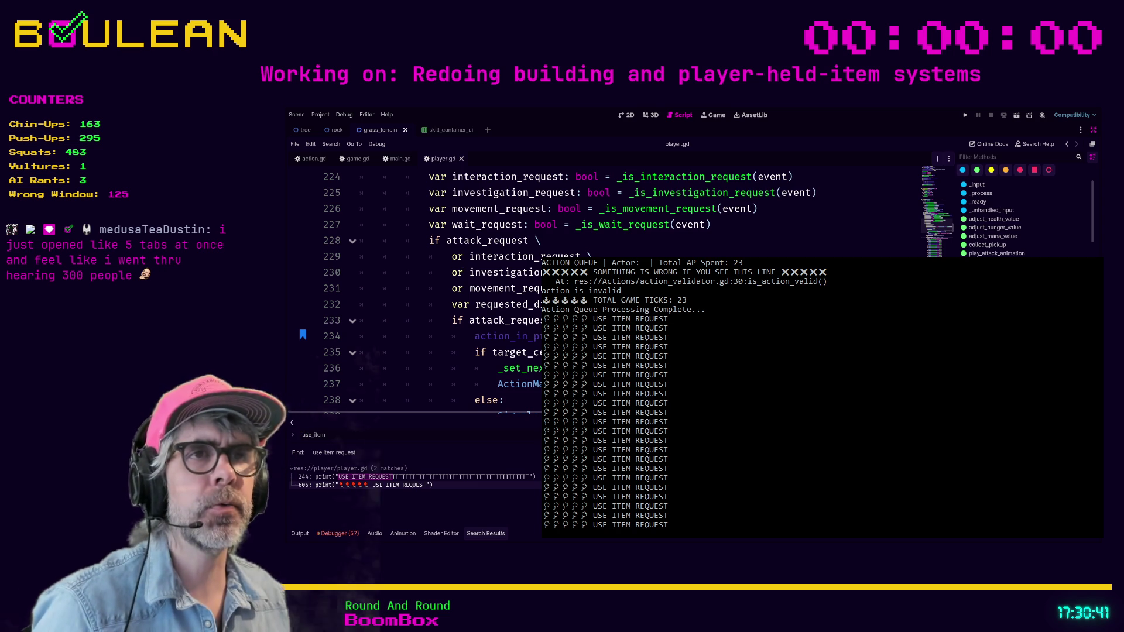
left_click(410, 272)
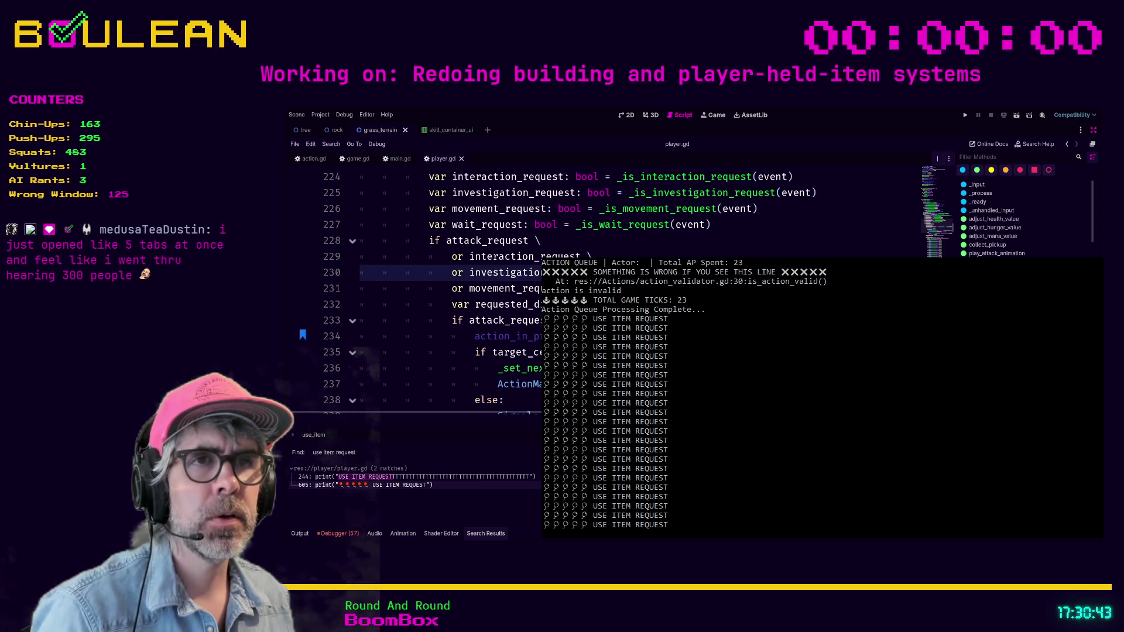
left_click(410, 289)
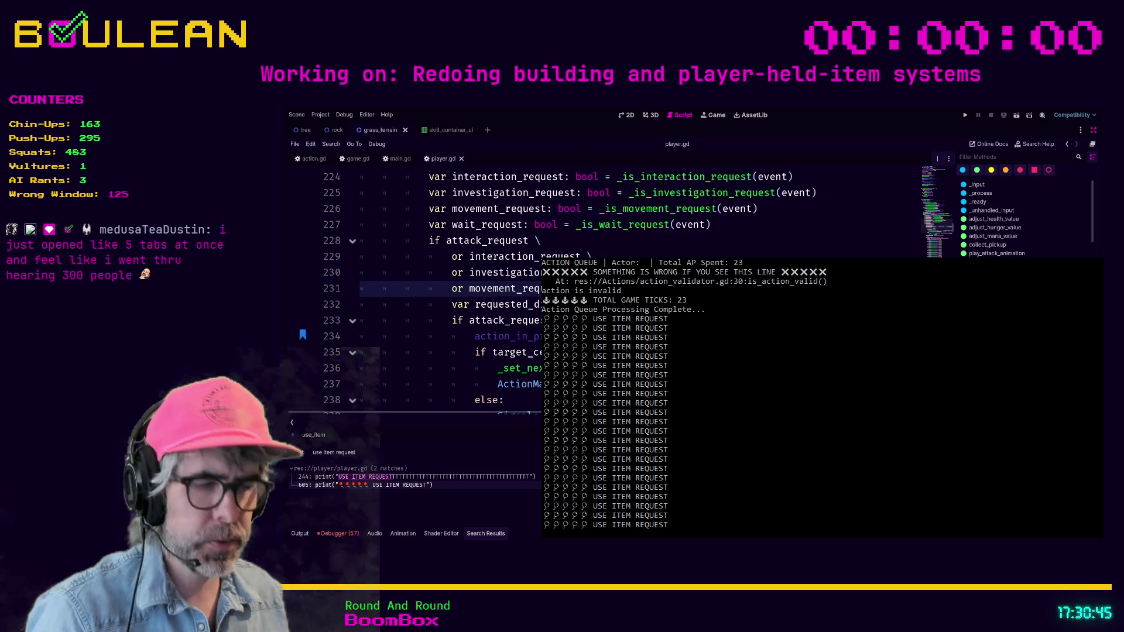
key("Return")
type("o")
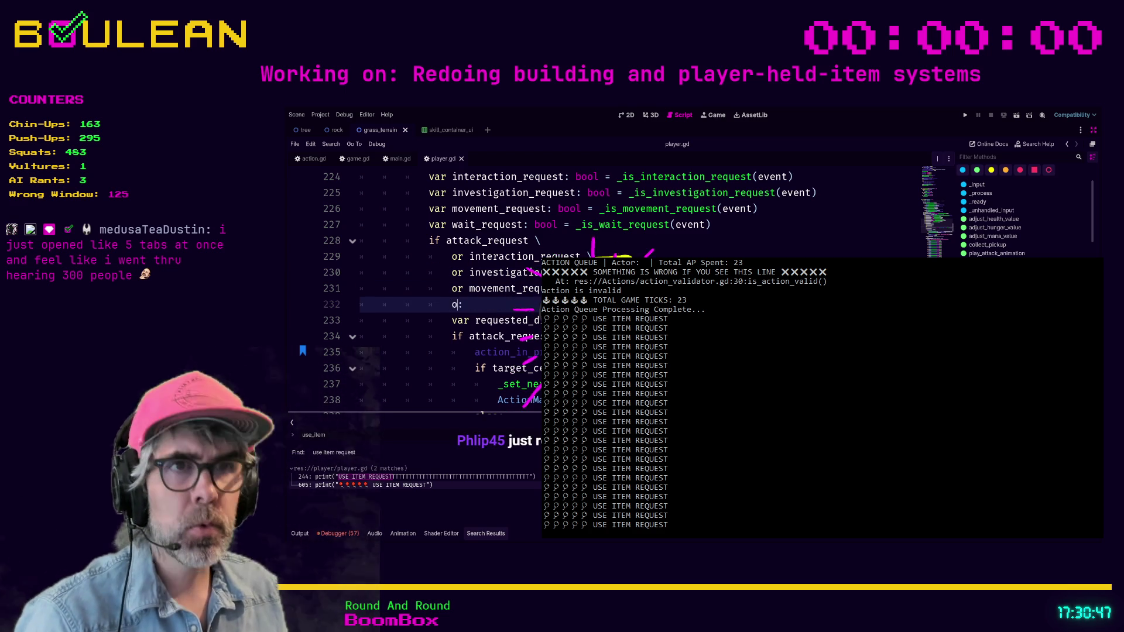
type("r use_item")
Autocomplete 'or use_item_request' on line 232, then save and run the game with F5
key("Return")
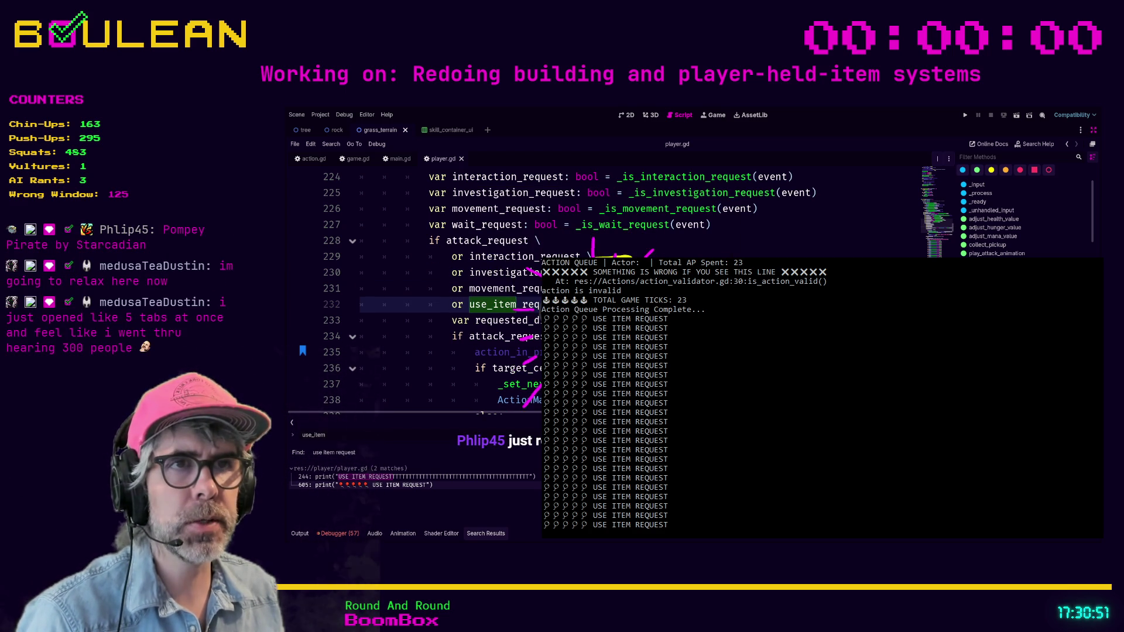
left_click(515, 288)
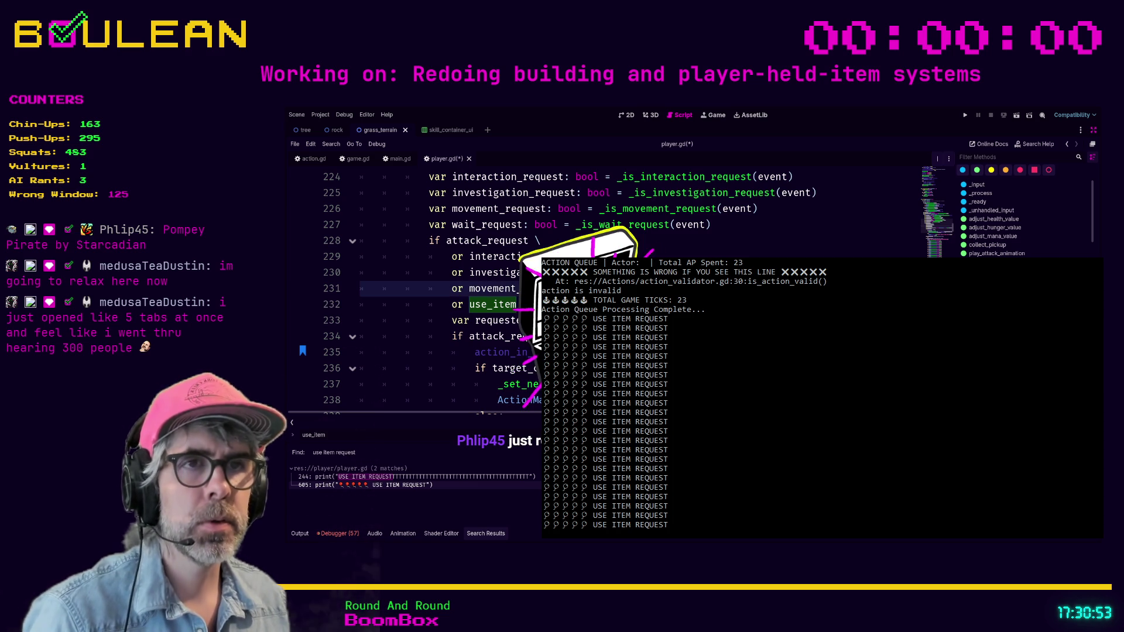
key("F5")
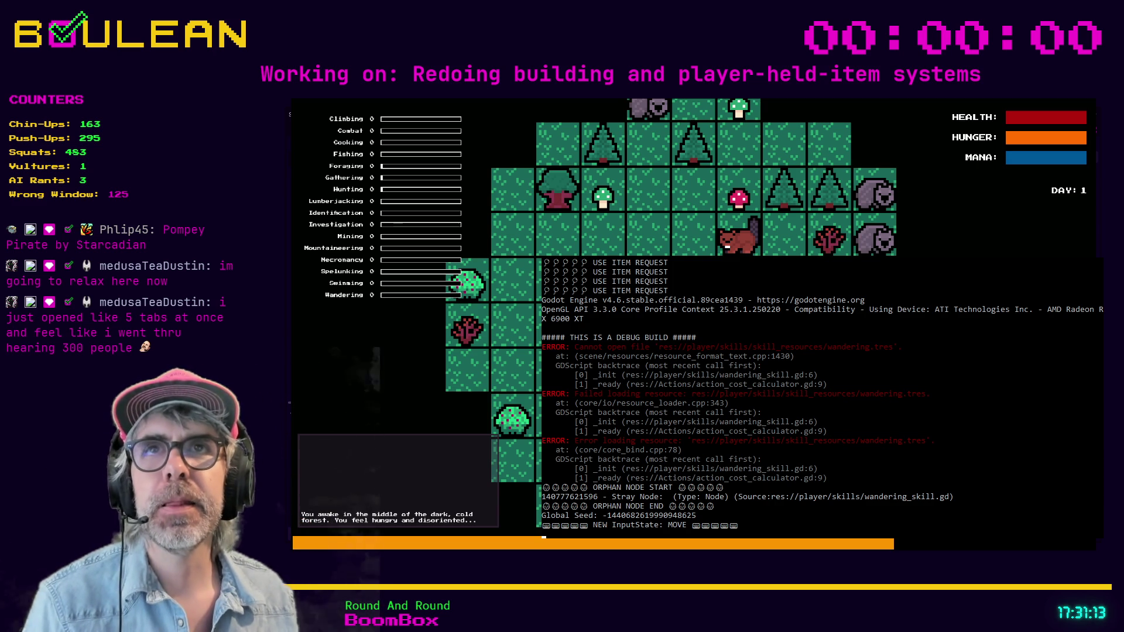
Attack the goblin and press a hotbar key in the running game, then stop it
key("a")
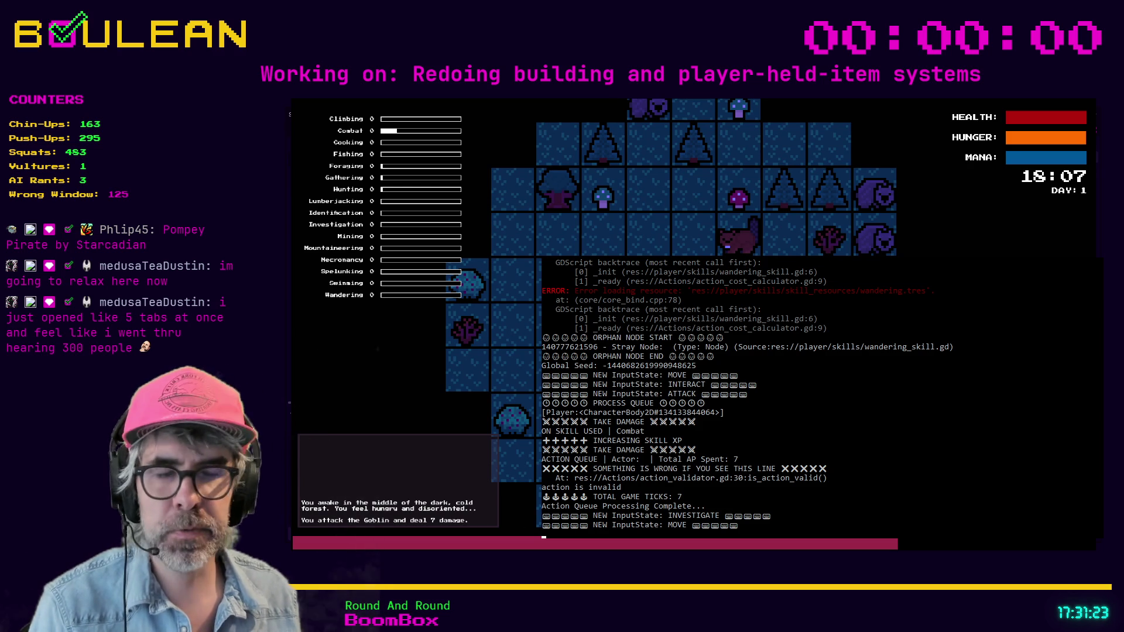
key("w")
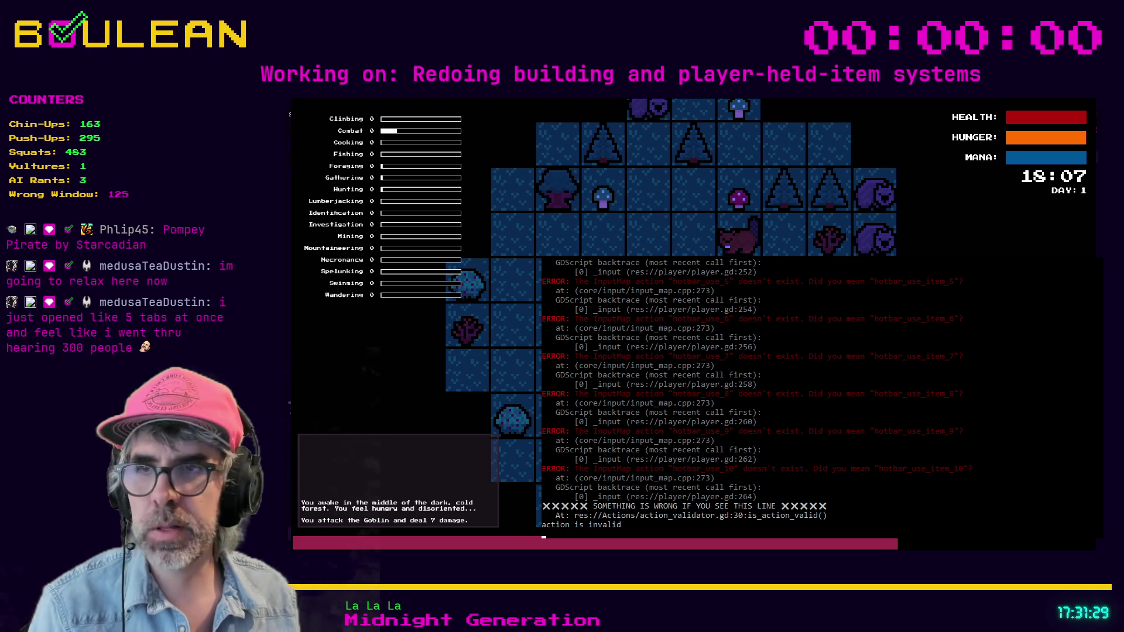
key("F8")
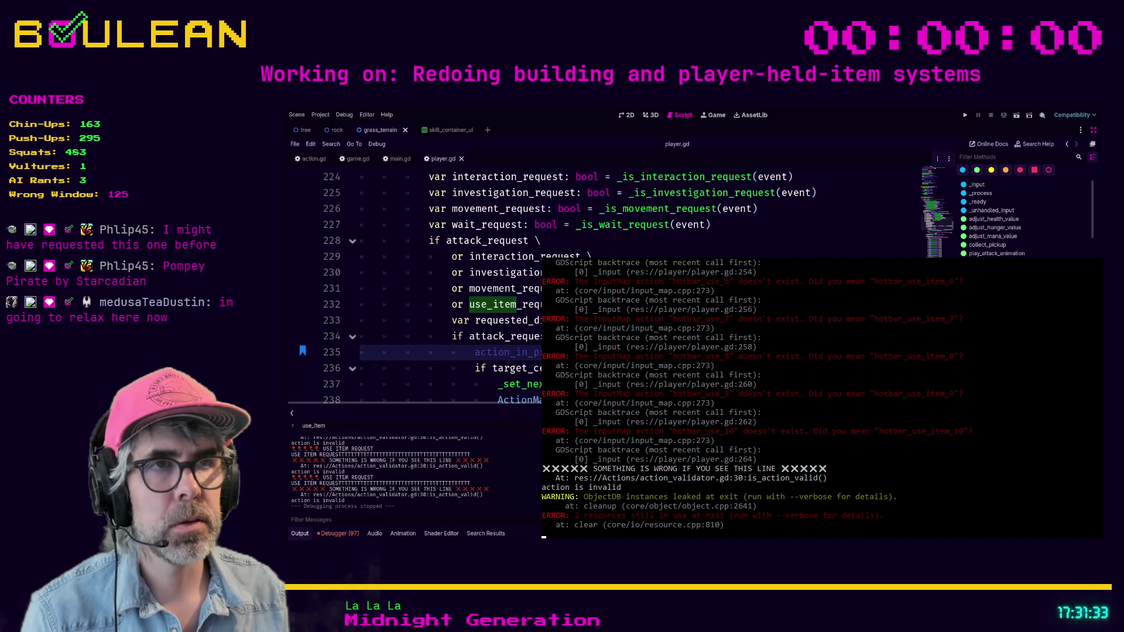
Search for hotbar_use_10, jump to its match at line 264, and select lines 262–264
key("Return")
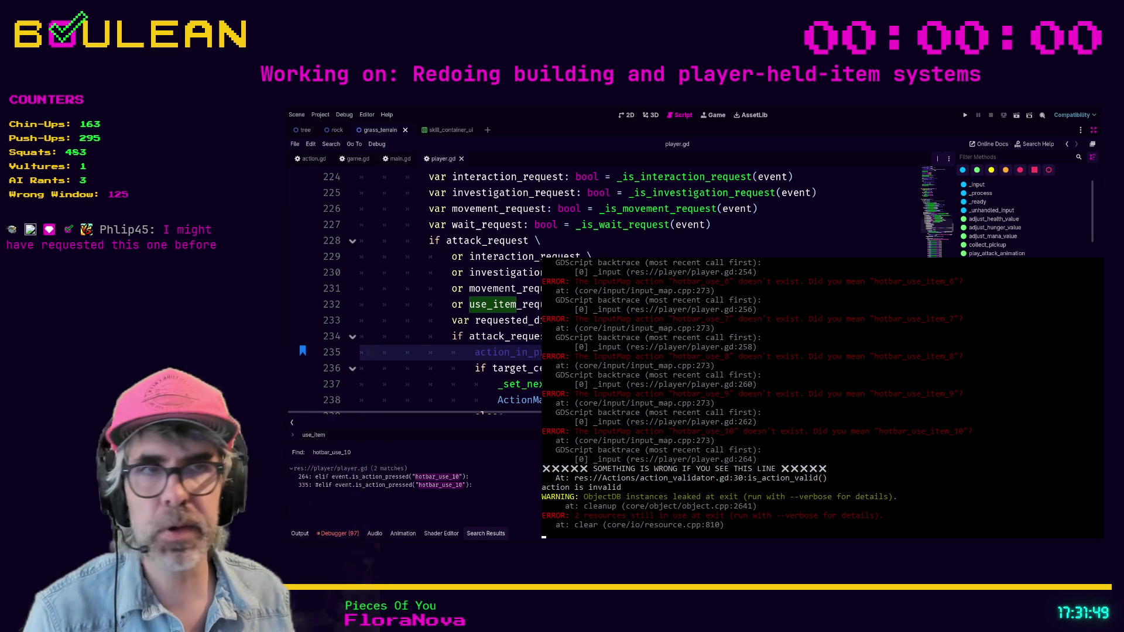
left_click(456, 336)
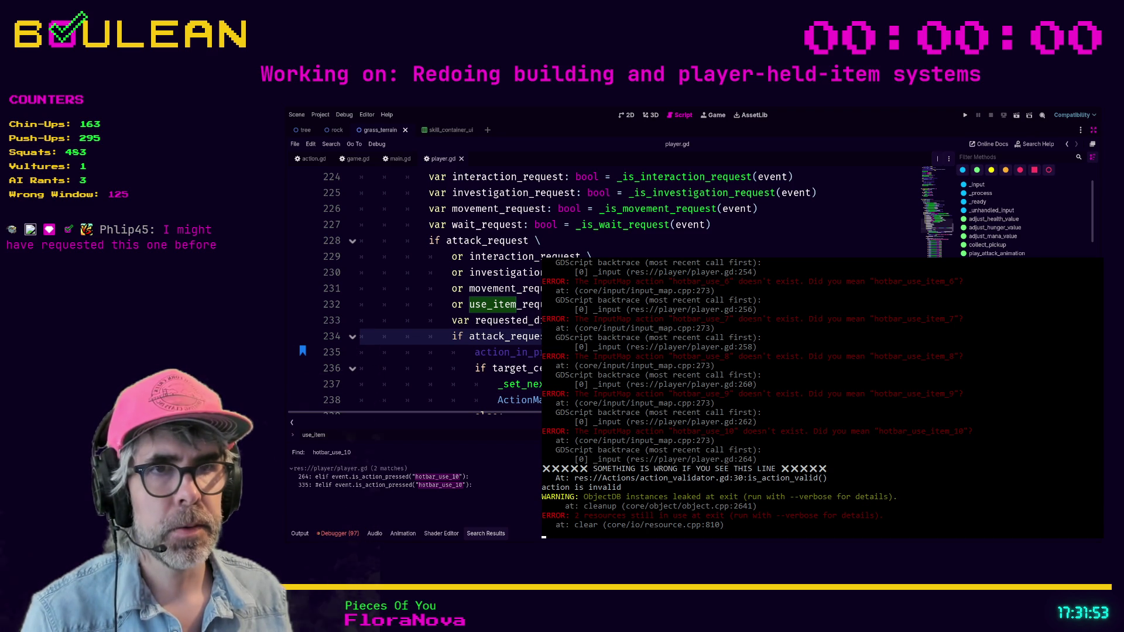
left_click(455, 477)
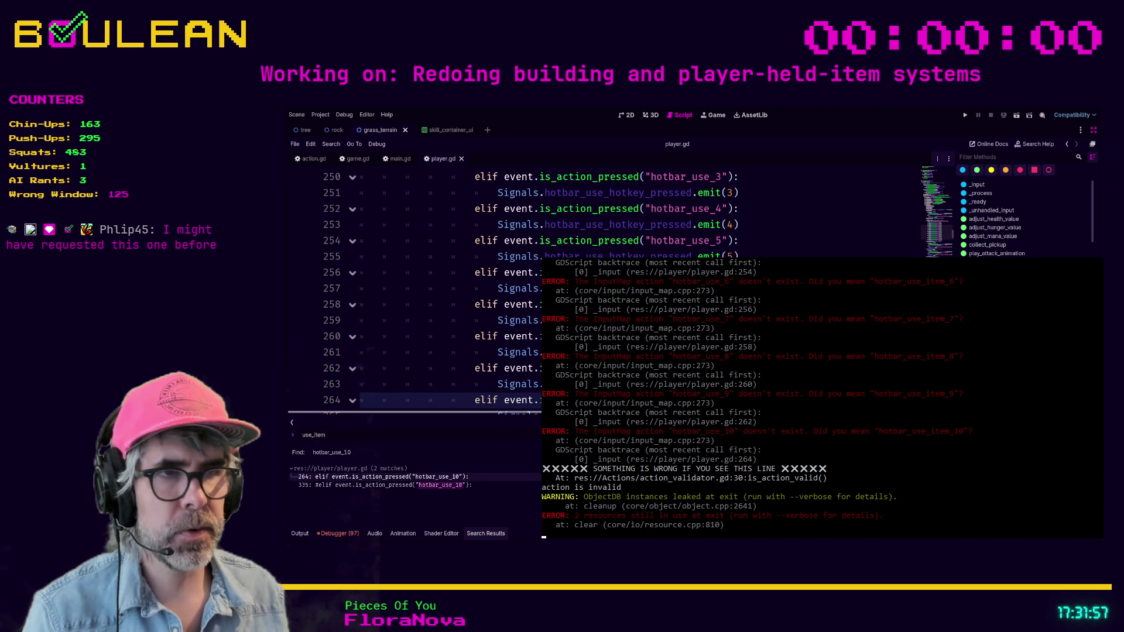
left_click_drag(370, 367, 370, 410)
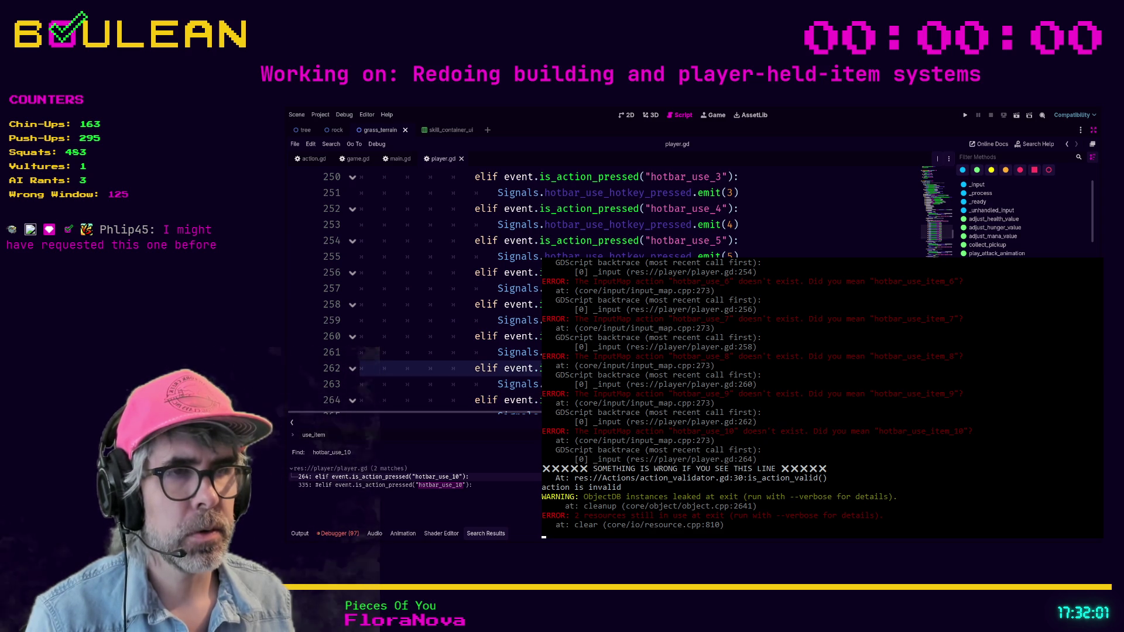
Rename the hotbar_use_N checks on lines 246–264 to hotbar_use_item_N using multiple carets
left_click(370, 398)
left_click(374, 343, "alt")
left_click(372, 304, "alt")
left_click(372, 272, "alt")
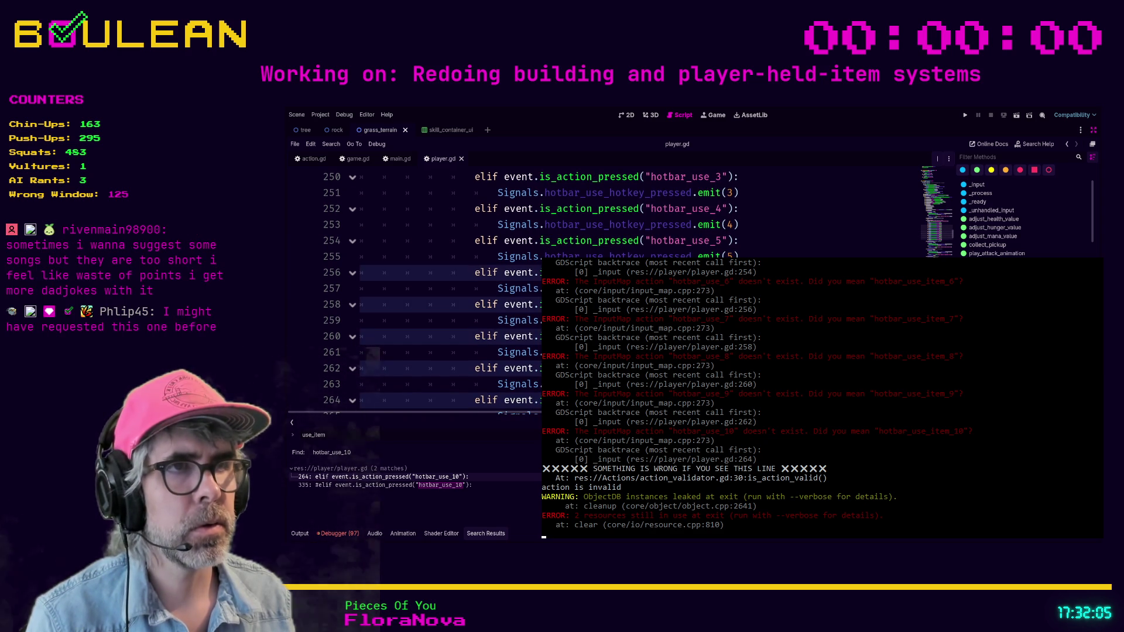
left_click(715, 241, "alt")
left_click(714, 210, "alt")
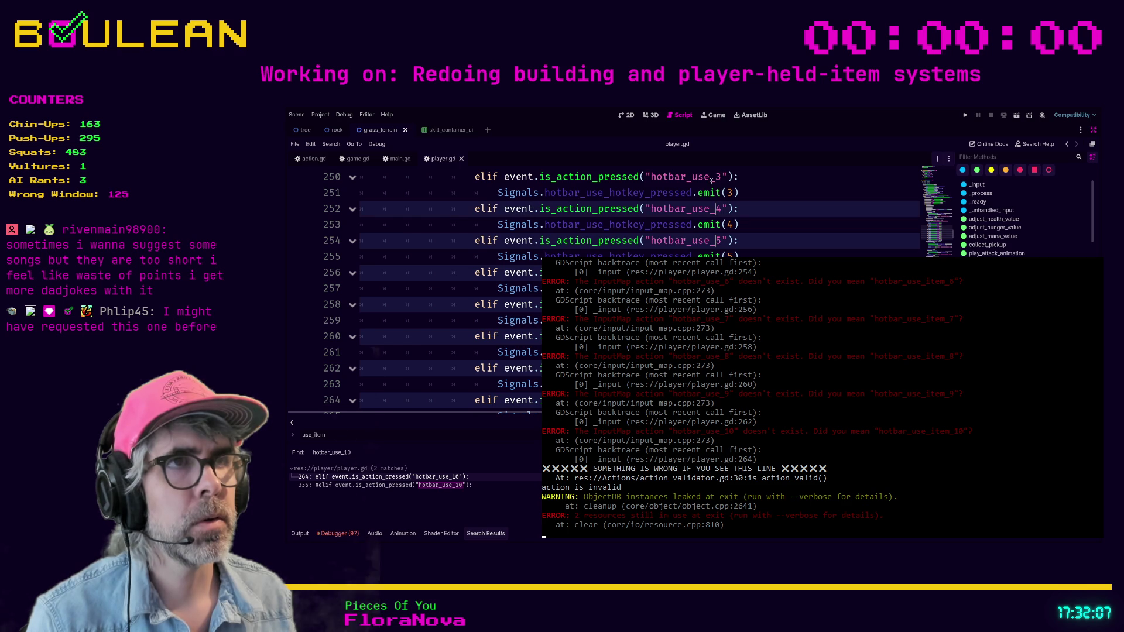
left_click(716, 176, "alt")
scroll(445, 292, "up", 2)
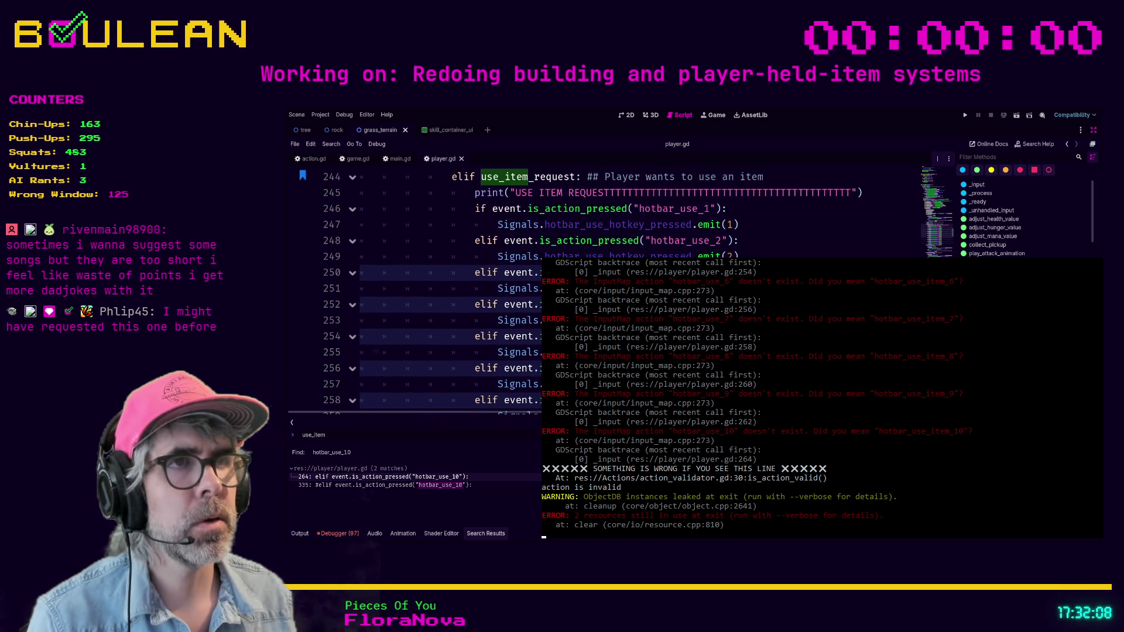
left_click(714, 240, "alt")
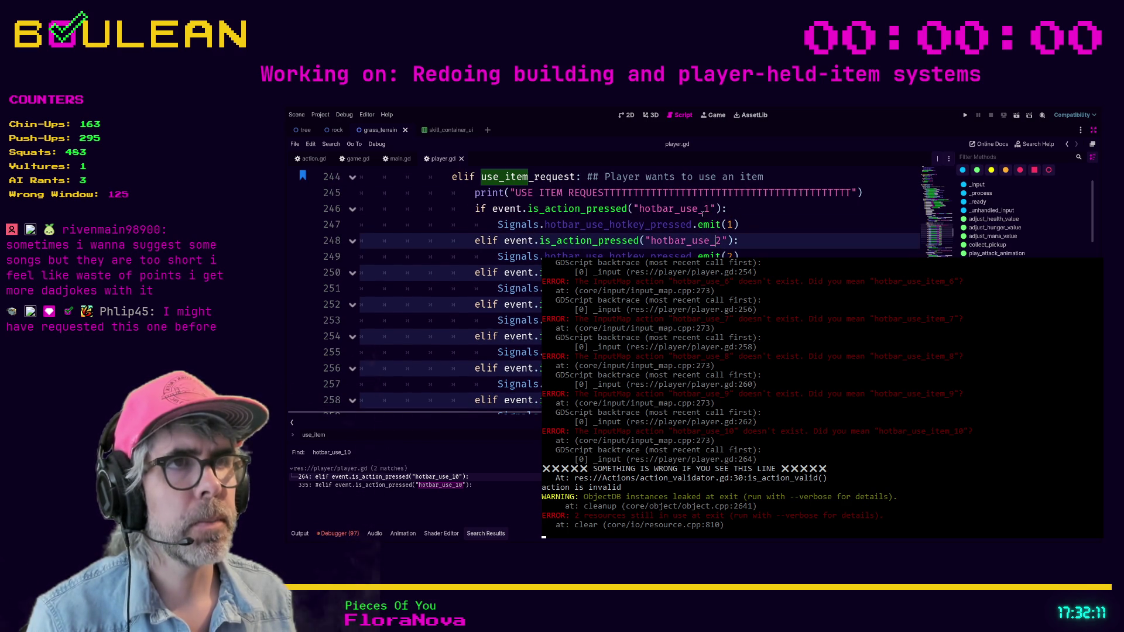
left_click(701, 210, "alt")
type("item_")
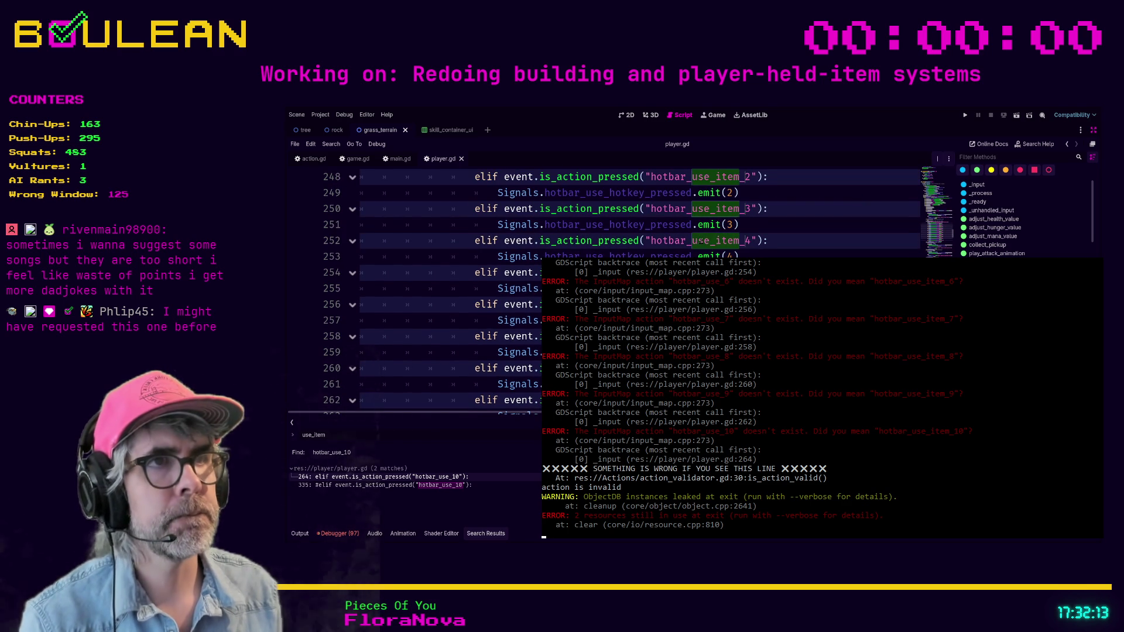
key("Escape")
Review the renamed hotbar lines, save player.gd and relaunch the game
scroll(776, 203, "up", 1)
scroll(742, 206, "up", 1)
left_click(771, 245)
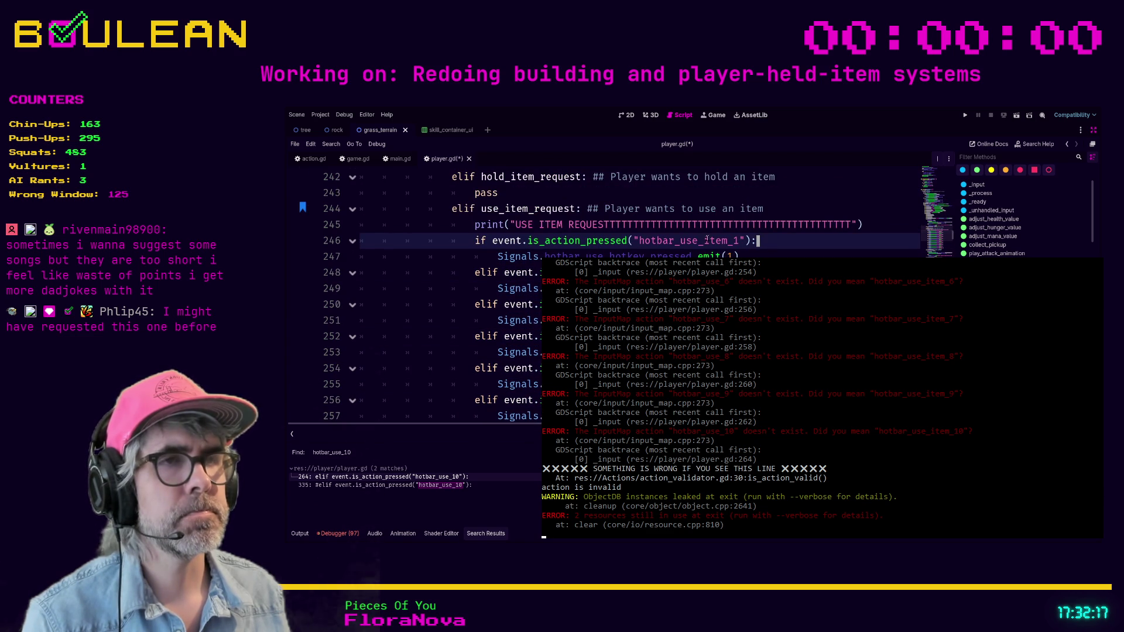
scroll(712, 237, "down", 4)
left_click(712, 320)
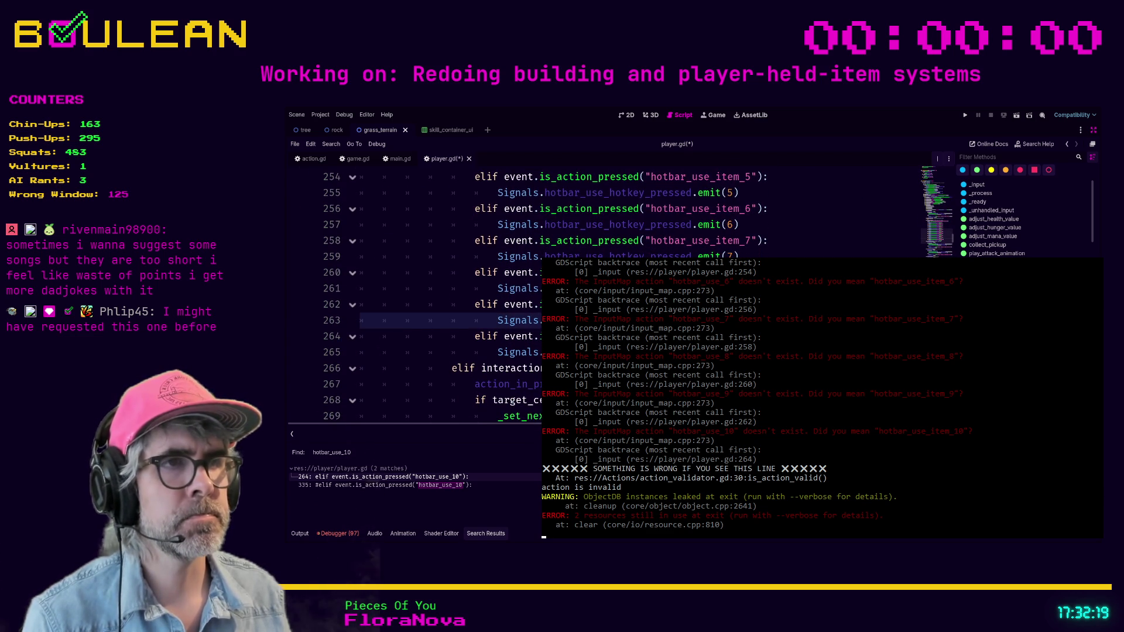
key("ctrl+s")
scroll(446, 292, "up", 5)
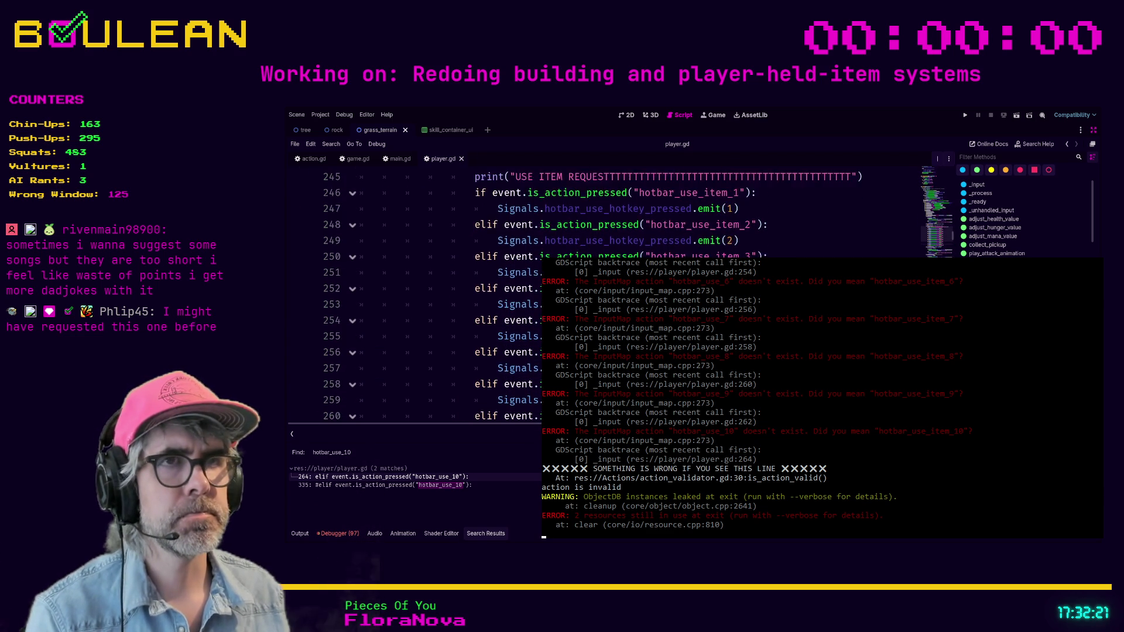
key("F5")
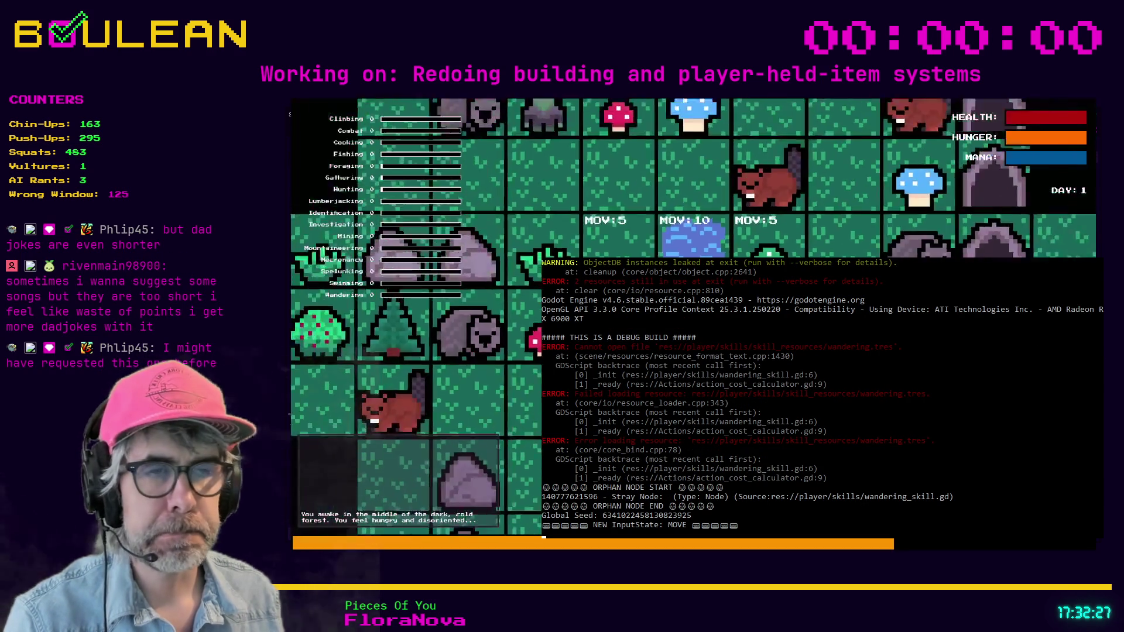
Press the 1 hotbar key twice in the running game, then stop it
key("1")
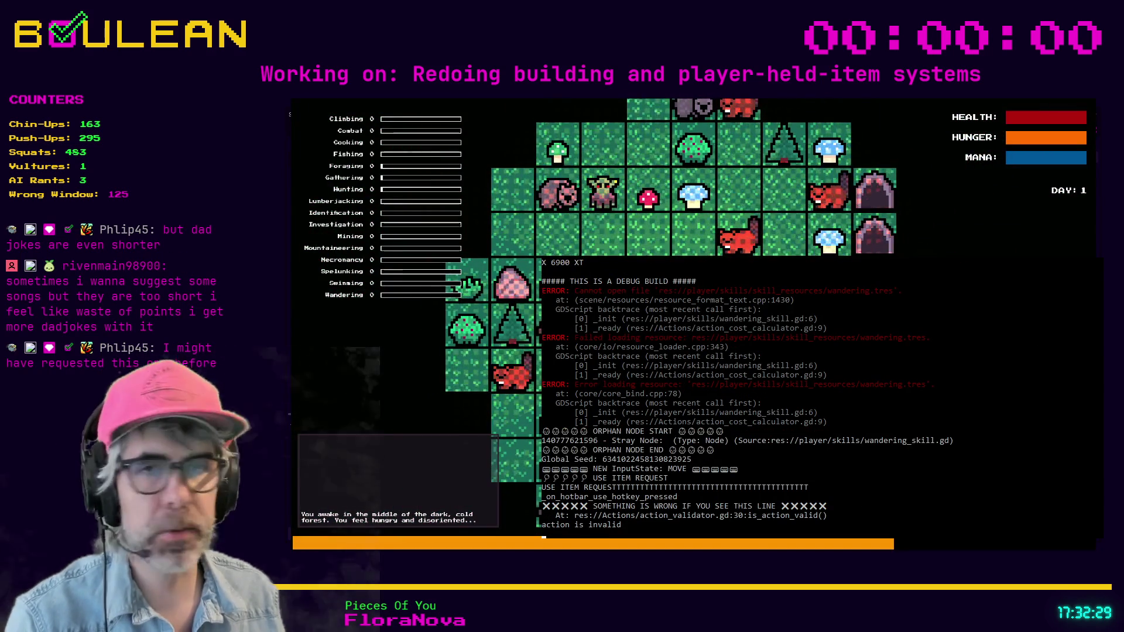
key("1")
key("1")
key("1")
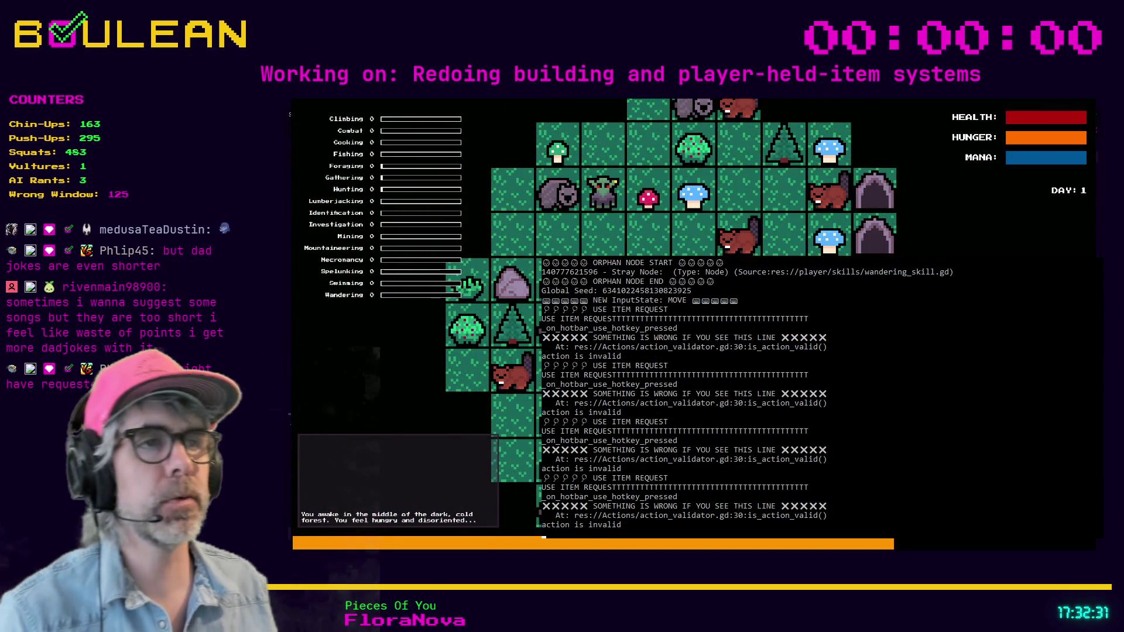
key("F8")
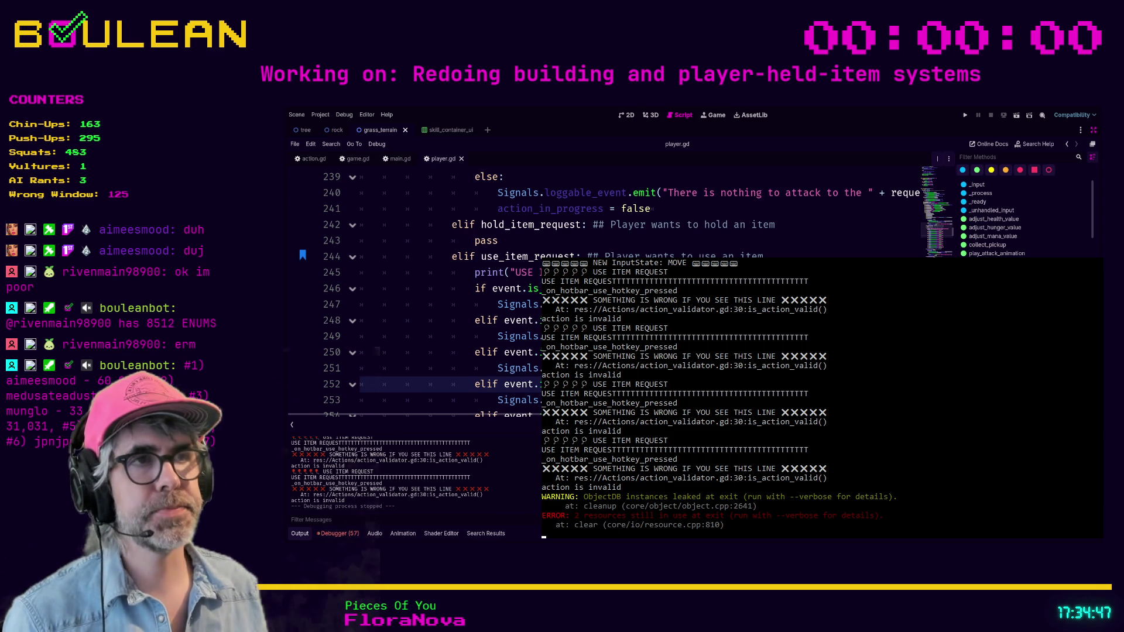
left_click(516, 336)
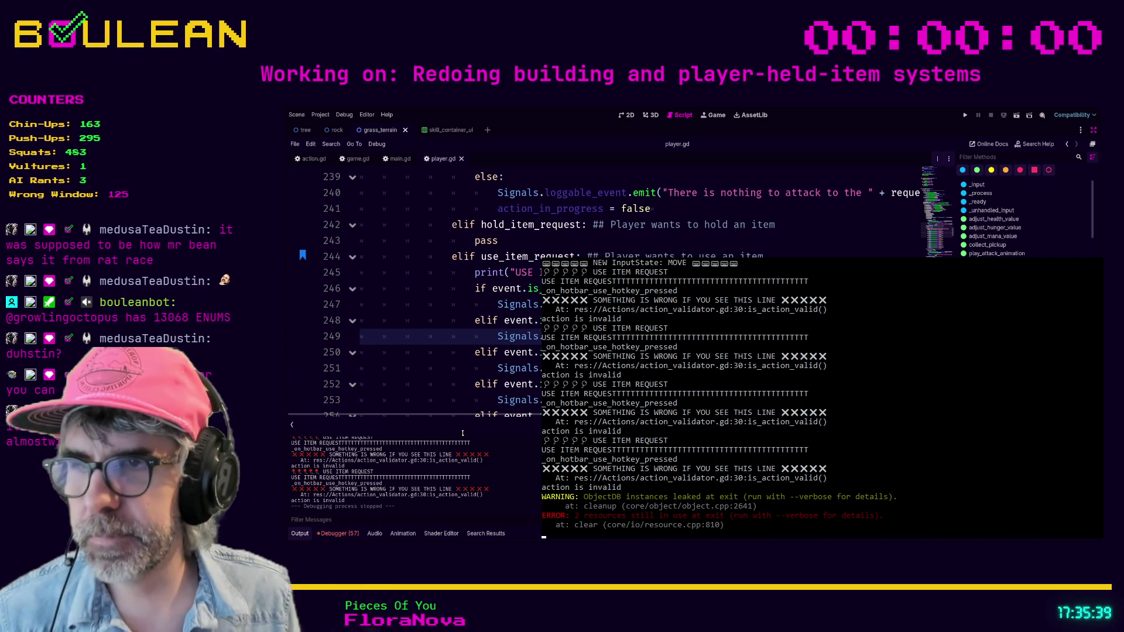
key("Down")
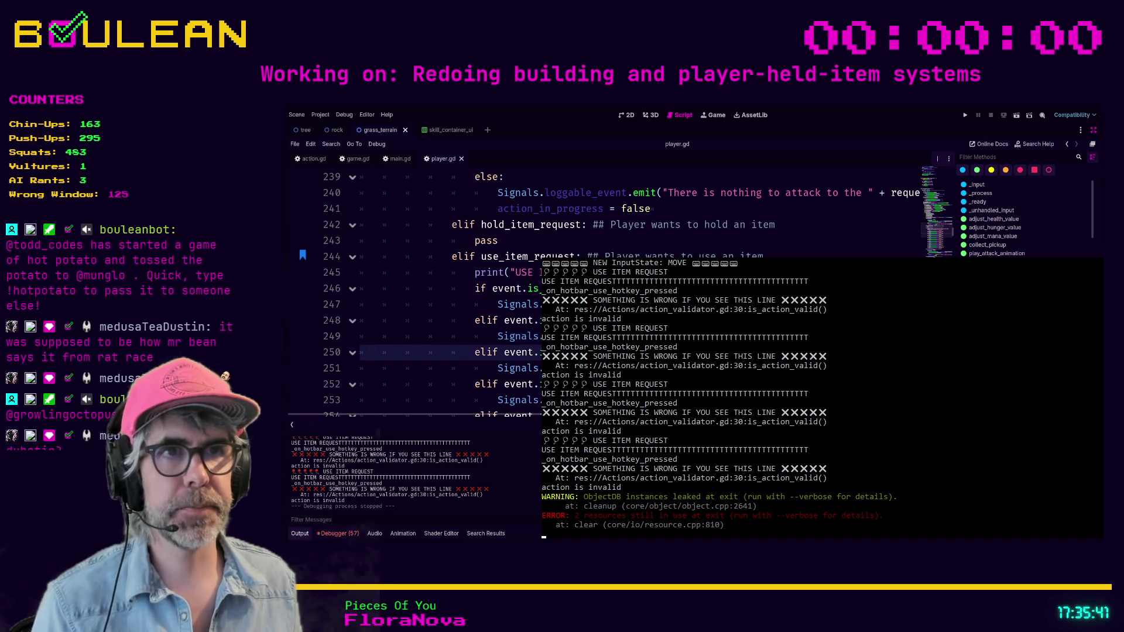
scroll(299, 243, "up", 5)
scroll(422, 293, "up", 10)
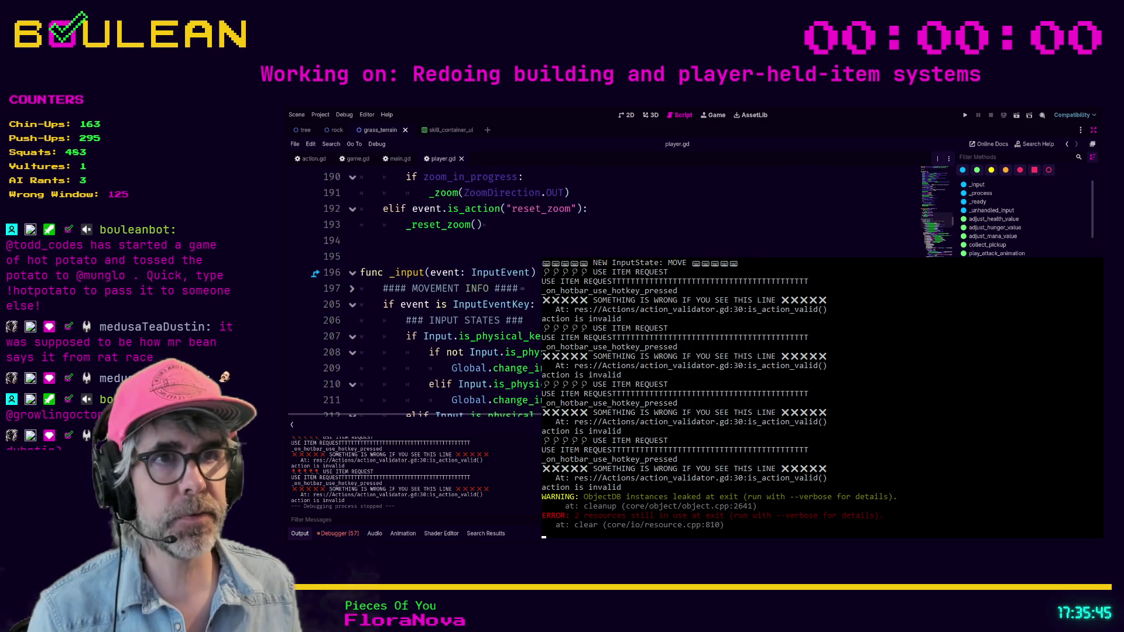
scroll(421, 293, "down", 5)
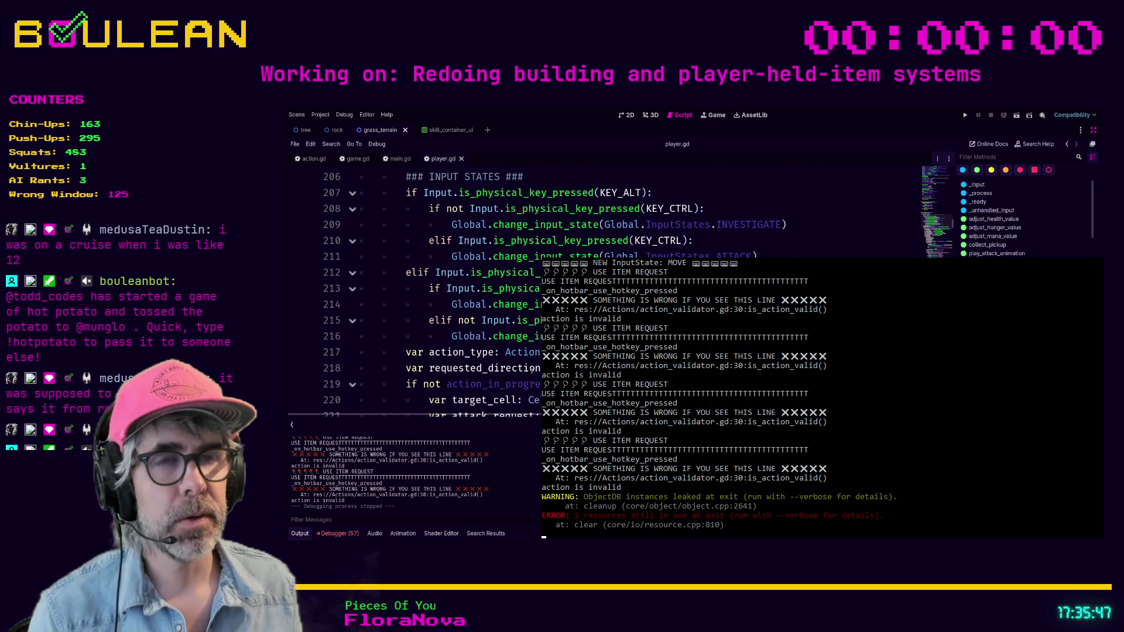
left_click(445, 352)
scroll(421, 293, "up", 3)
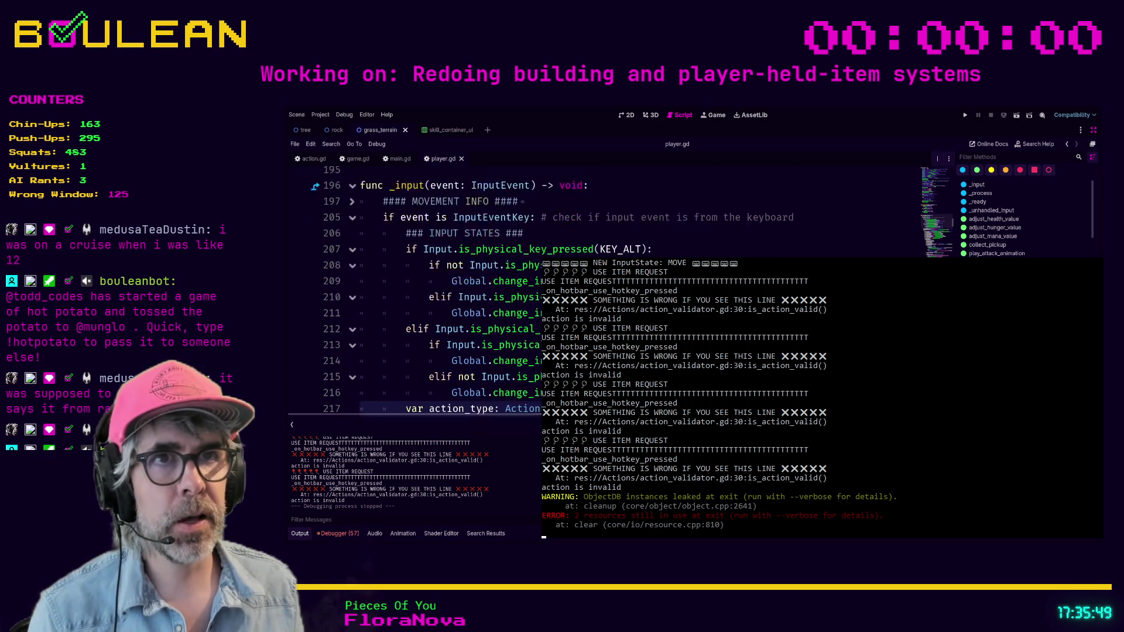
scroll(422, 292, "down", 4)
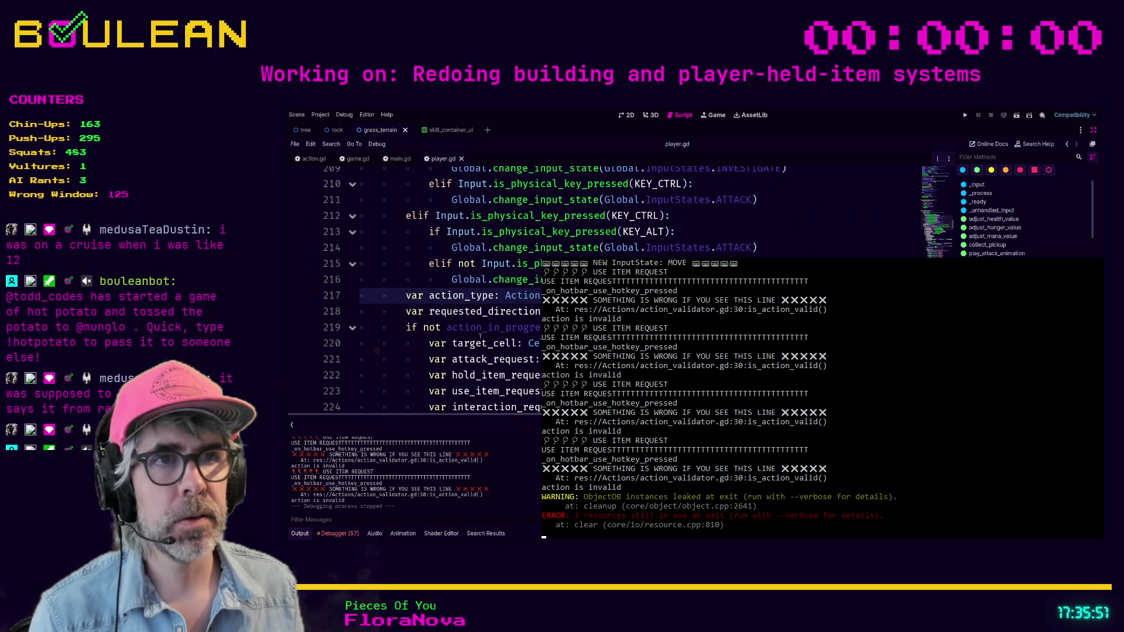
scroll(422, 293, "up", 1)
left_click(446, 336)
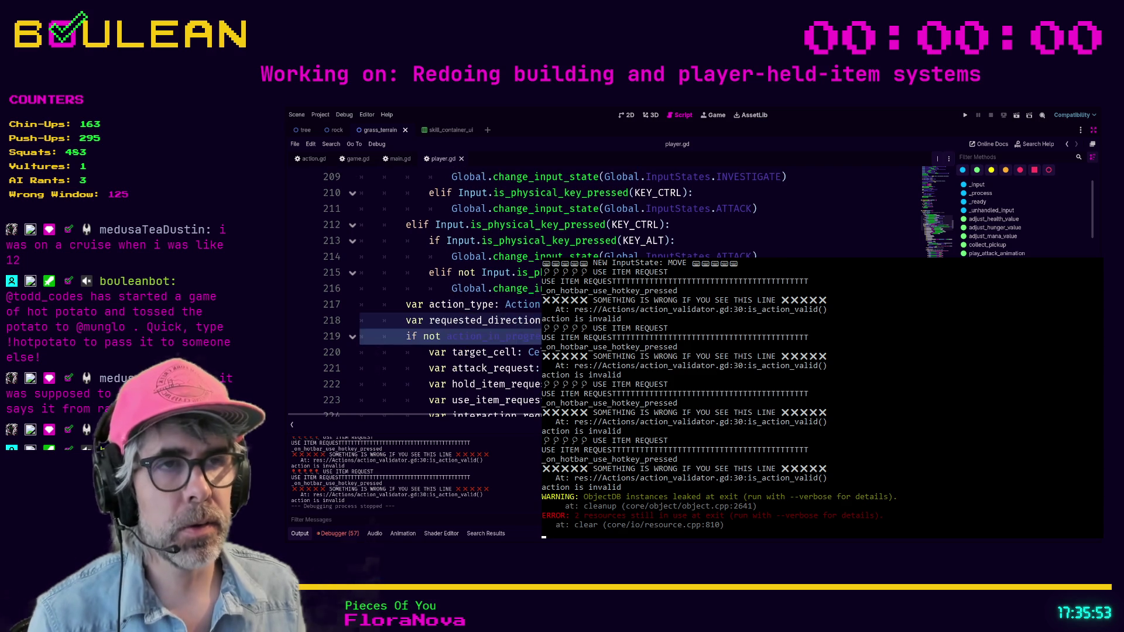
left_click(445, 336)
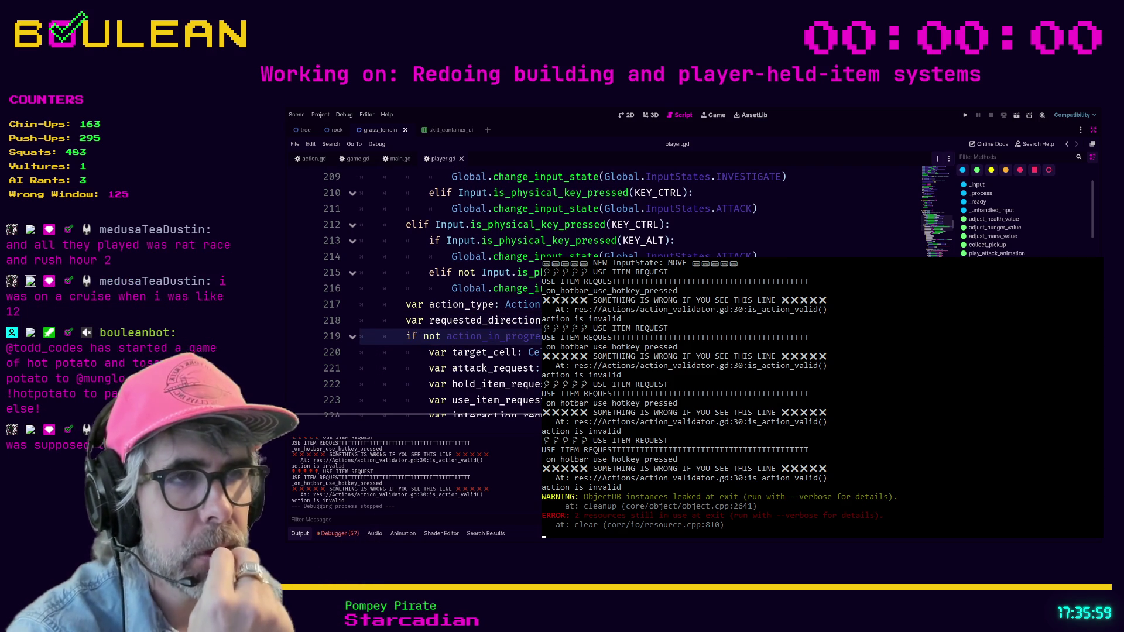
scroll(445, 293, "down", 1)
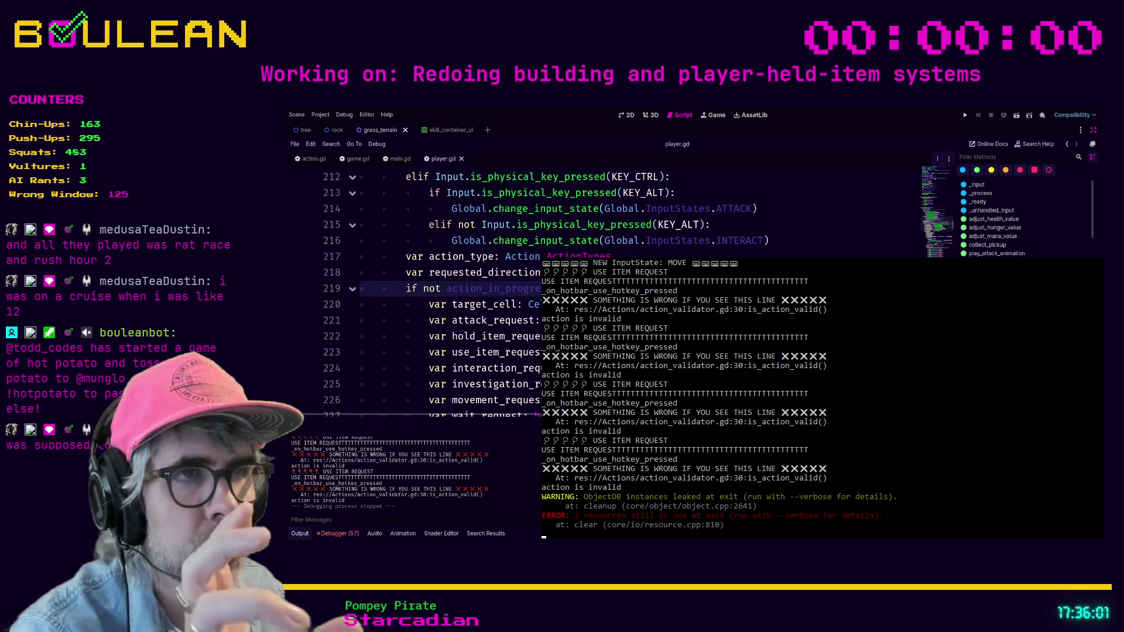
scroll(445, 293, "down", 6)
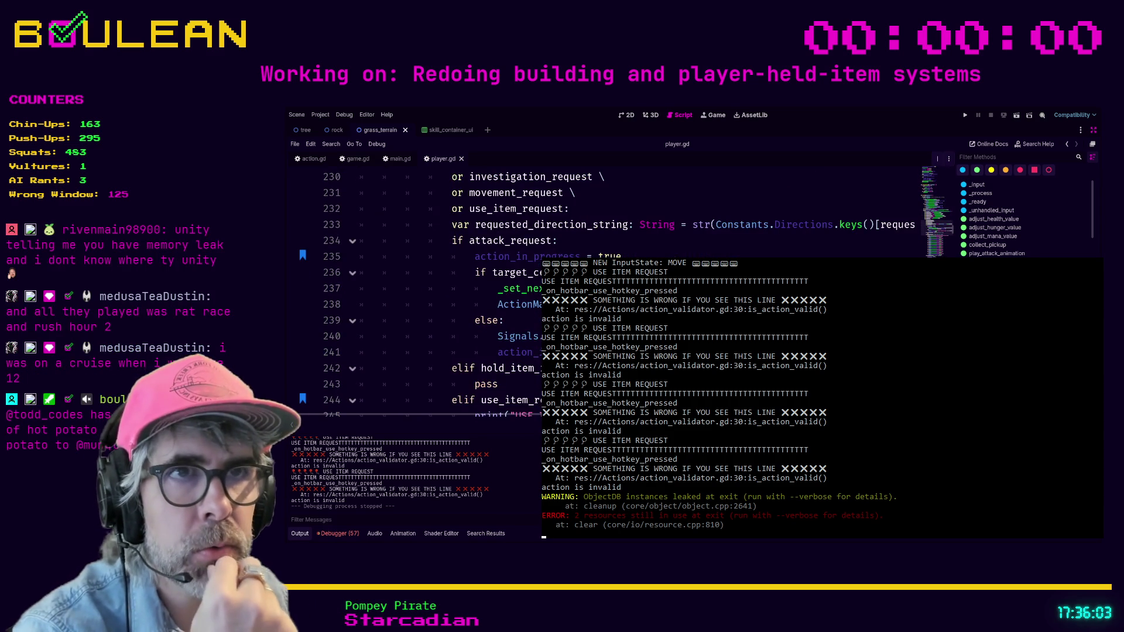
scroll(445, 293, "up", 1)
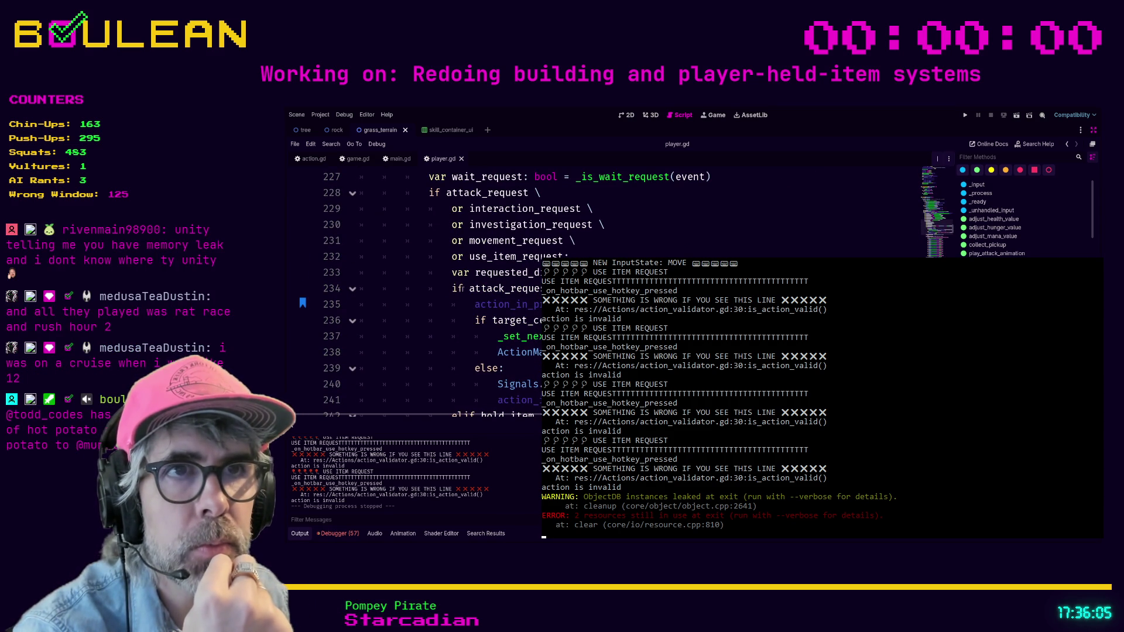
left_click(593, 243)
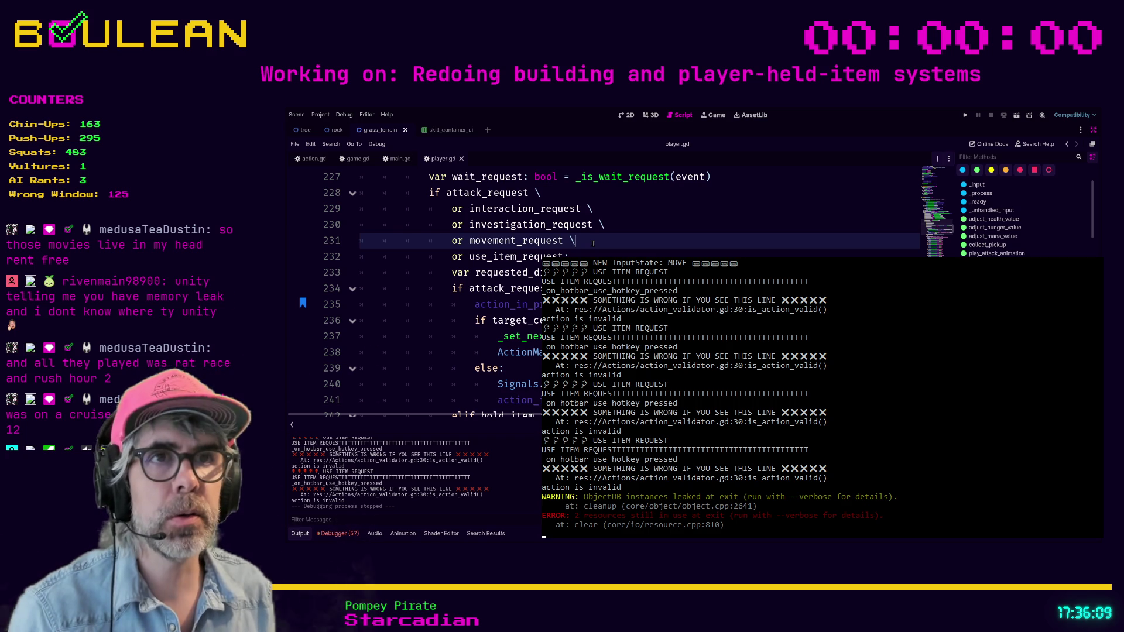
Add 'or hold_item_request \' to the condition after line 230 and fold the attack_request branch
key("Up")
key("Return")
type("or ")
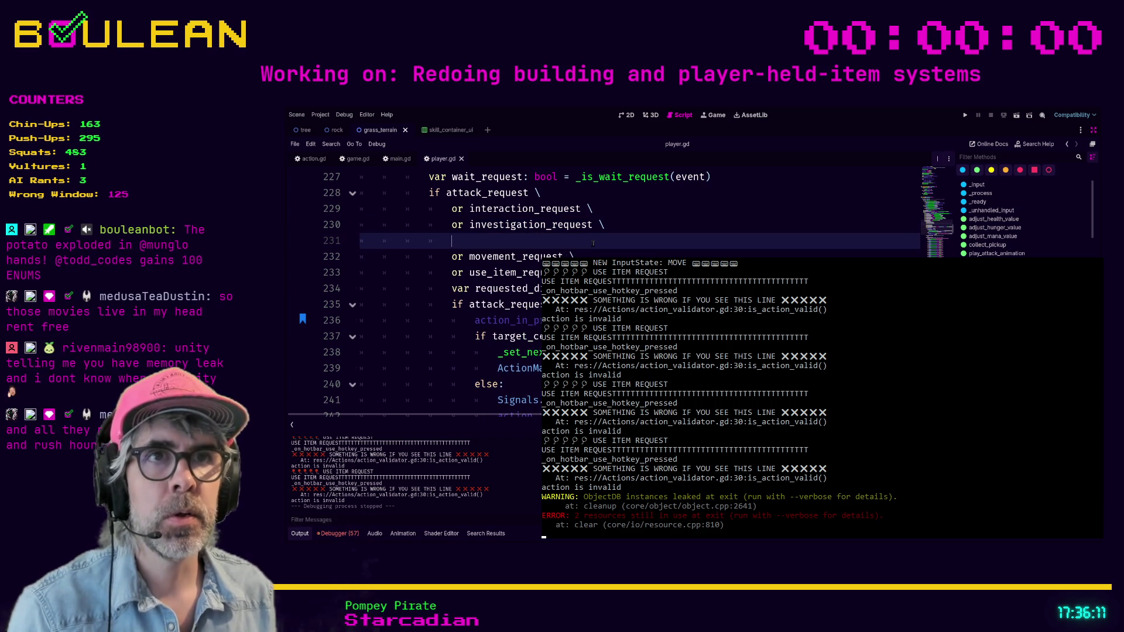
type("hold_")
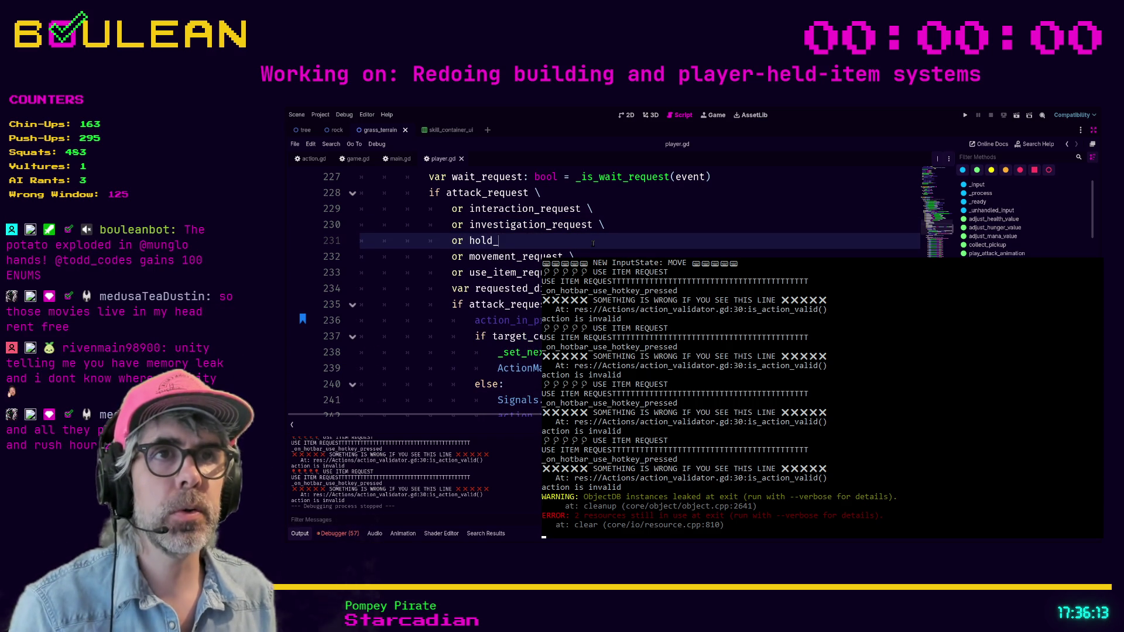
type("item_request")
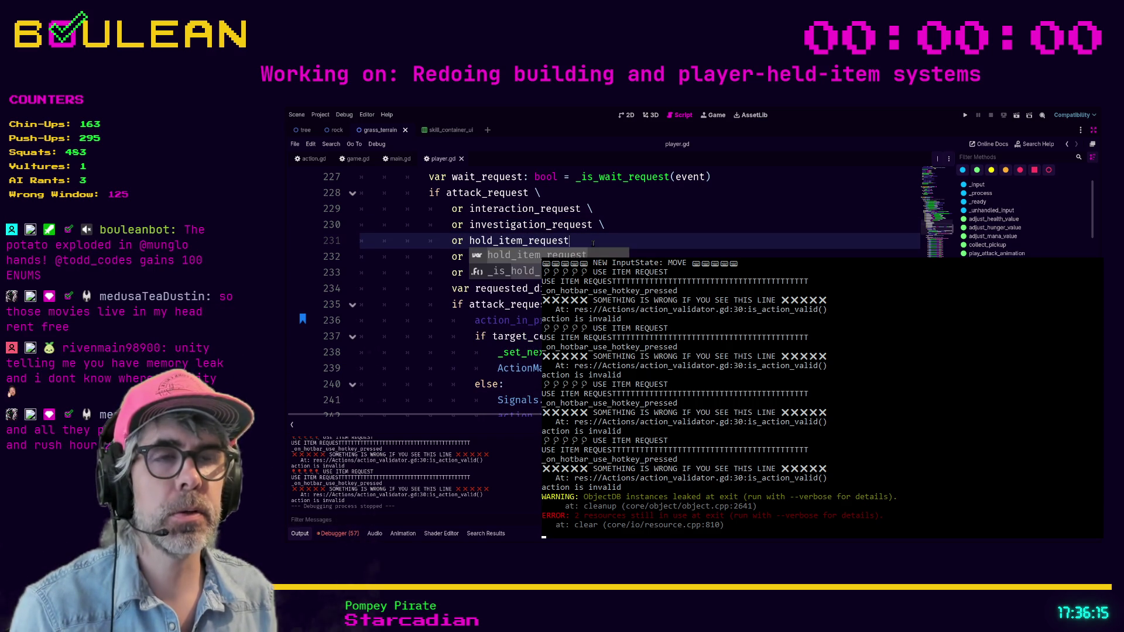
type(" \\")
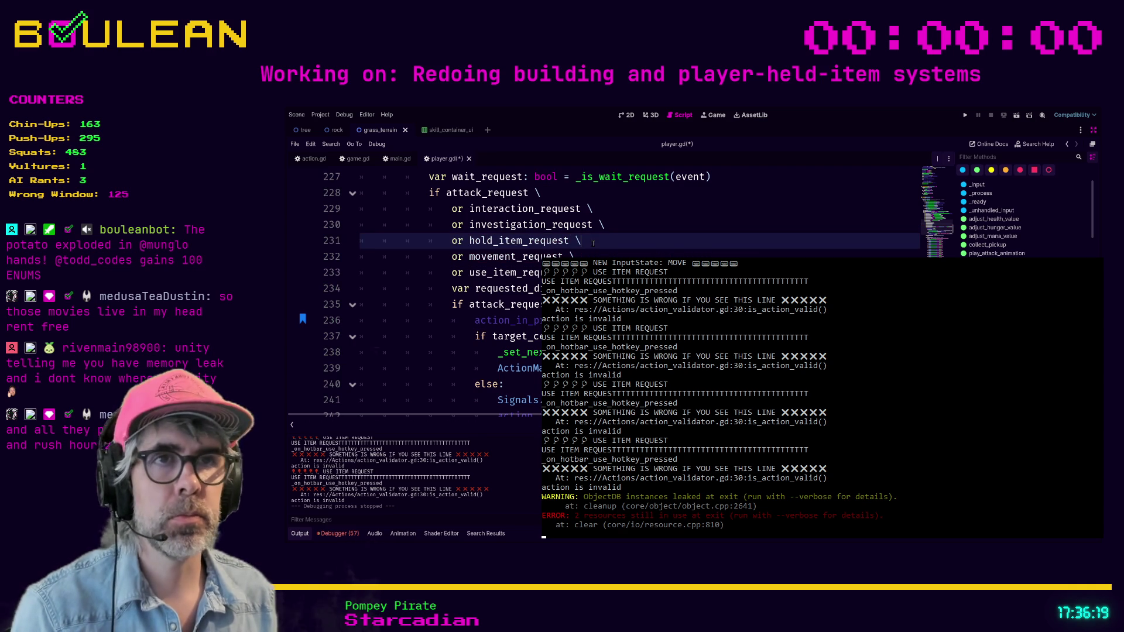
scroll(638, 293, "down", 1)
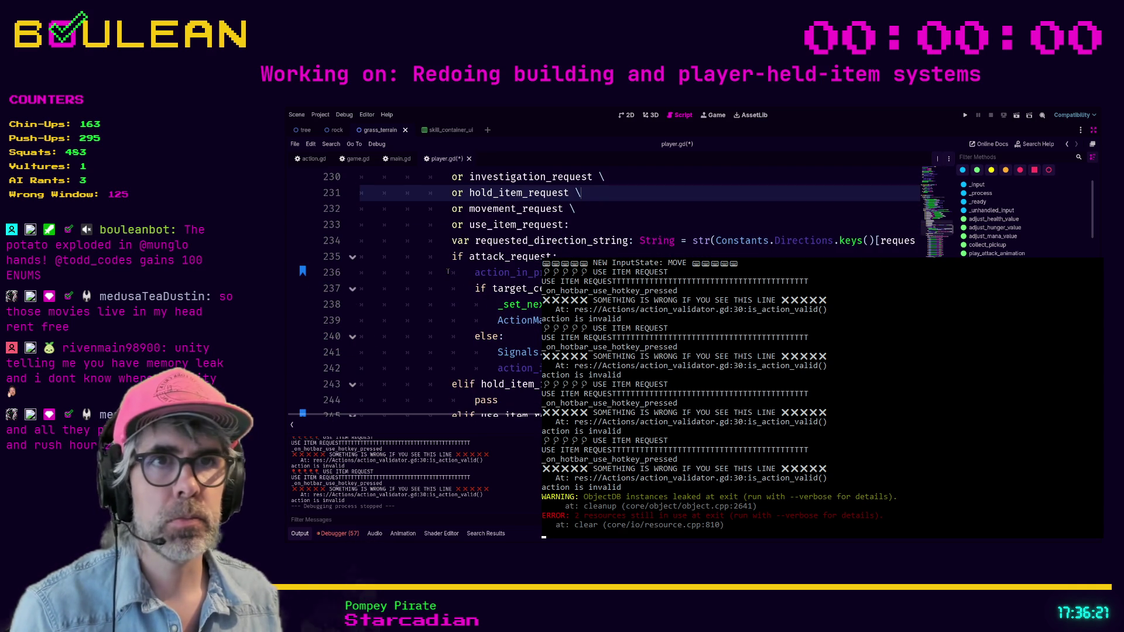
left_click(352, 257)
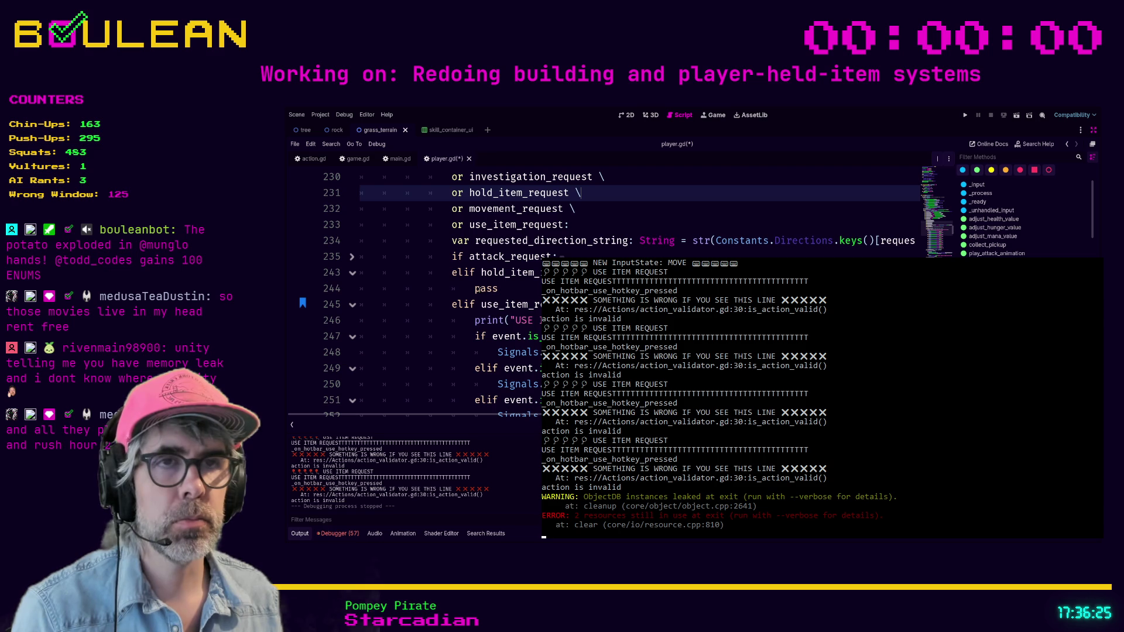
Search the script for hotbar_hol to locate the hotbar hold-item handlers at lines 297–316
scroll(507, 309, "up", 1)
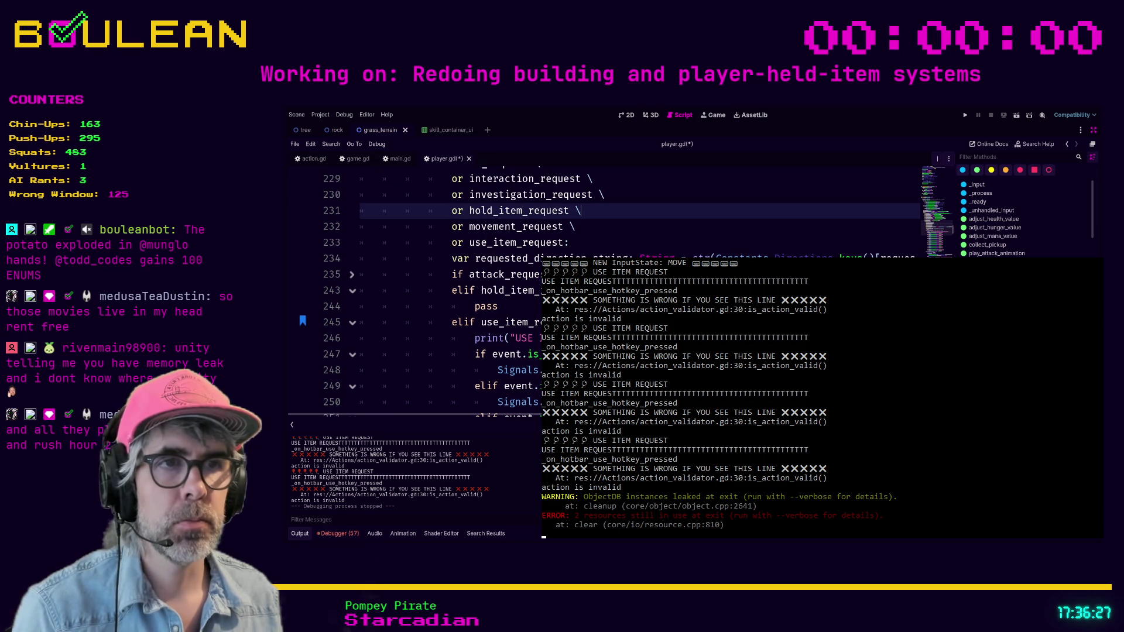
scroll(507, 309, "up", 1)
left_click_drag(499, 321, 539, 304)
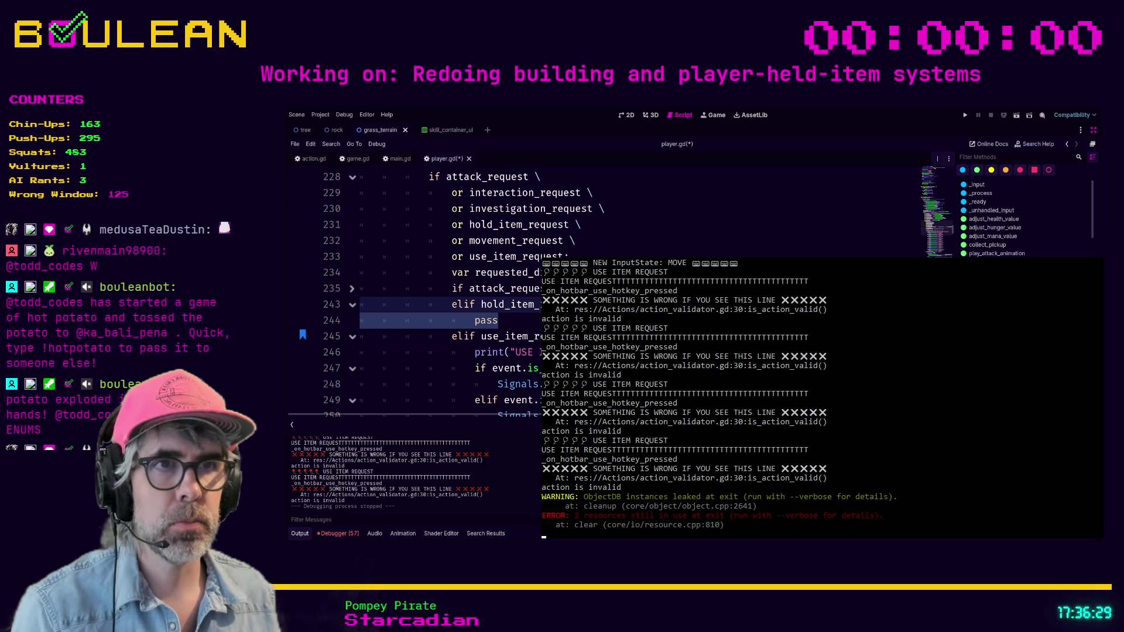
left_click(499, 321)
key("ctrl+f")
type("h")
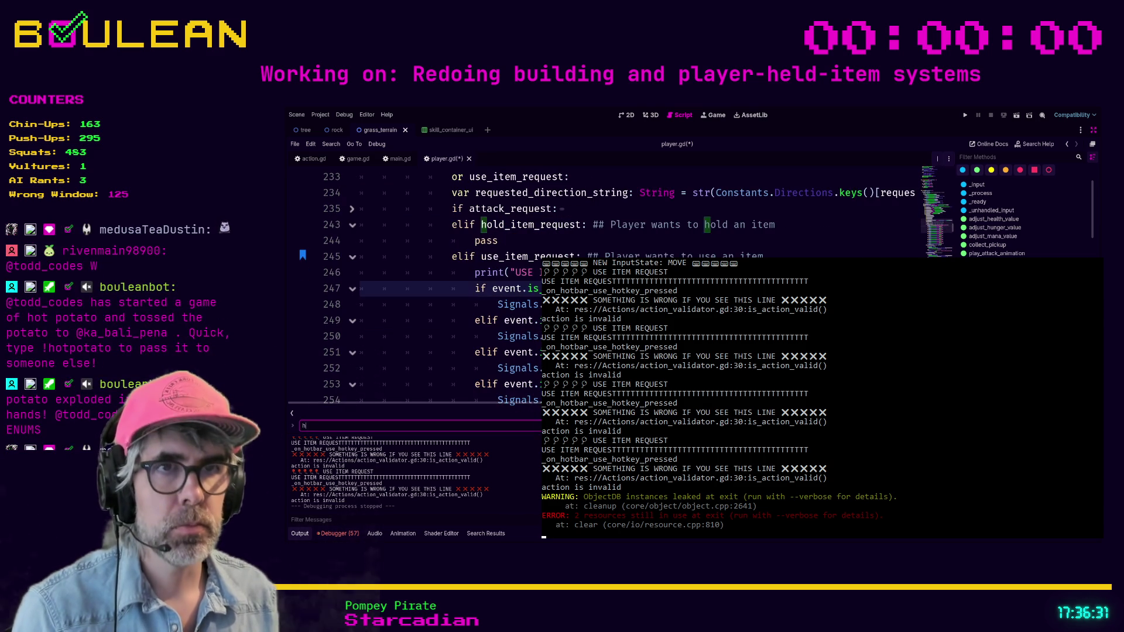
type("otbar_hold")
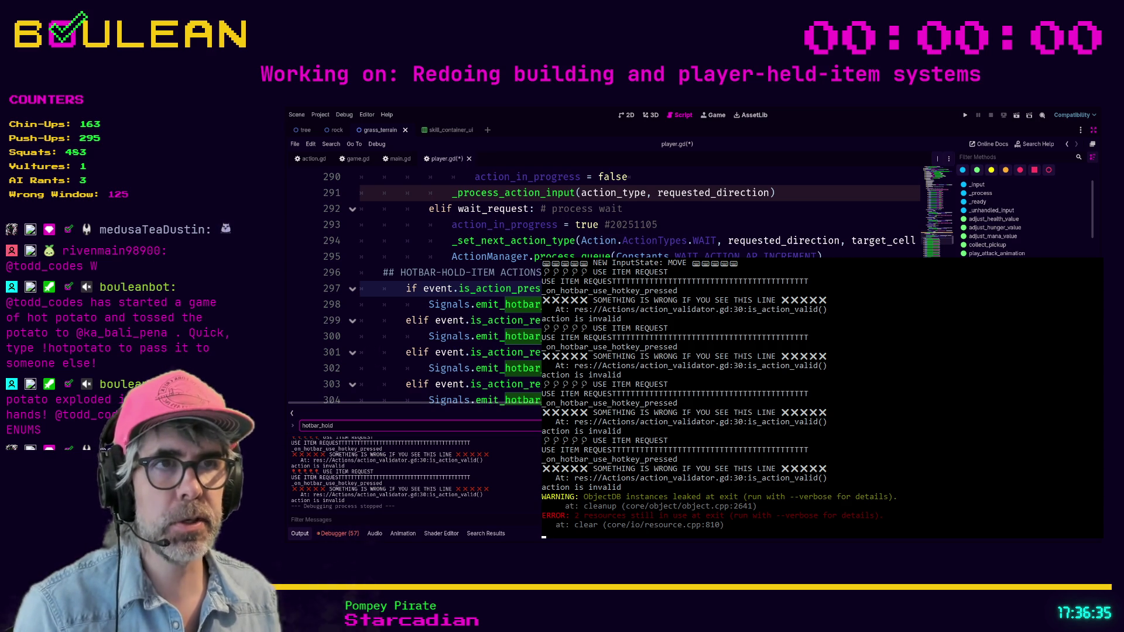
scroll(445, 287, "down", 1)
scroll(445, 287, "up", 1)
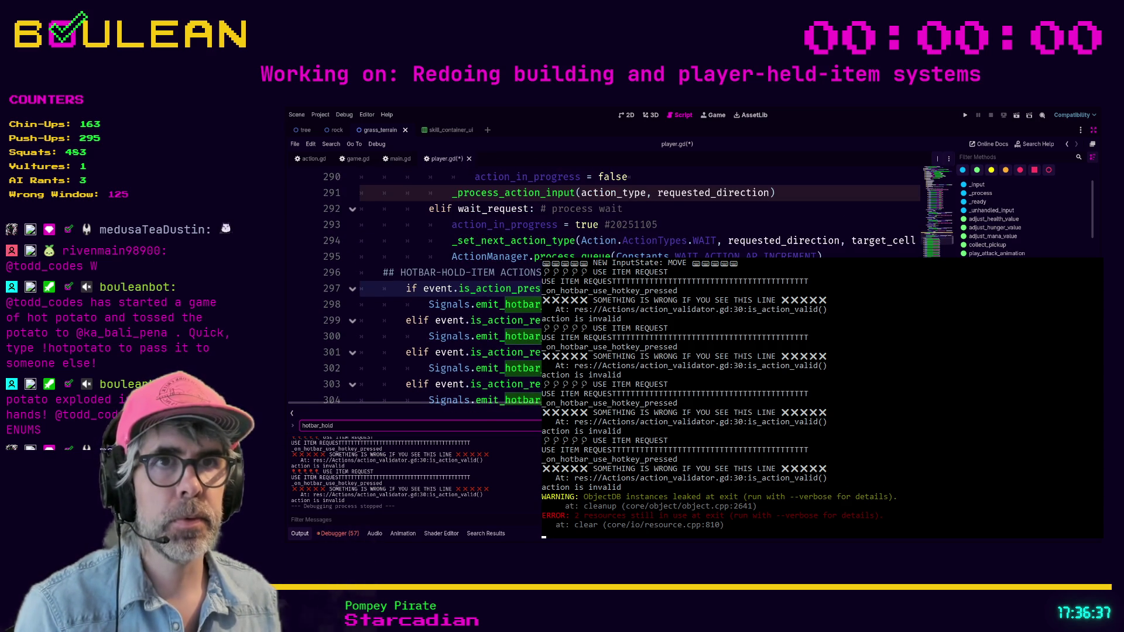
scroll(445, 287, "down", 1)
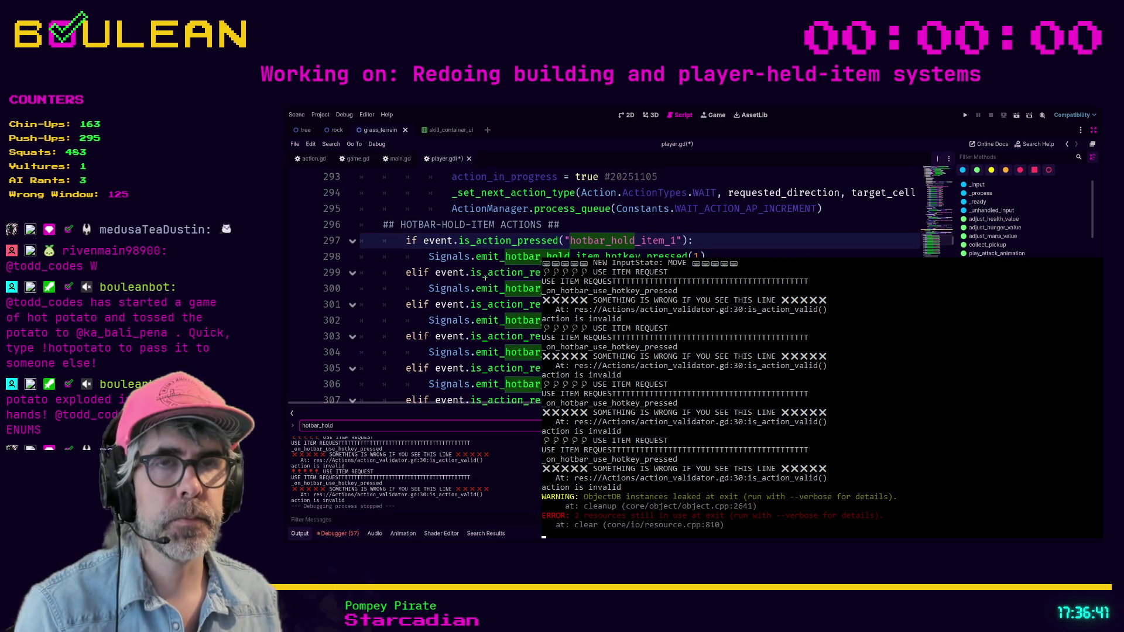
scroll(485, 278, "down", 5)
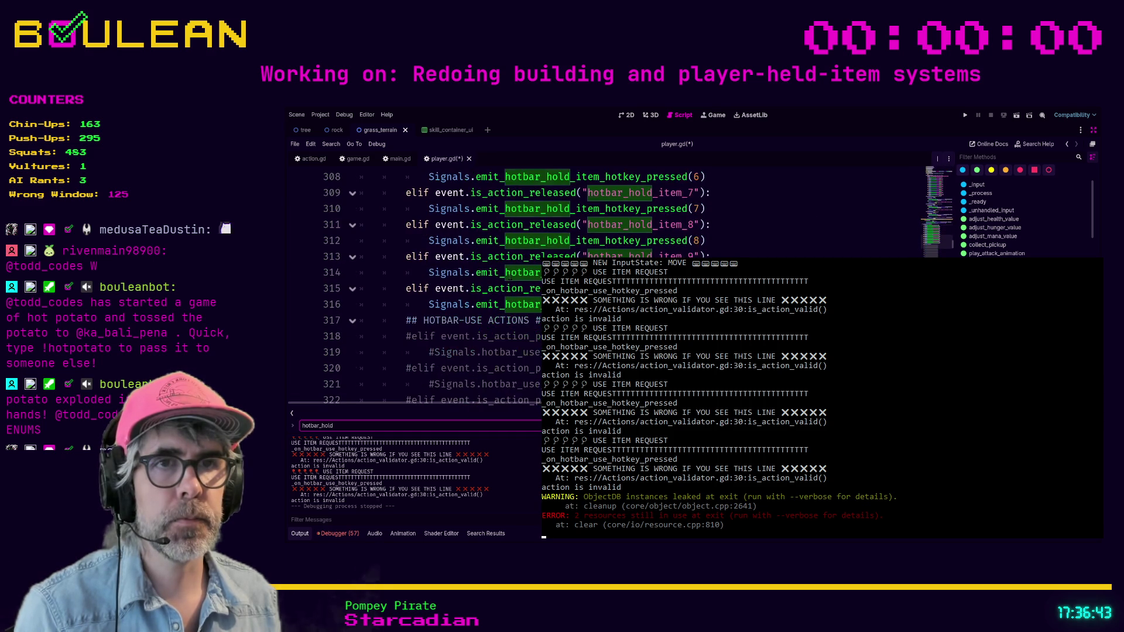
mouse_move(403, 304)
left_mouse_down()
mouse_move(403, 273)
mouse_move(403, 308)
mouse_move(366, 295)
left_mouse_up()
scroll(403, 293, "up", 3)
scroll(402, 309, "up", 3)
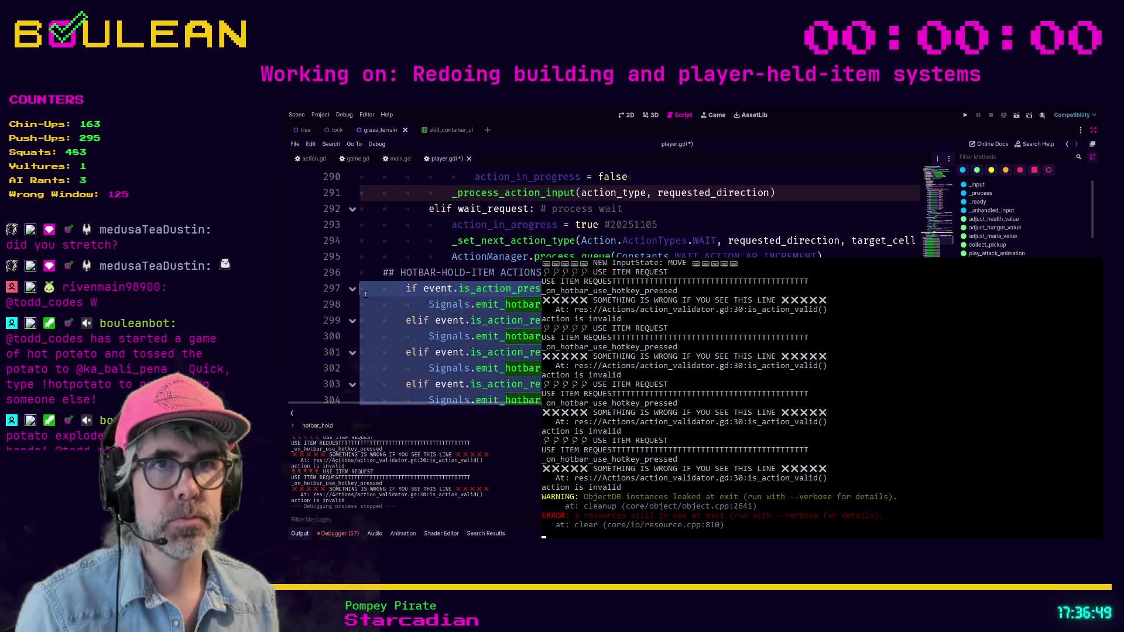
Cut the hotbar hold-item handlers and paste them in place of pass at line 244
key("ctrl+k")
scroll(365, 294, "up", 8)
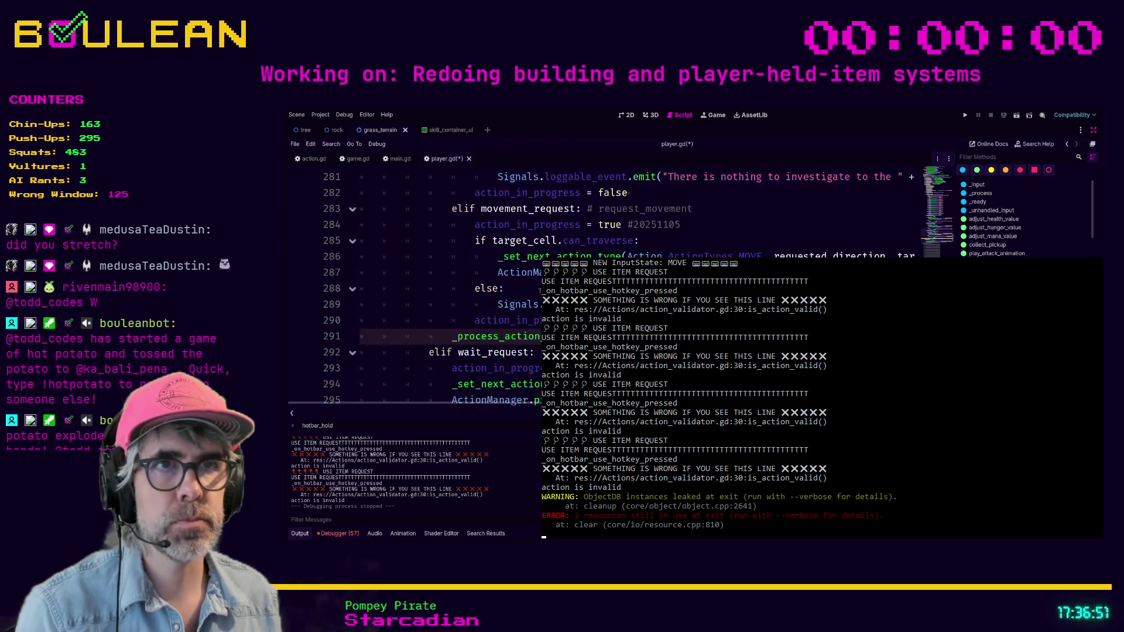
scroll(365, 295, "up", 3)
scroll(365, 294, "down", 4)
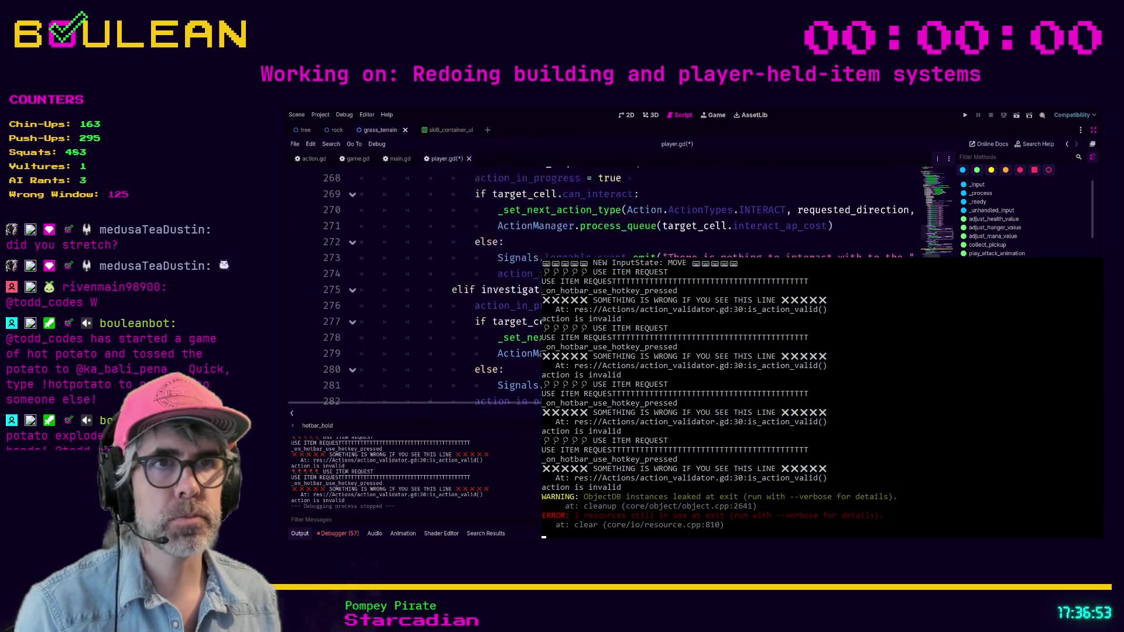
scroll(365, 294, "up", 3)
scroll(433, 287, "up", 7)
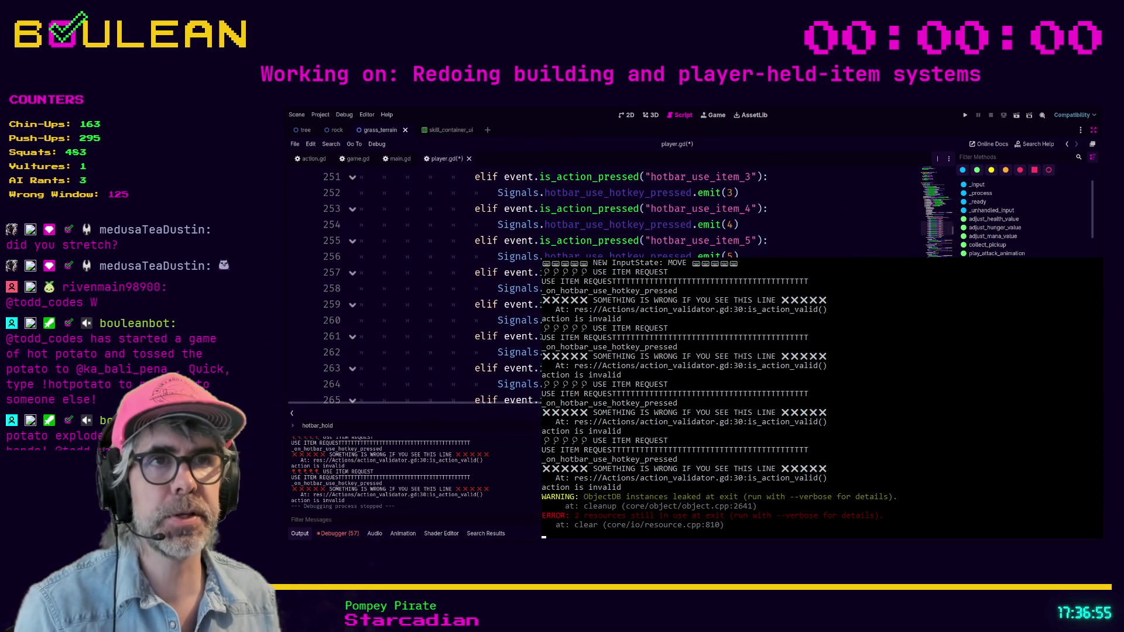
left_click(517, 262)
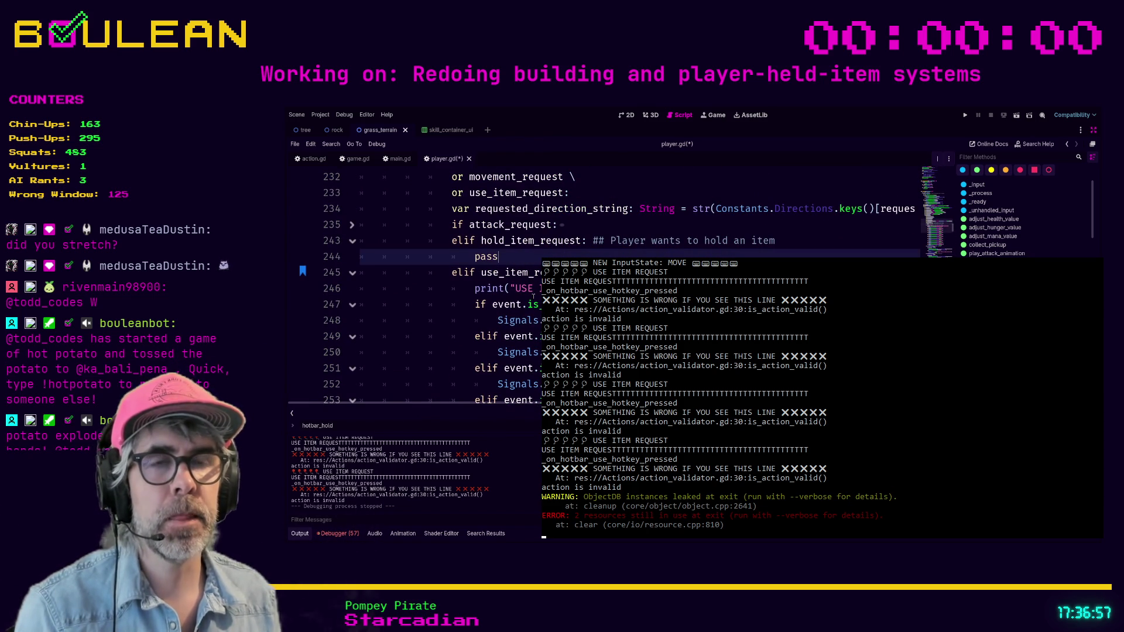
key("shift+Home")
key("shift+Home")
key("BackSpace")
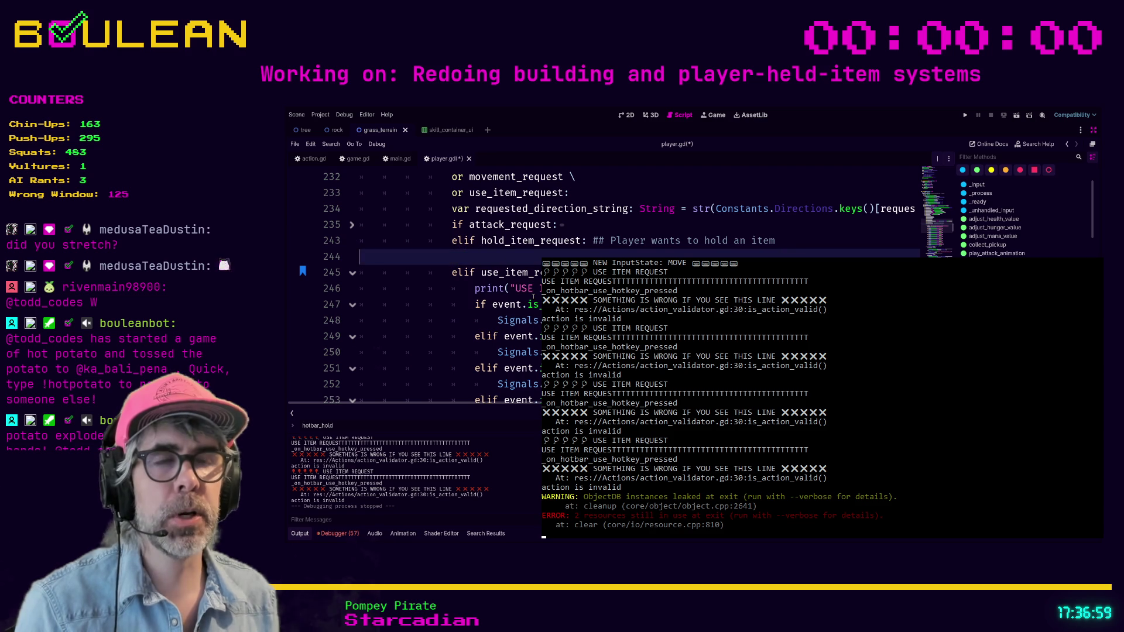
key("ctrl+v")
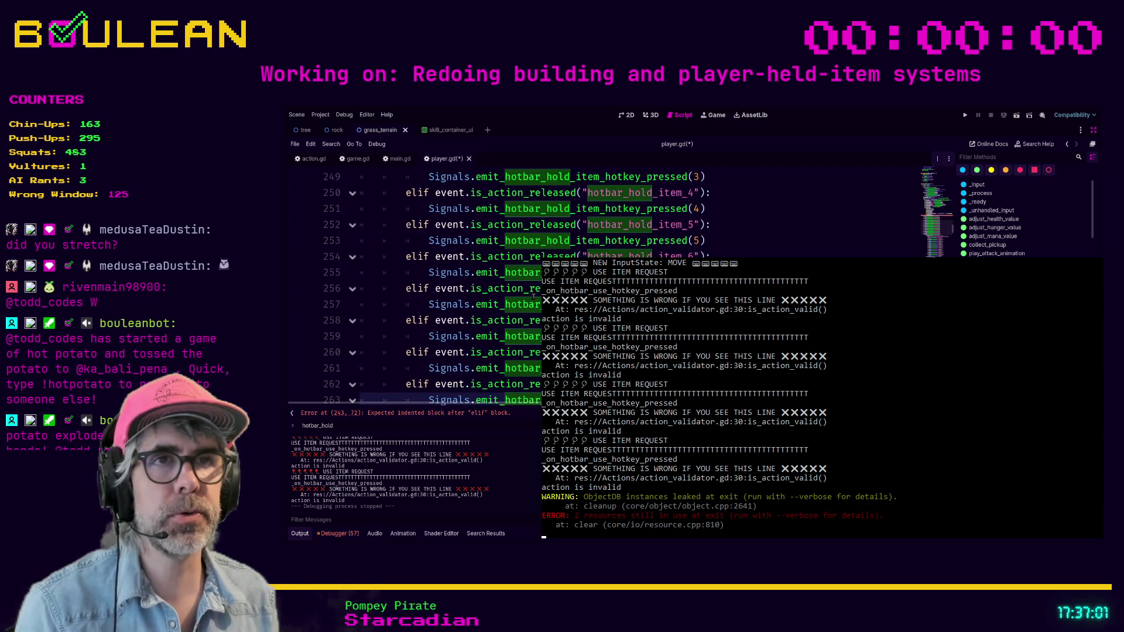
Indent the pasted handlers under hold_item_request and save player.gd
scroll(371, 227, "up", 4)
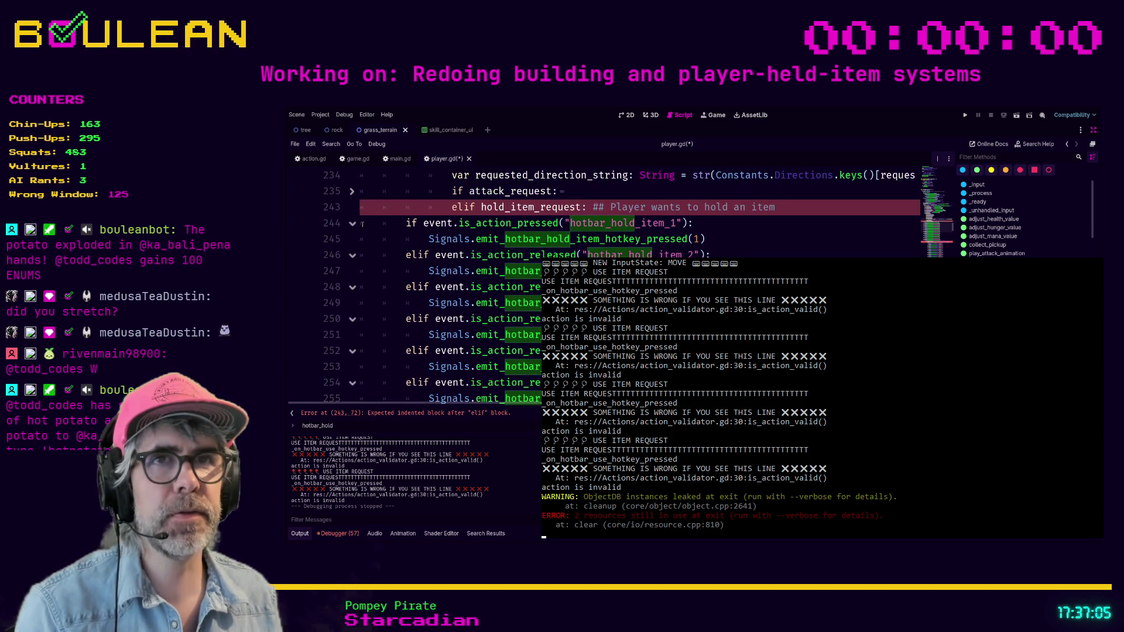
left_click(370, 227, "shift")
key("Tab")
key("Tab")
key("Tab")
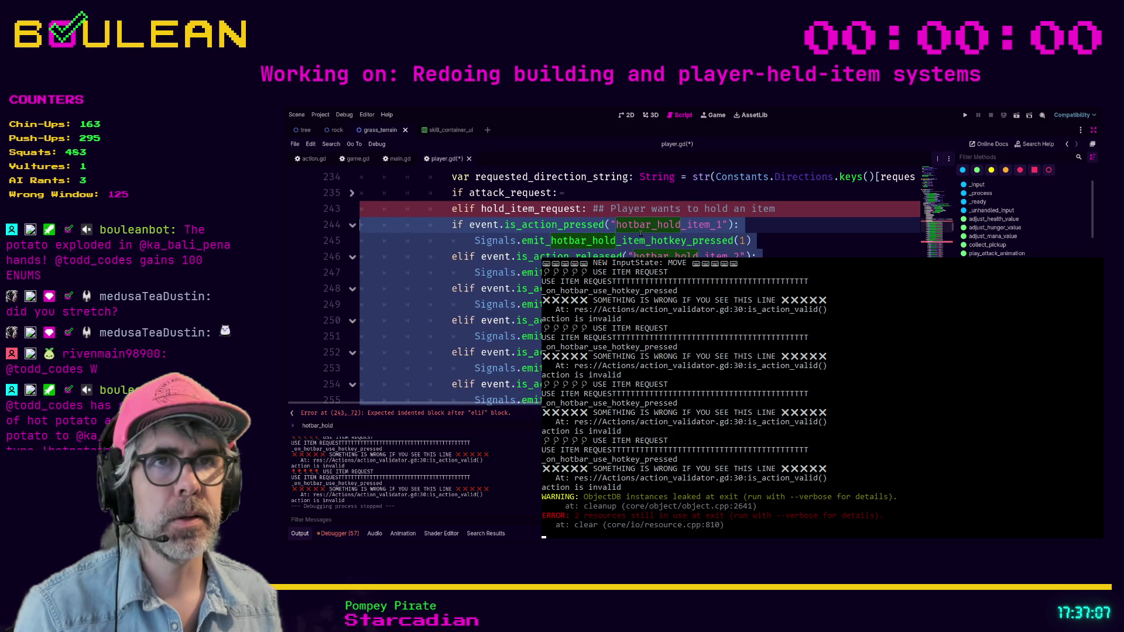
left_click(816, 227)
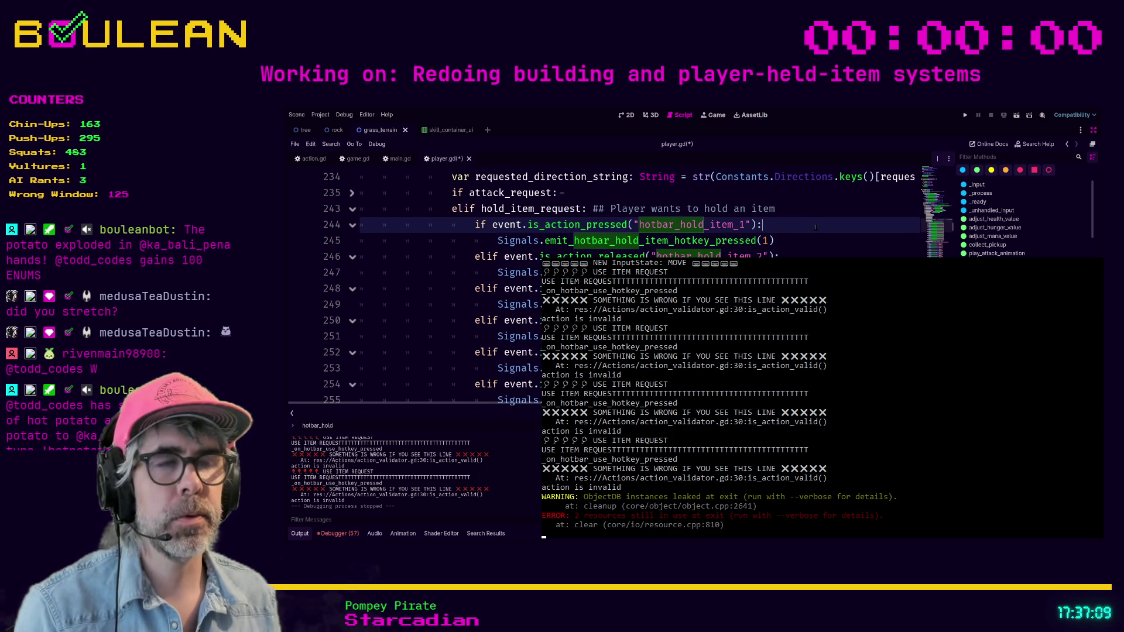
left_click(803, 240)
key("ctrl+s")
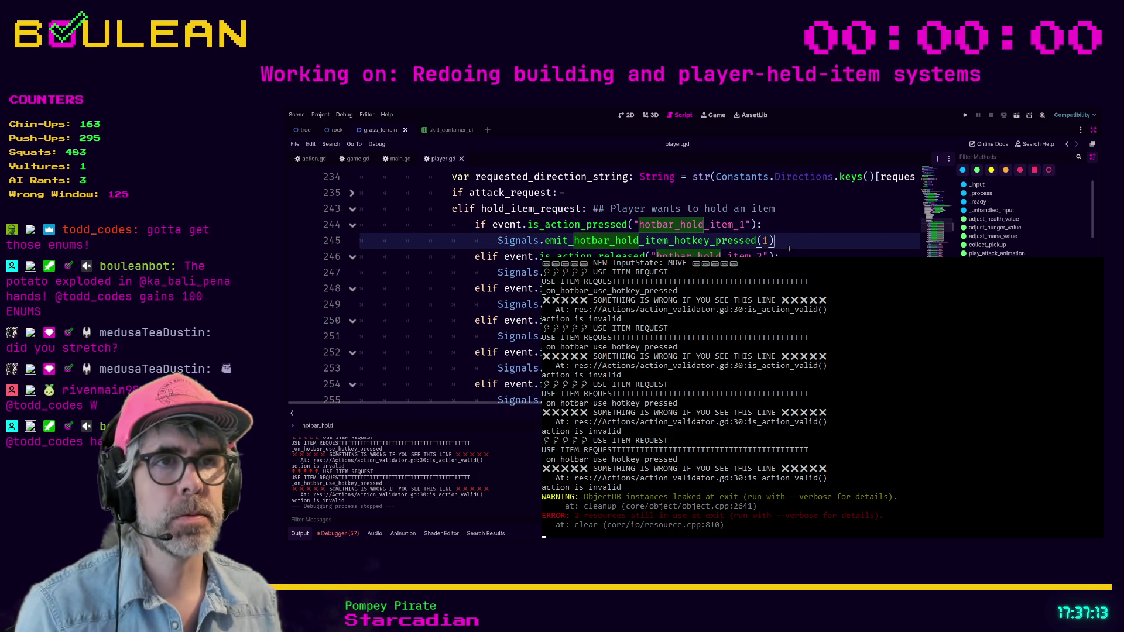
Copy the USE ITEM REQUEST print from line 265 and paste it below line 243
scroll(795, 244, "down", 5)
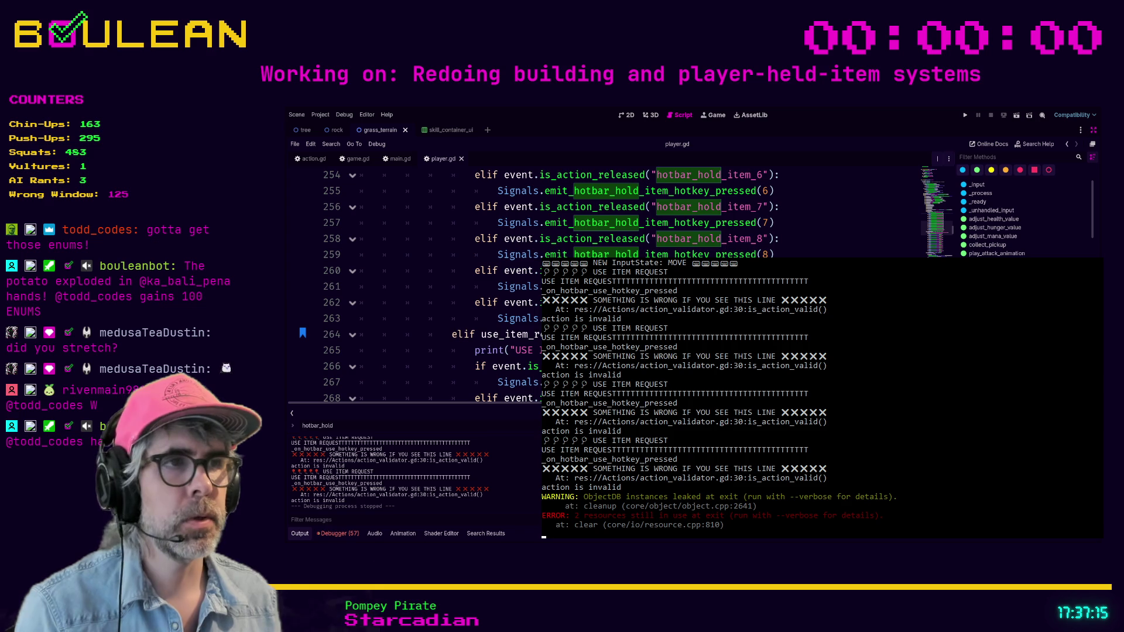
left_click(505, 352)
triple_click(503, 352)
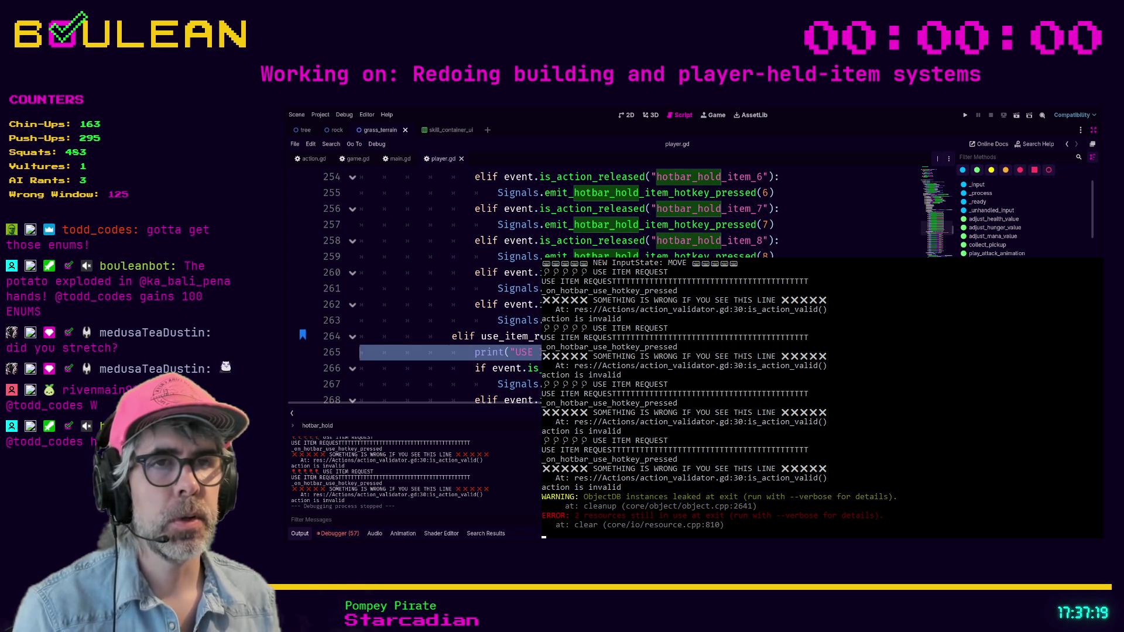
scroll(476, 352, "up", 5)
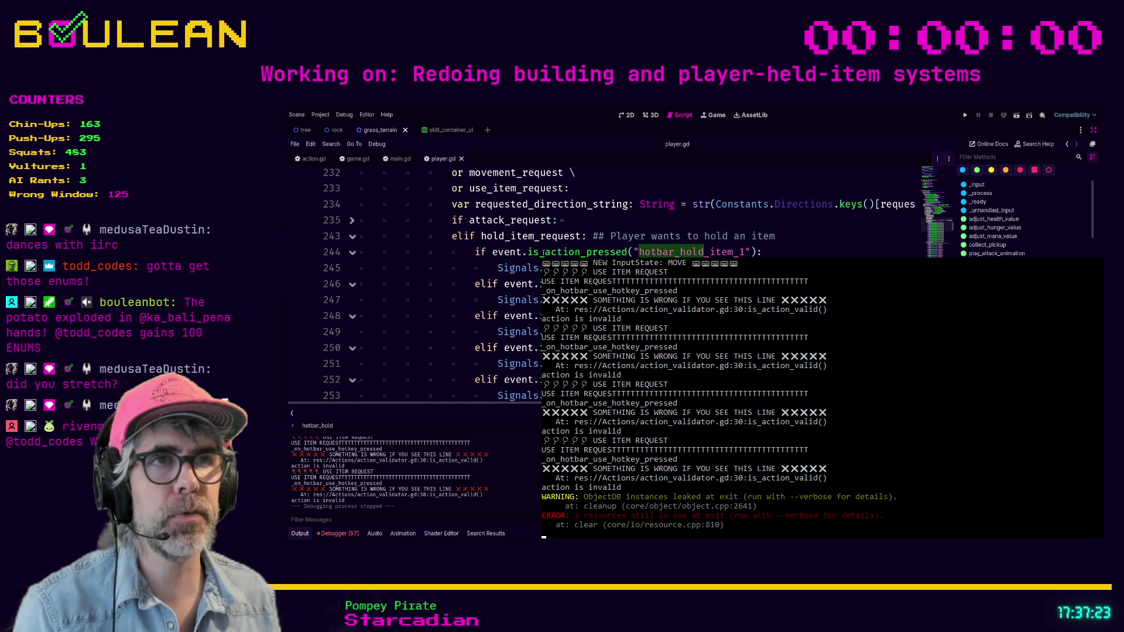
left_click(787, 240)
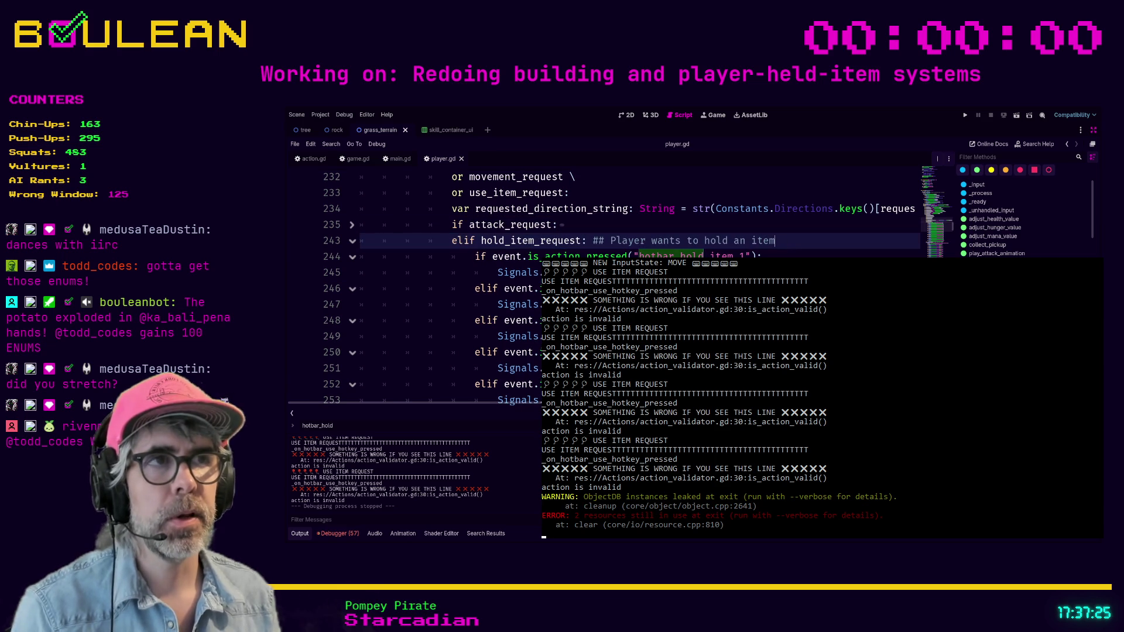
key("Return")
key("ctrl+v")
key("shift+Tab")
key("shift+Tab")
key("shift+Tab")
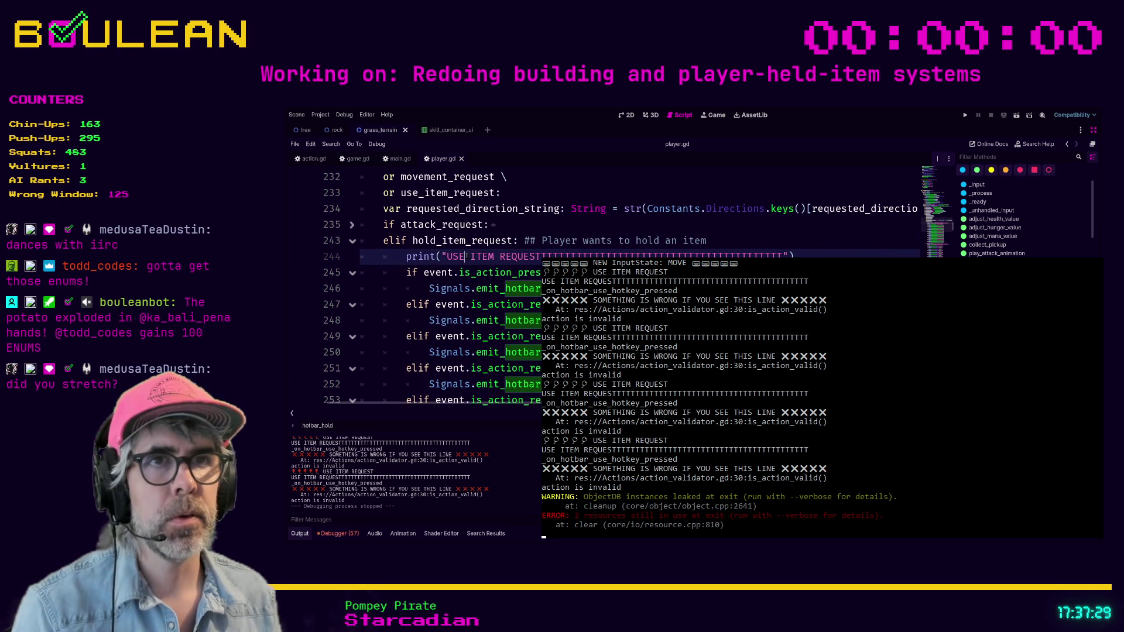
Change the message to HOLD ITEM REQUEST, save player.gd and start a test run
key("BackSpace")
key("BackSpace")
key("BackSpace")
type("HOLD")
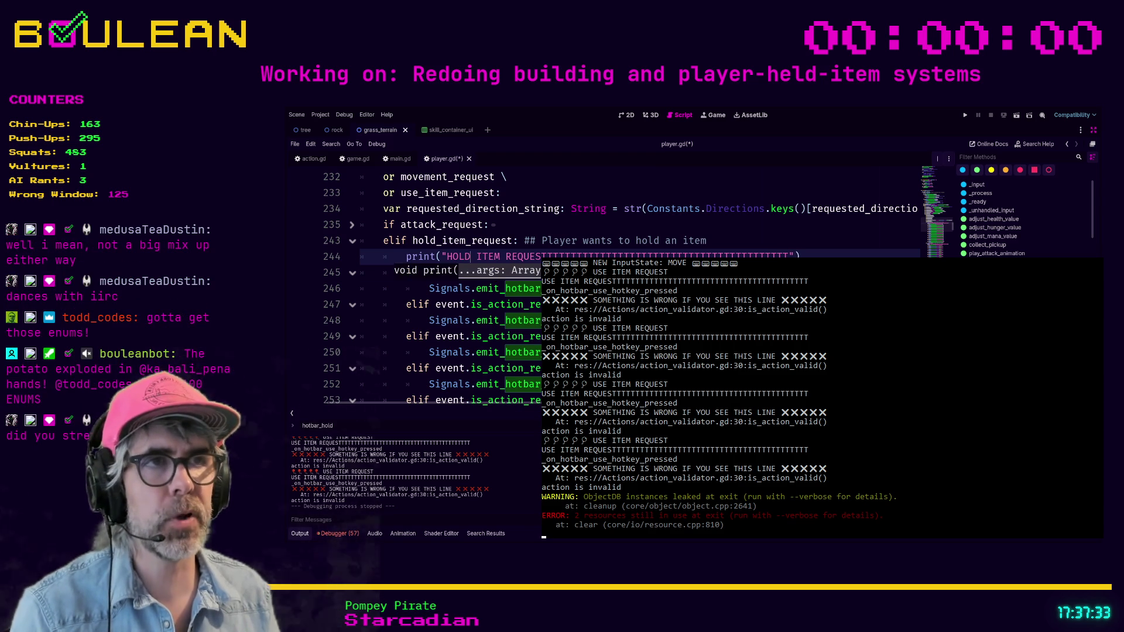
key("Escape")
key("ctrl+s")
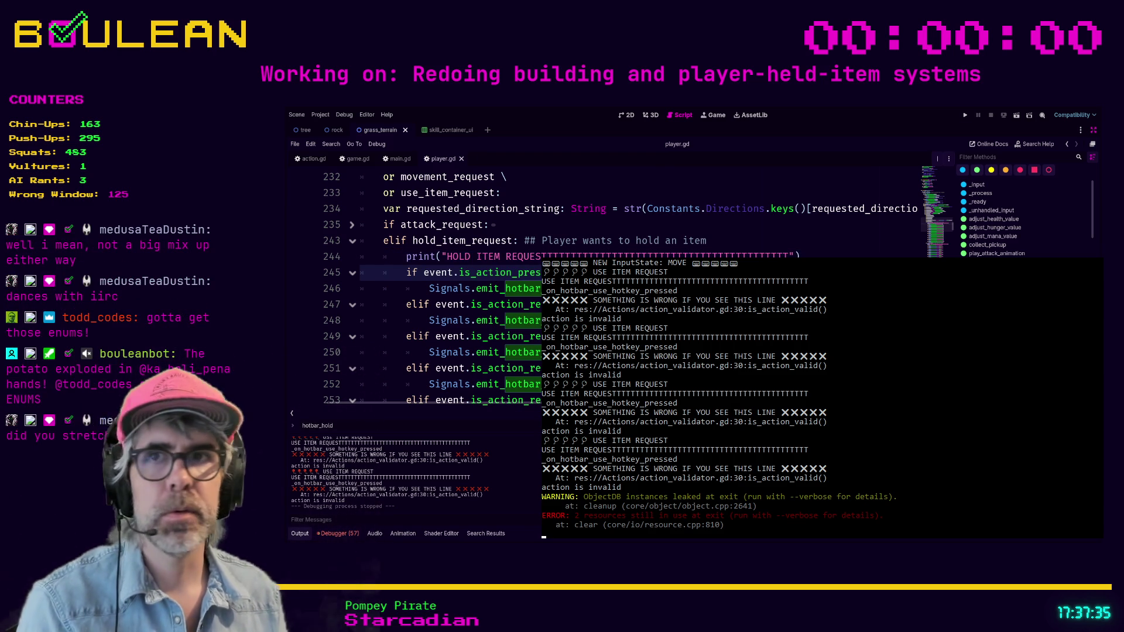
key("F5")
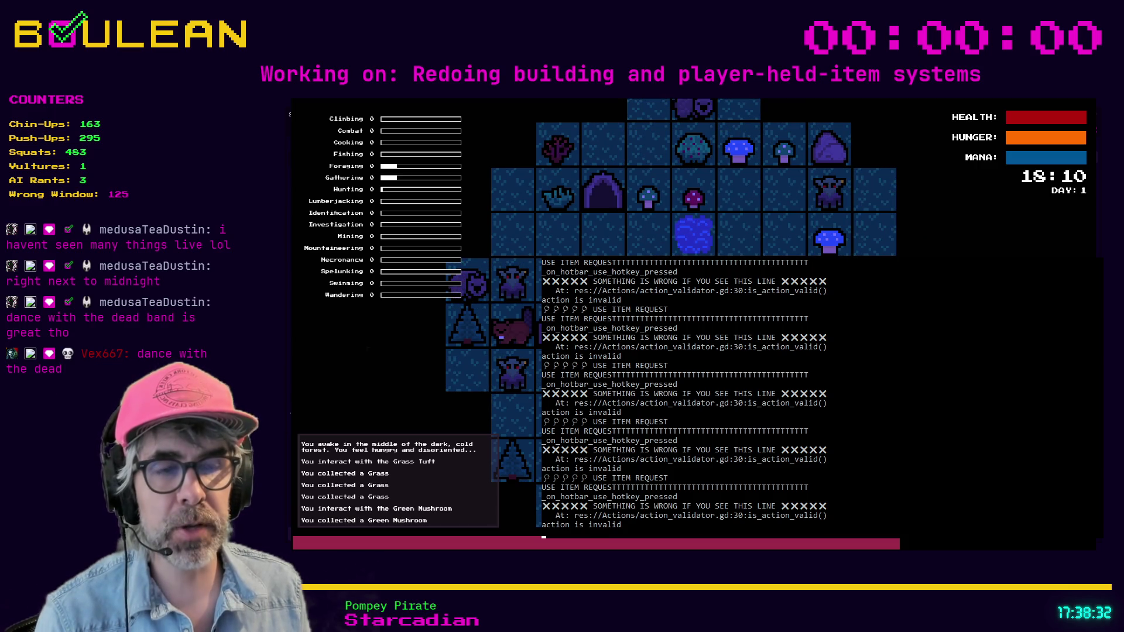
Press the 1 hotkey four times for hold-item requests, close the console and stop the game
key("1")
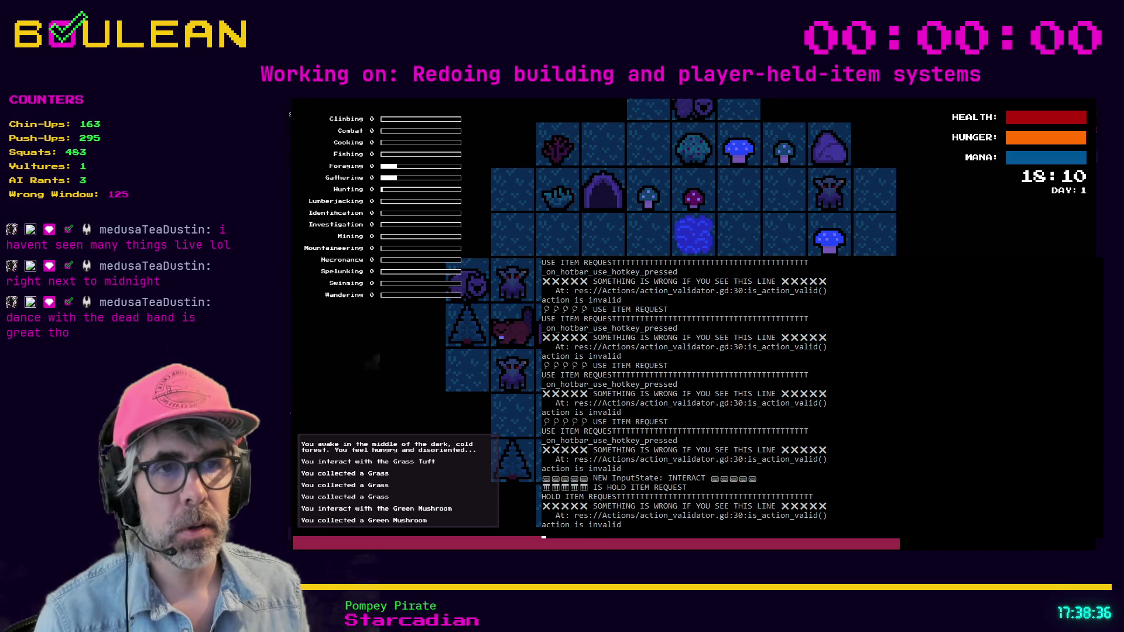
key("1")
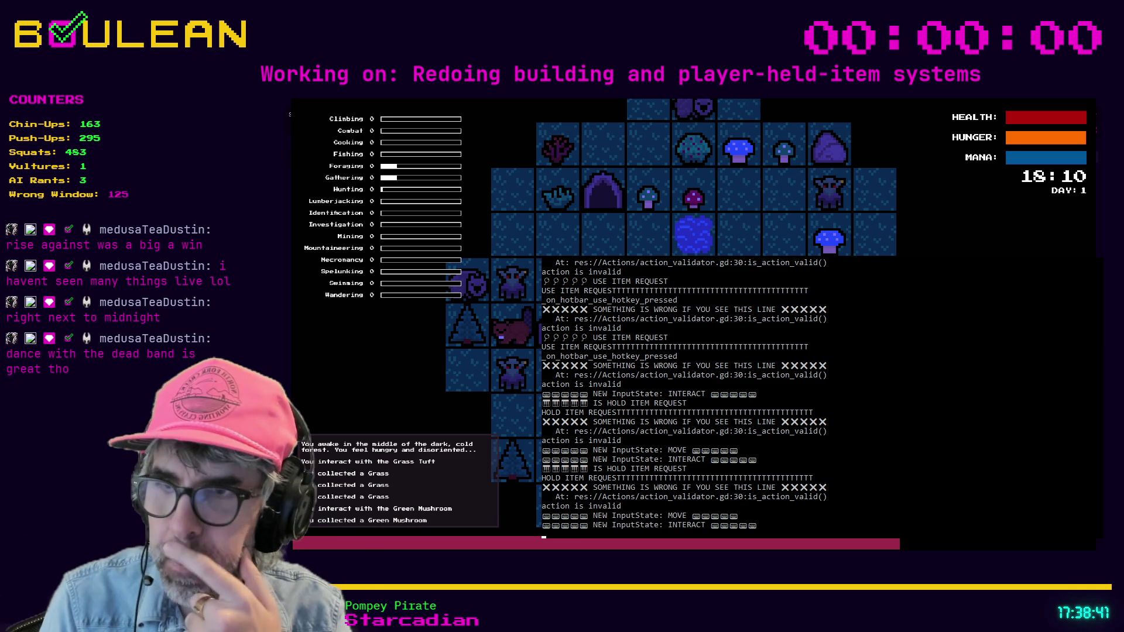
key("1")
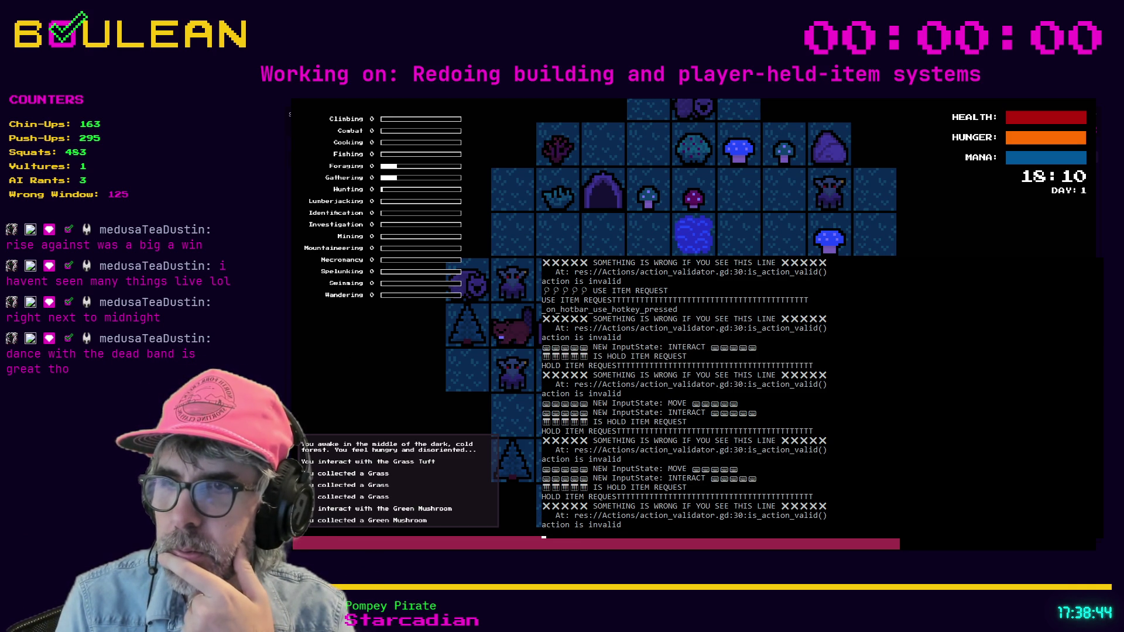
key("1")
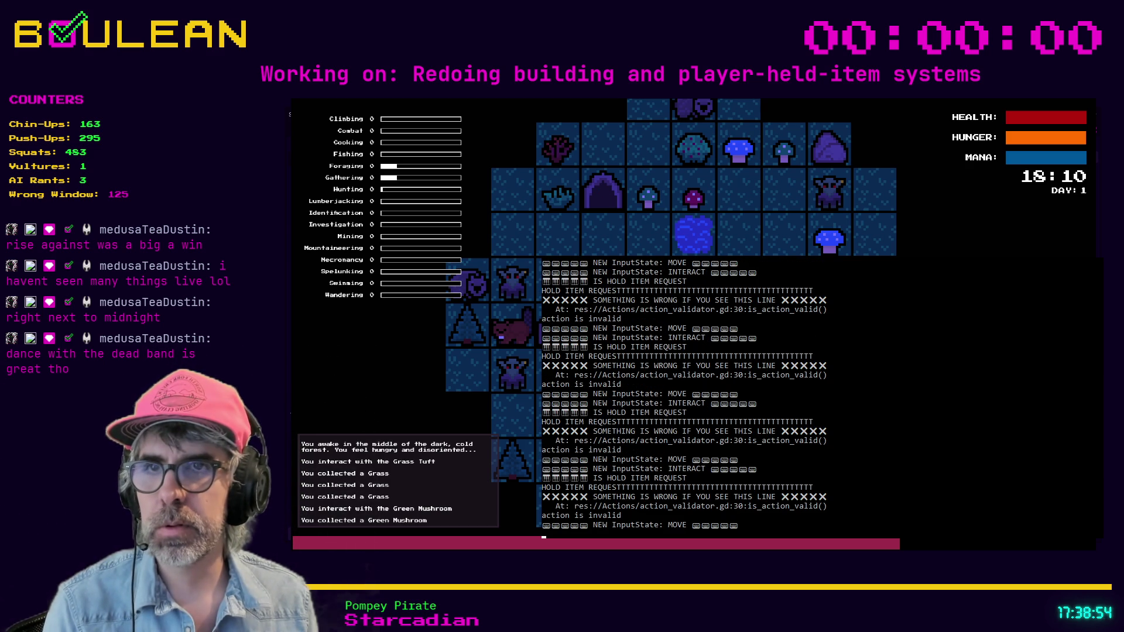
key("grave")
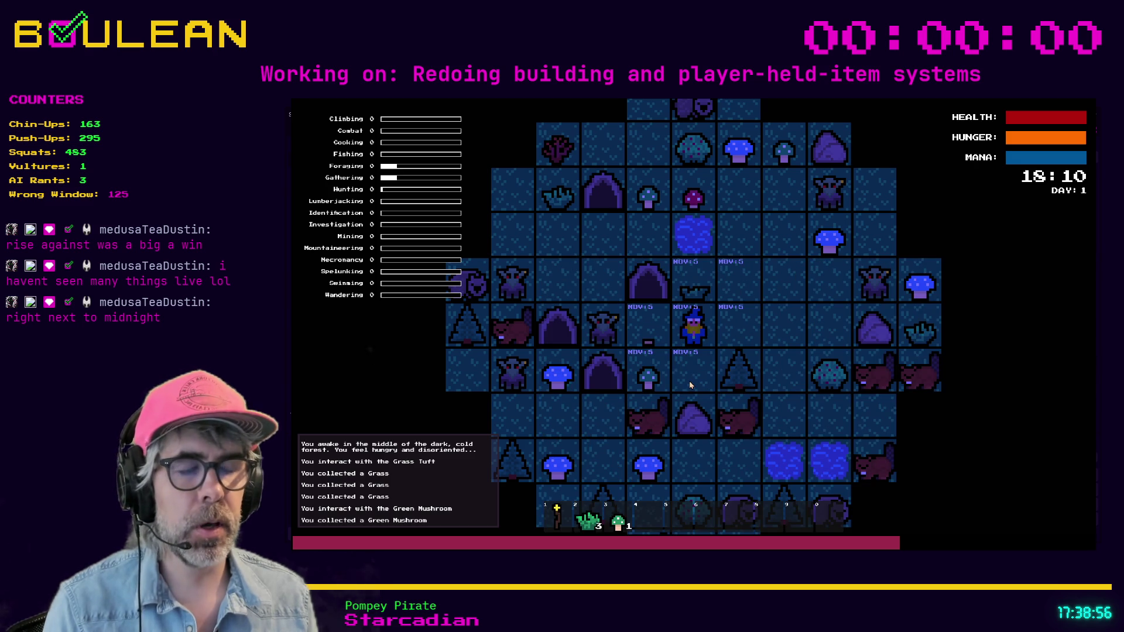
key("F8")
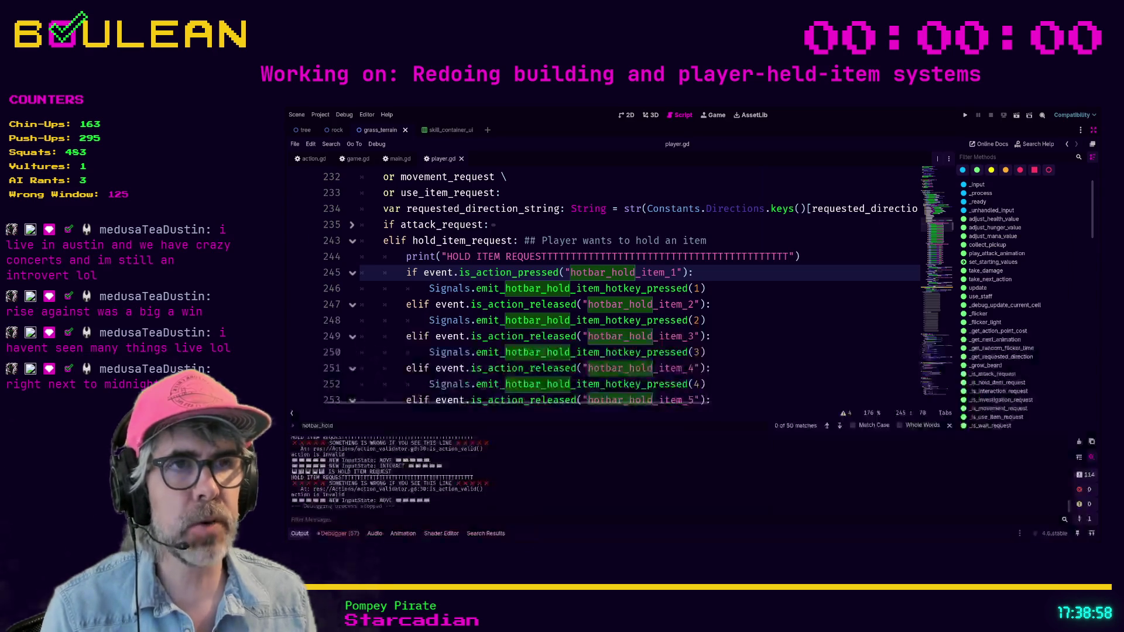
Search the whole project for hotbar_hold_item (56 matches in 3 files) and open game.gd's line 73 match
left_click(725, 291)
scroll(725, 291, "up", 1)
scroll(725, 291, "down", 2)
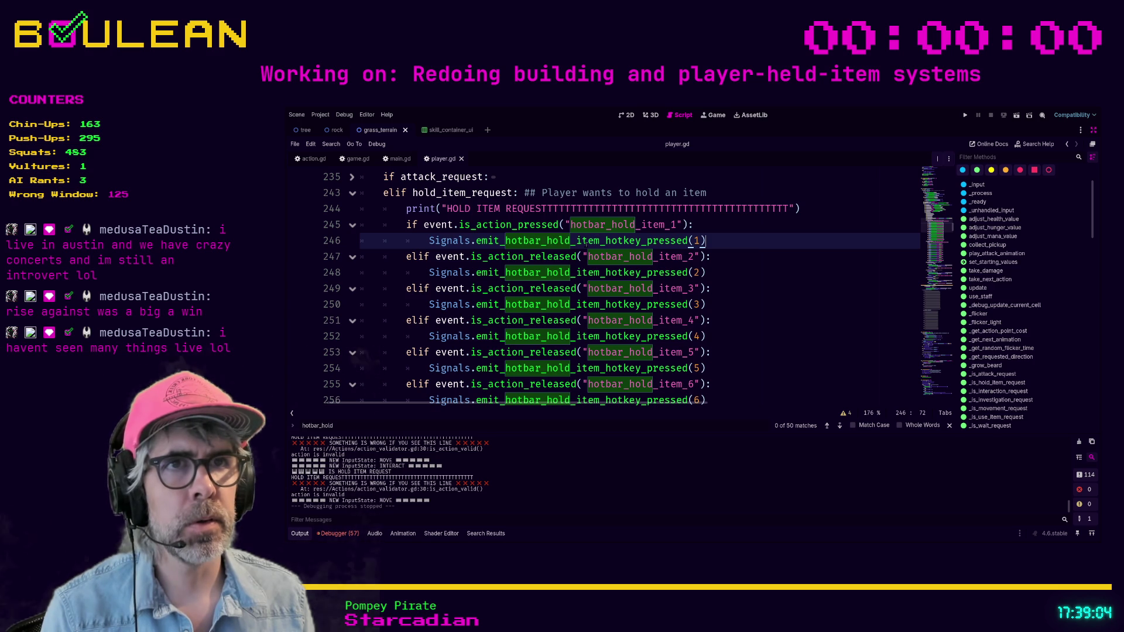
left_click(736, 262)
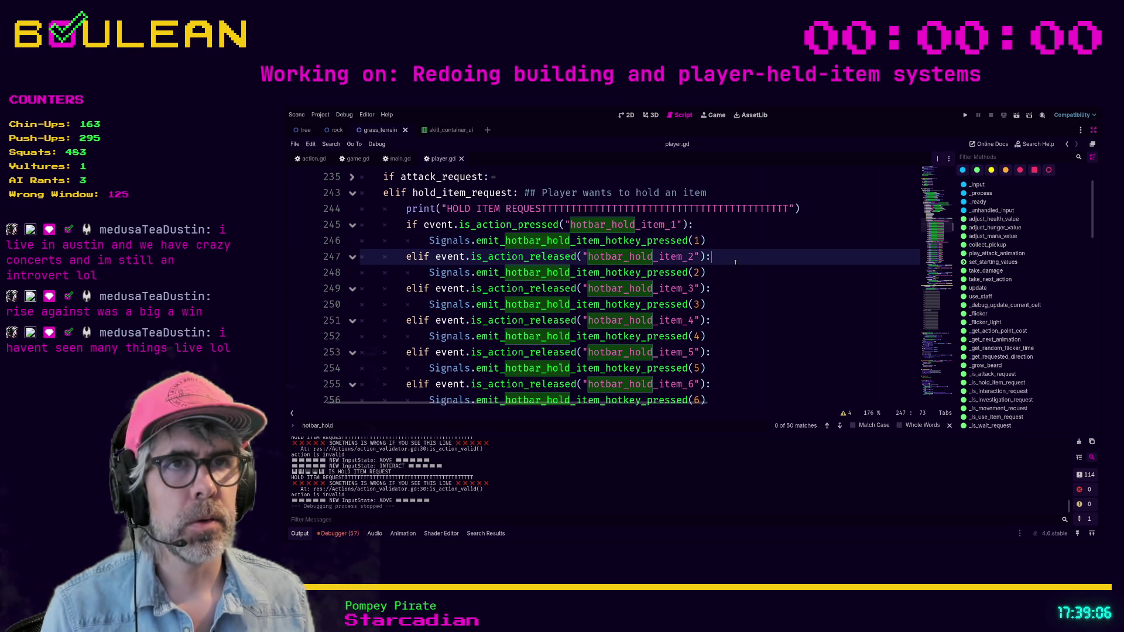
scroll(736, 262, "up", 1)
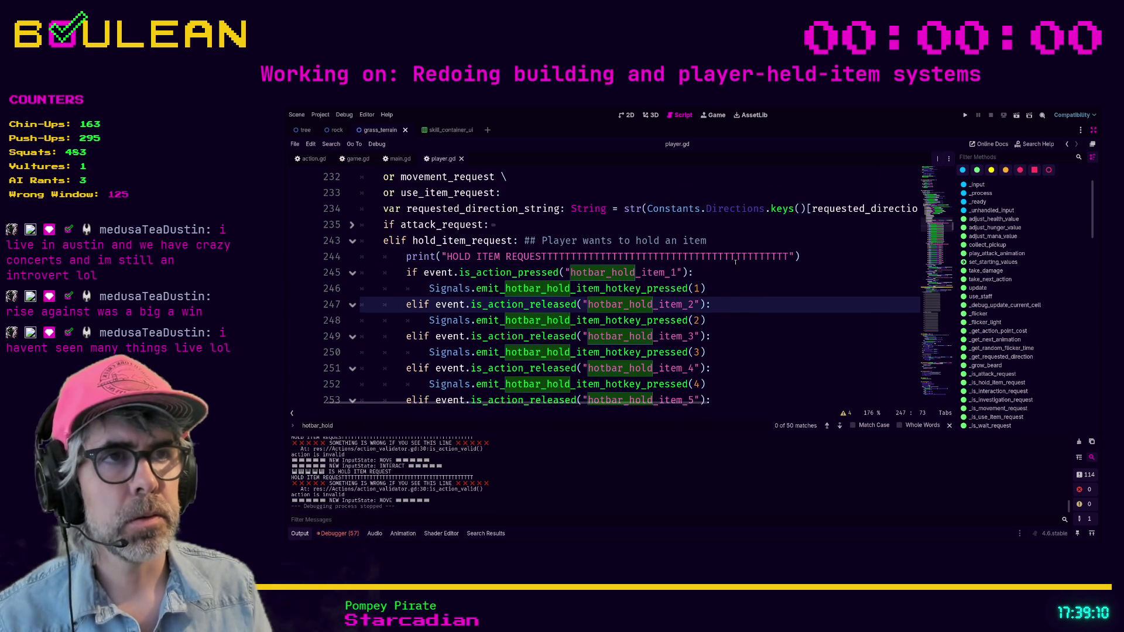
key("ctrl+shift+f")
key("Return")
left_click(445, 477)
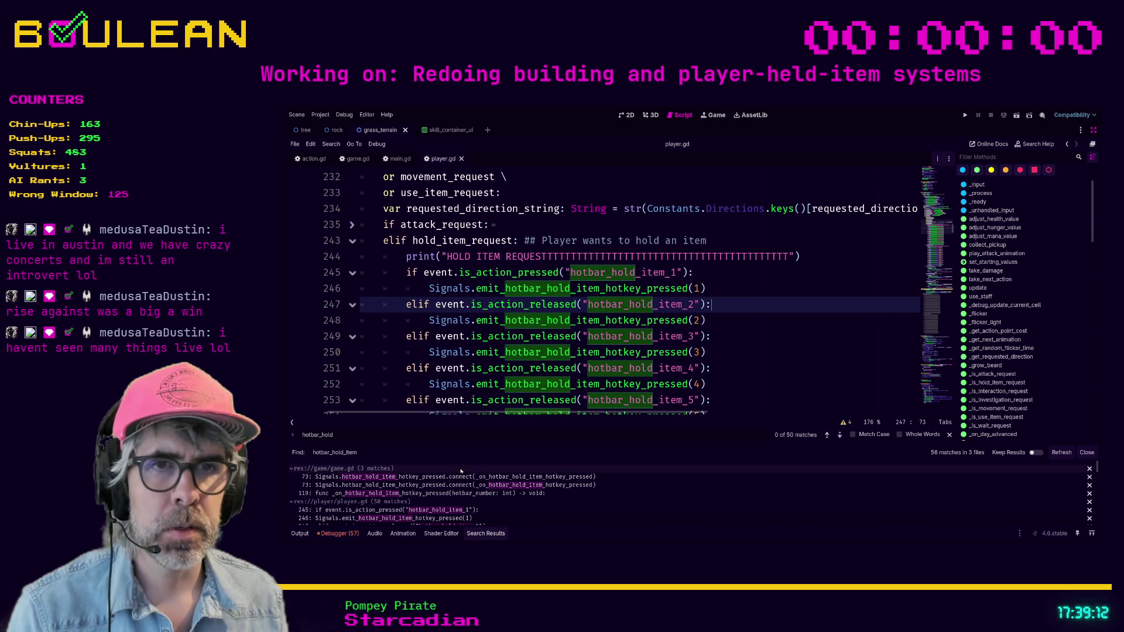
Follow game.gd's hold-item handler back through player.gd's line 248 emit into signals.gd's emit_hotbar_hold_item_hotkey_pressed
key("Down")
key("Down")
key("Down")
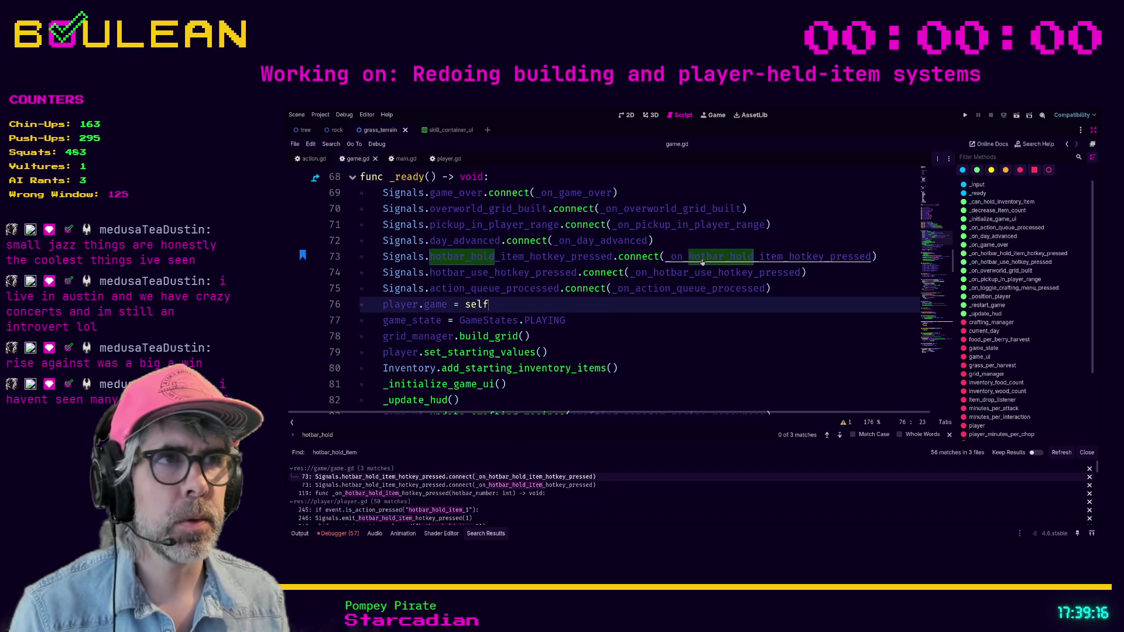
left_click(702, 261, "ctrl")
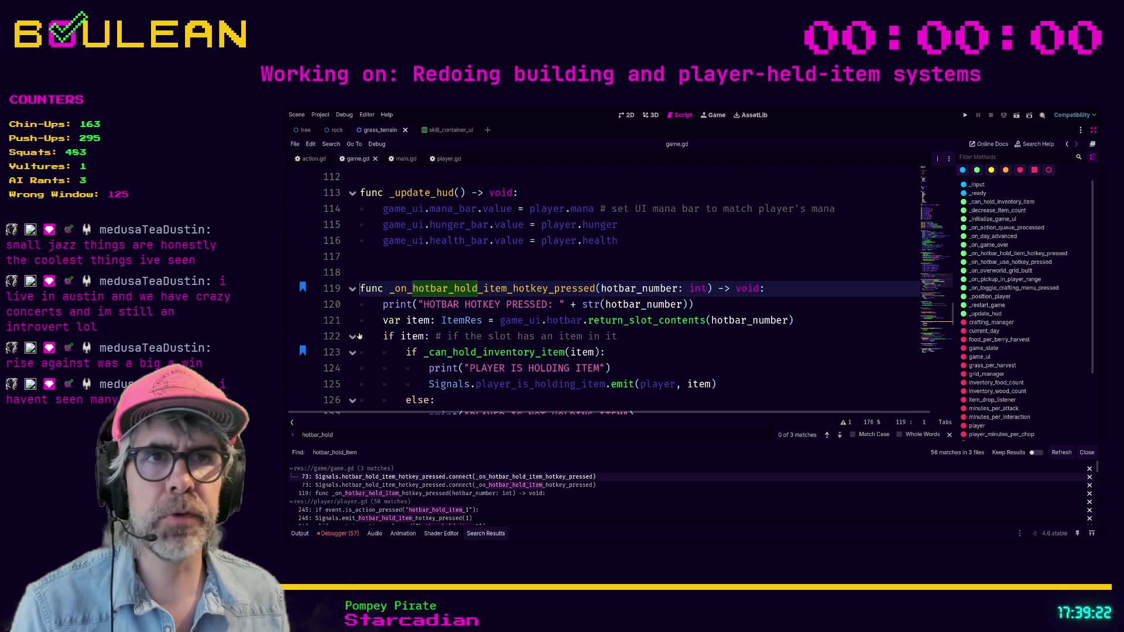
scroll(467, 320, "up", 1)
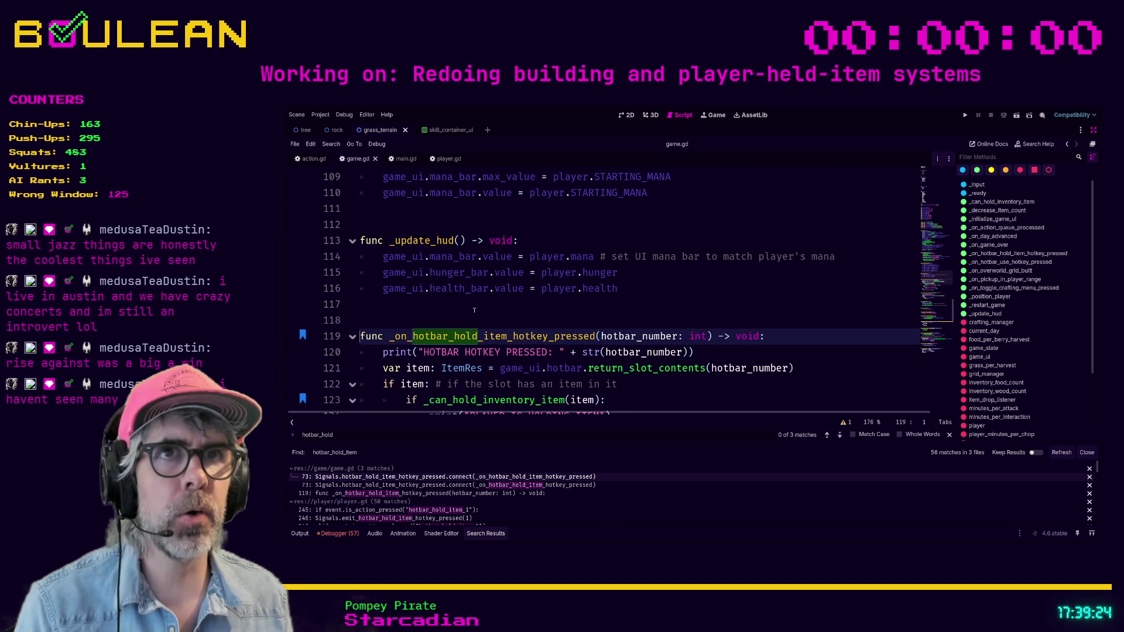
left_click(446, 159)
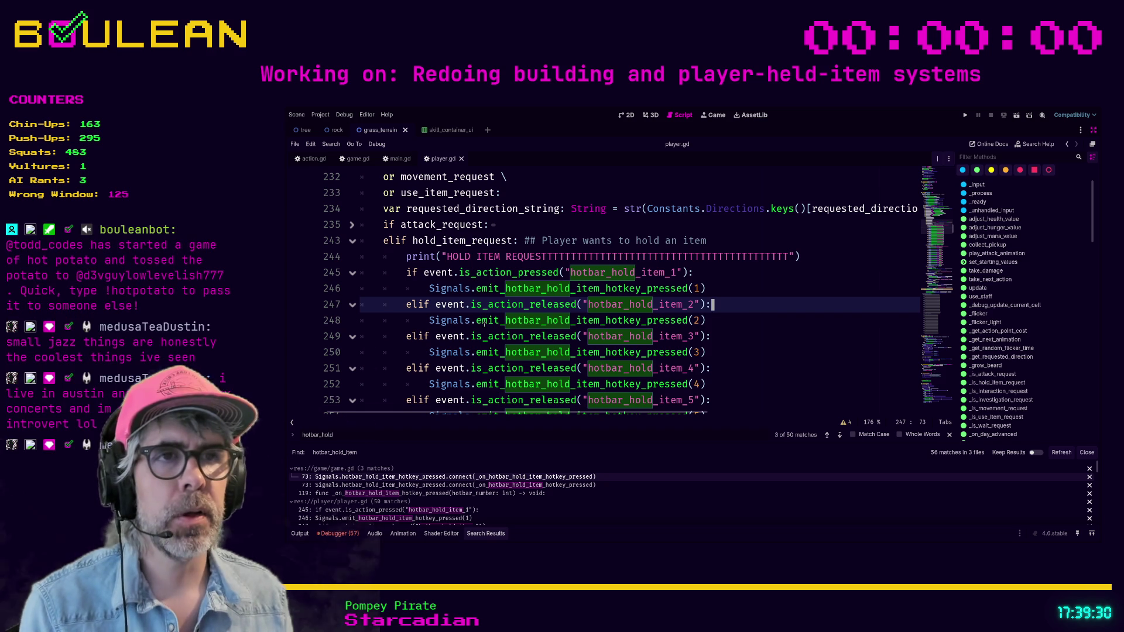
left_click(530, 320)
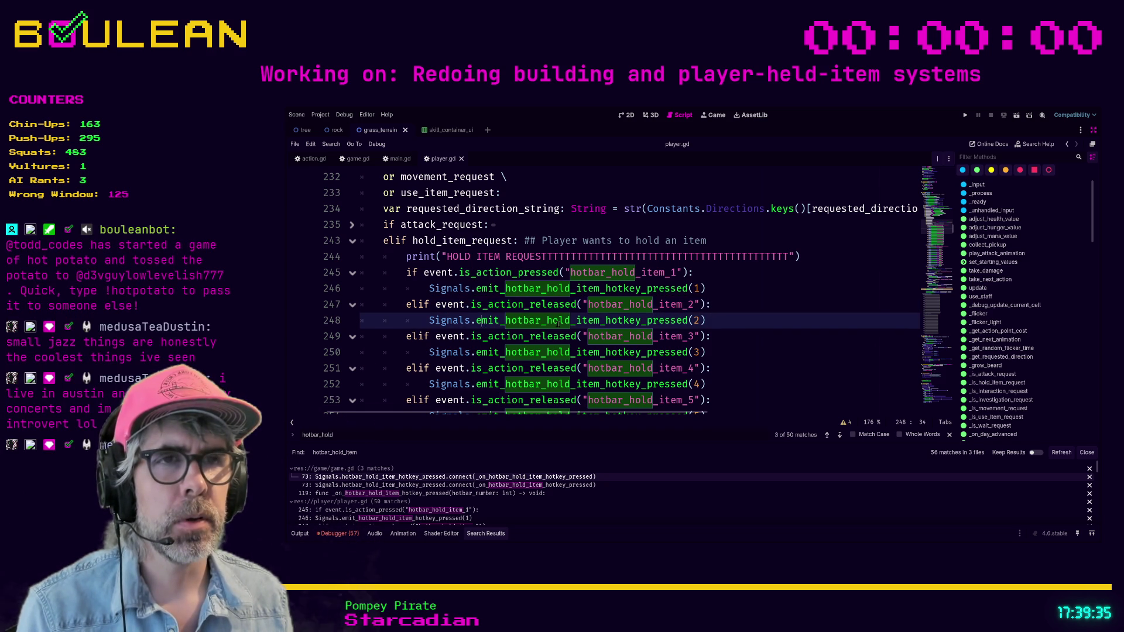
left_click(524, 323, "ctrl")
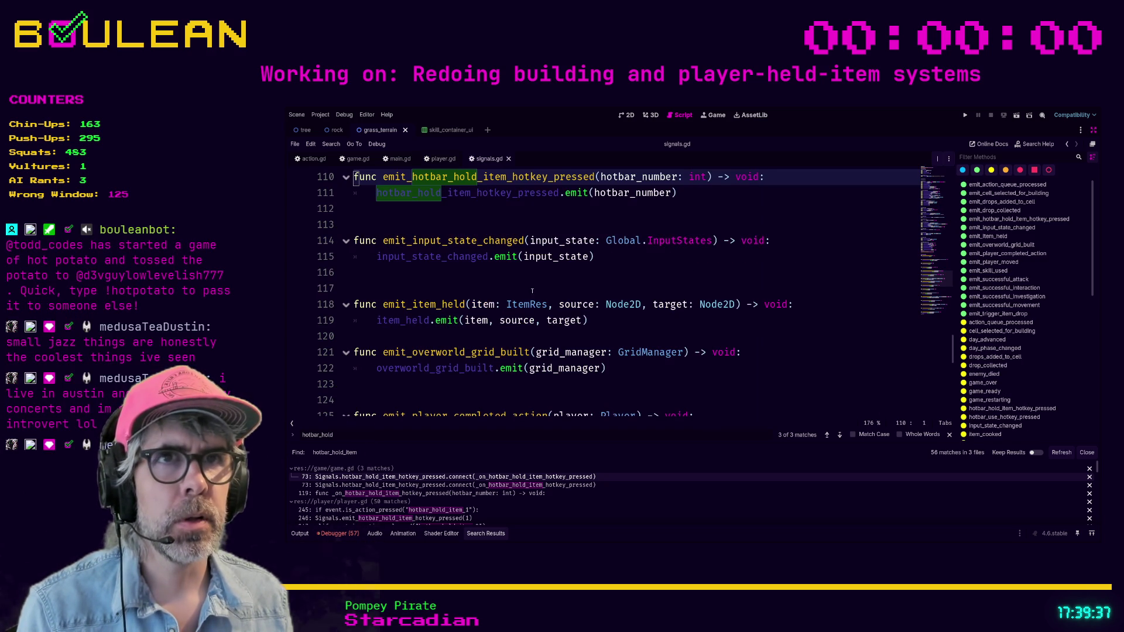
Insert print("SIGNAL EMITTED!!!") above the hold-item emit call in signals.gd and run the game with F5
scroll(533, 296, "up", 3)
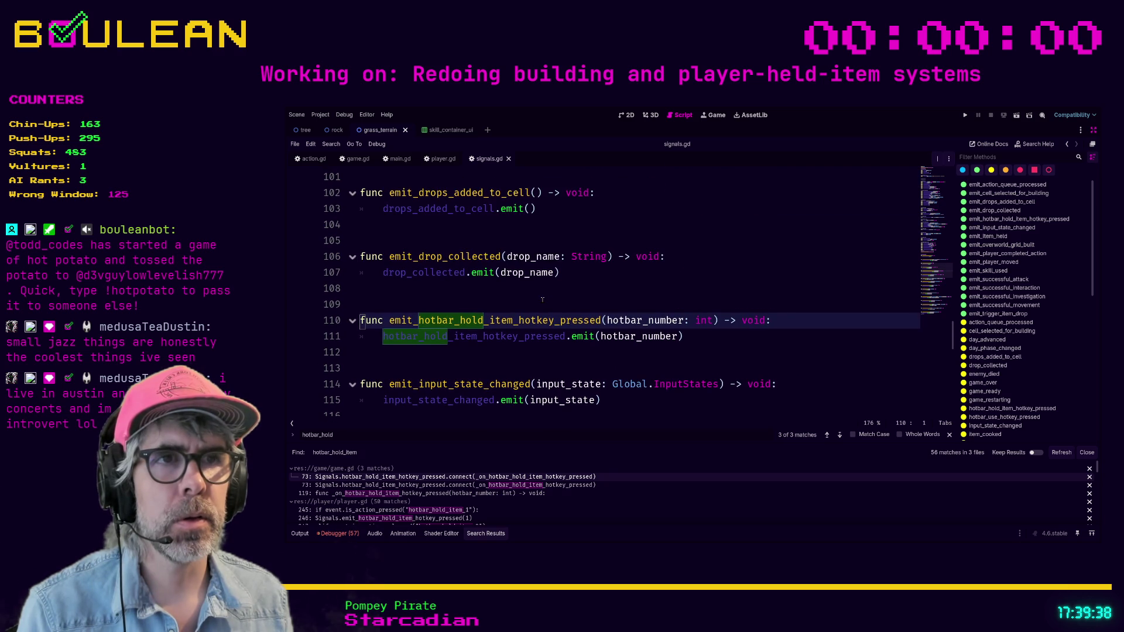
left_click(379, 337)
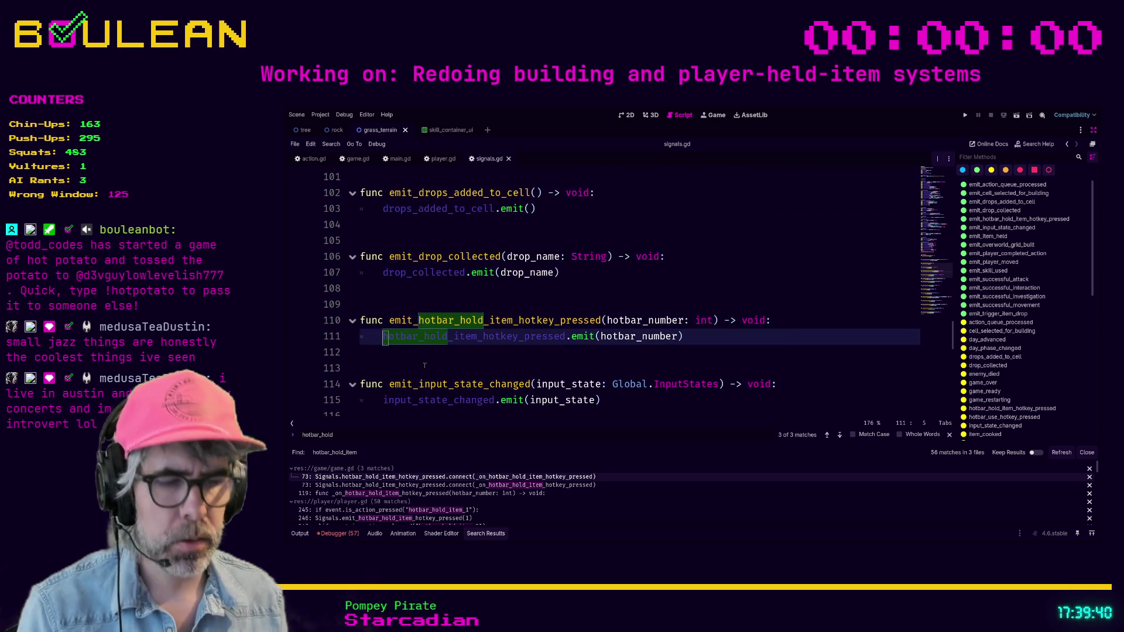
key("Return")
type("print(\"SIGNAL EMITTED!!!!!!!!!!!!!!!!!!!!!!!!!!!")
left_click(408, 364)
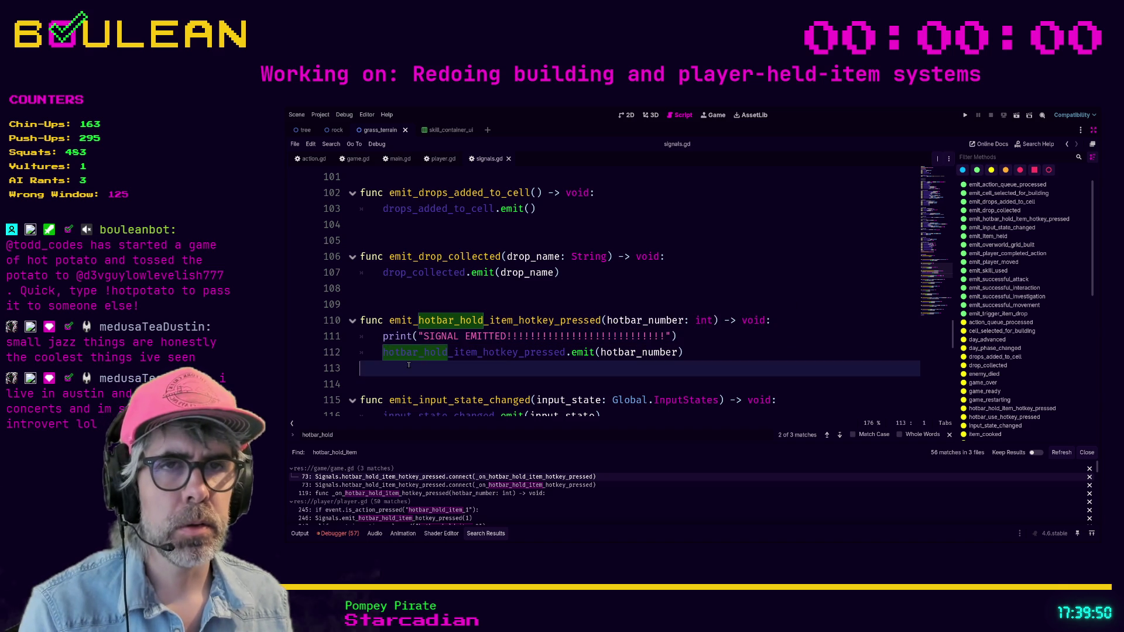
key("F5")
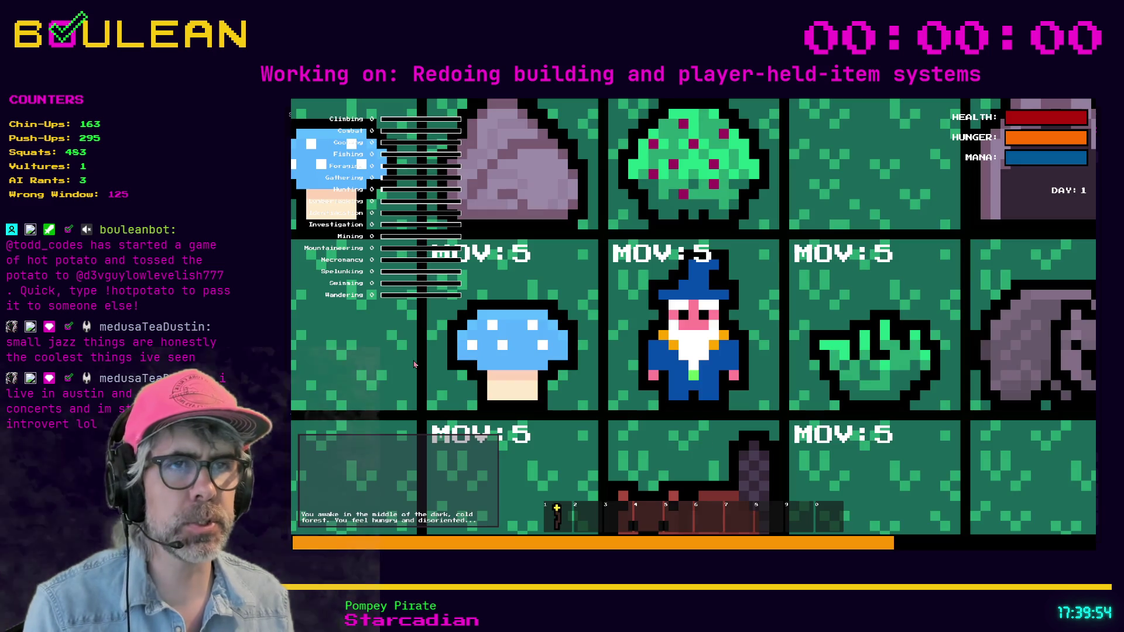
Pick up the Blue Mushroom, bring up the debug log console, and walk the player left
key("Left")
scroll(414, 364, "down", 3)
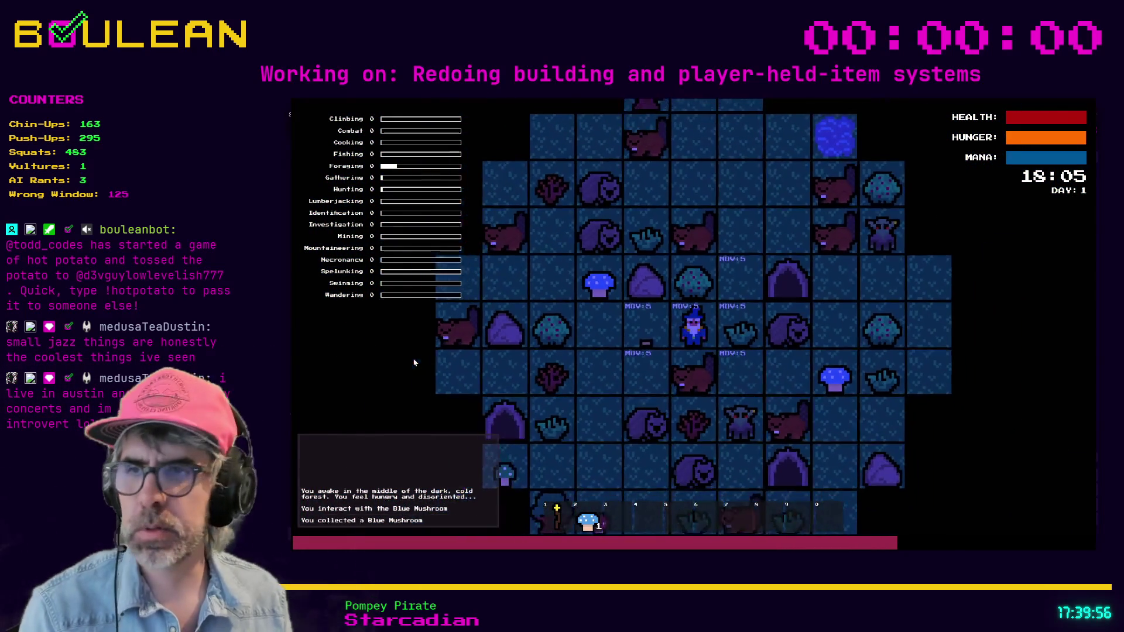
key("alt+Tab")
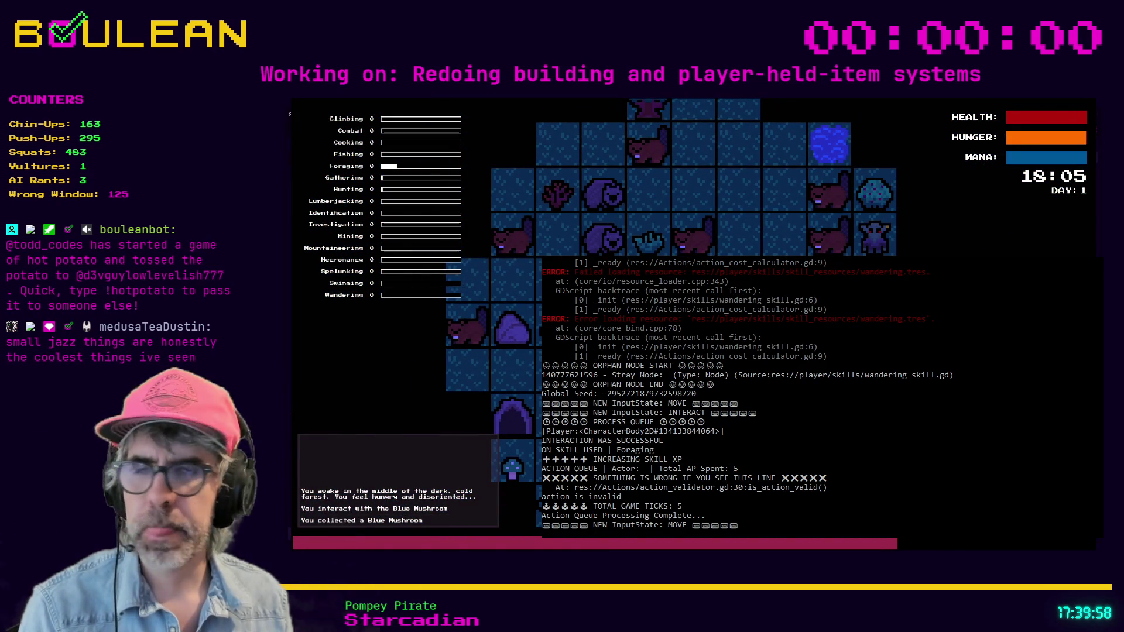
key("Left")
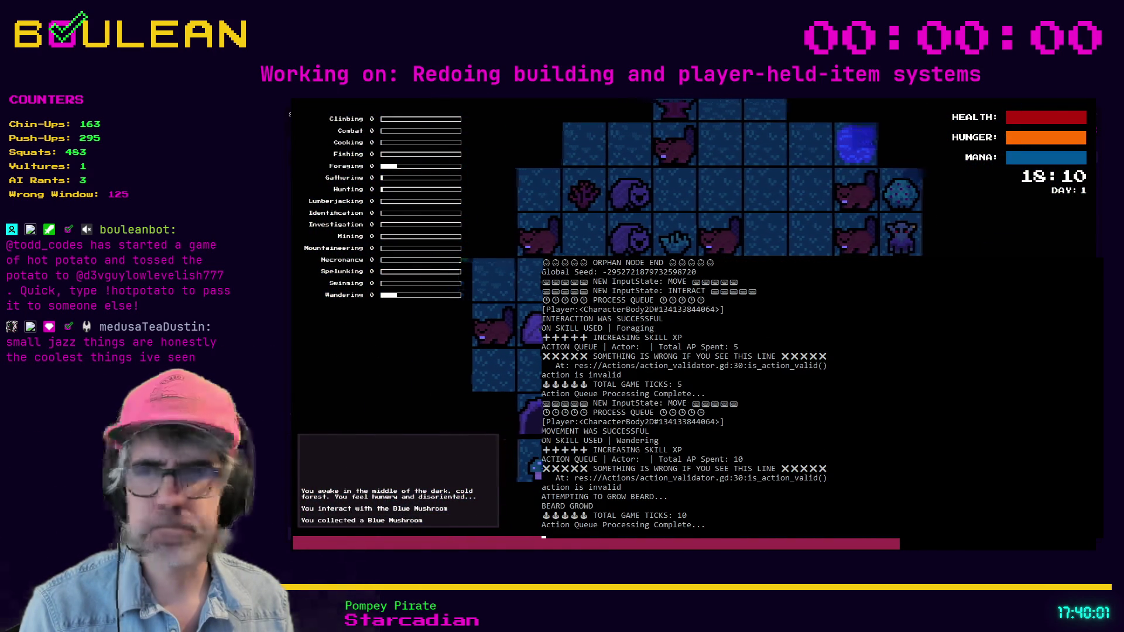
key("2")
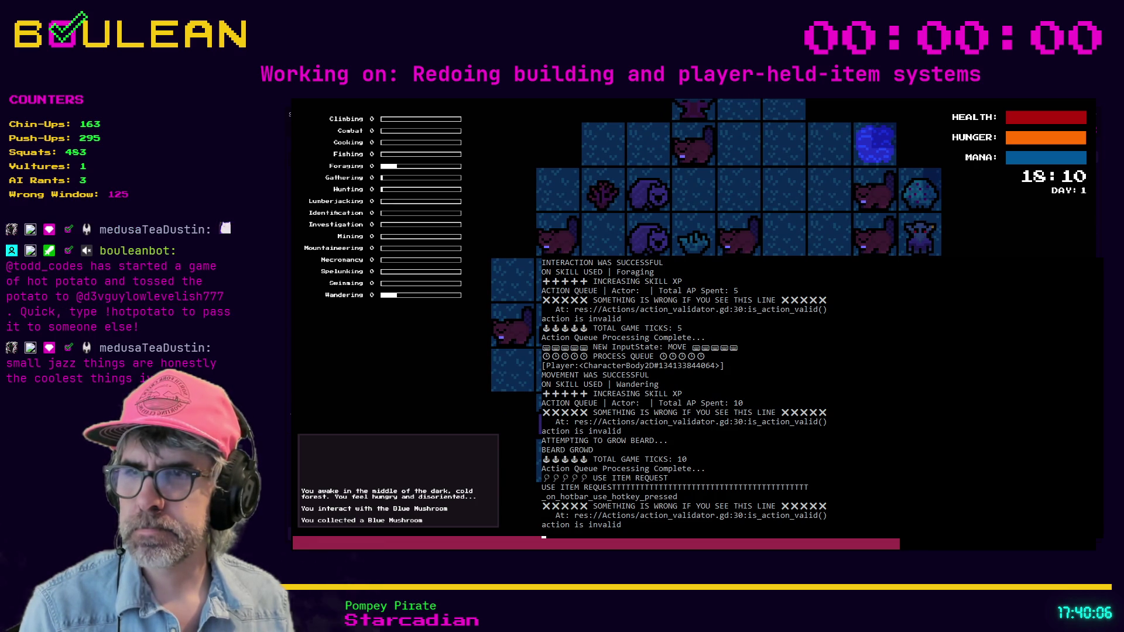
Press hotbar key 1 three times against the log, then stop the run with F8
key("1")
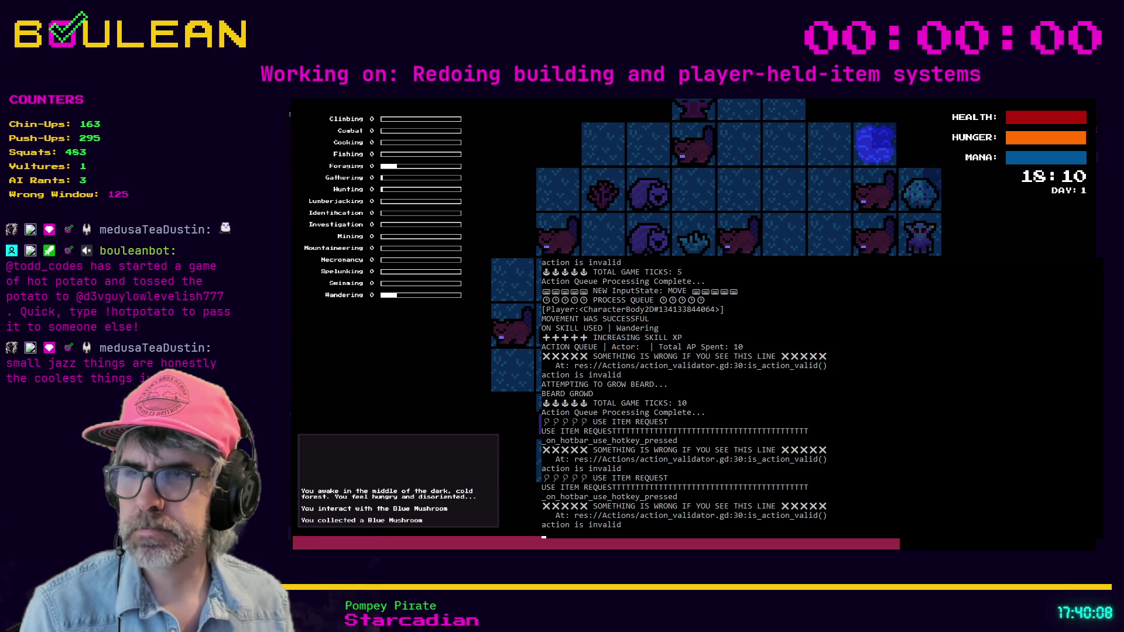
key("1")
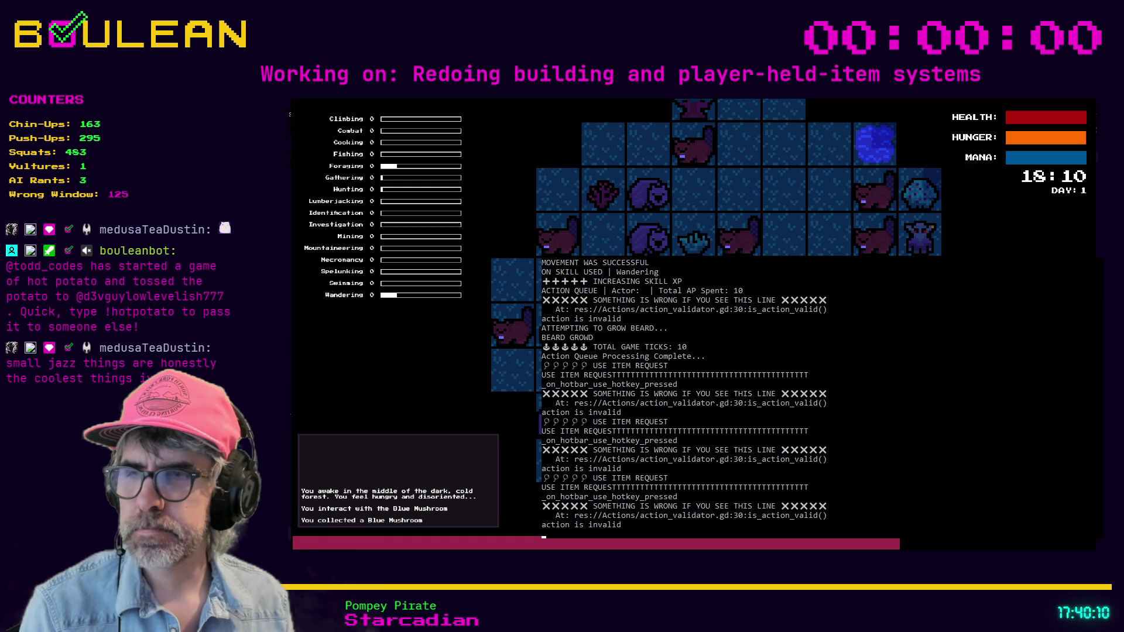
key("1")
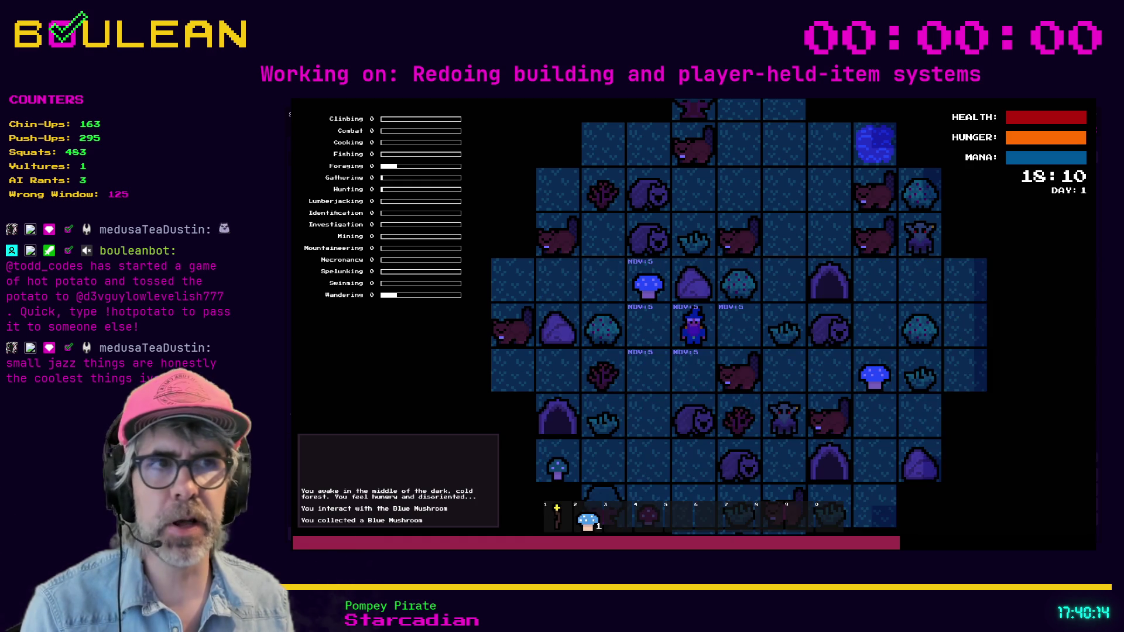
key("F8")
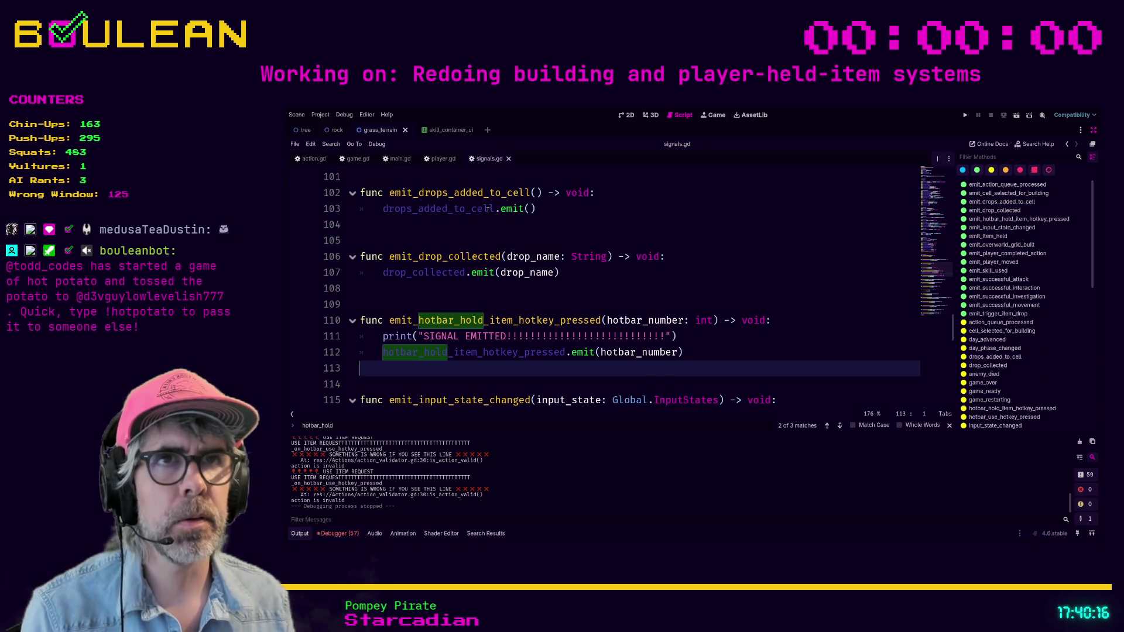
In player.gd, re-enter the hotbar_hold_item_1 action name on line 245 from the autocomplete list
left_click(444, 159)
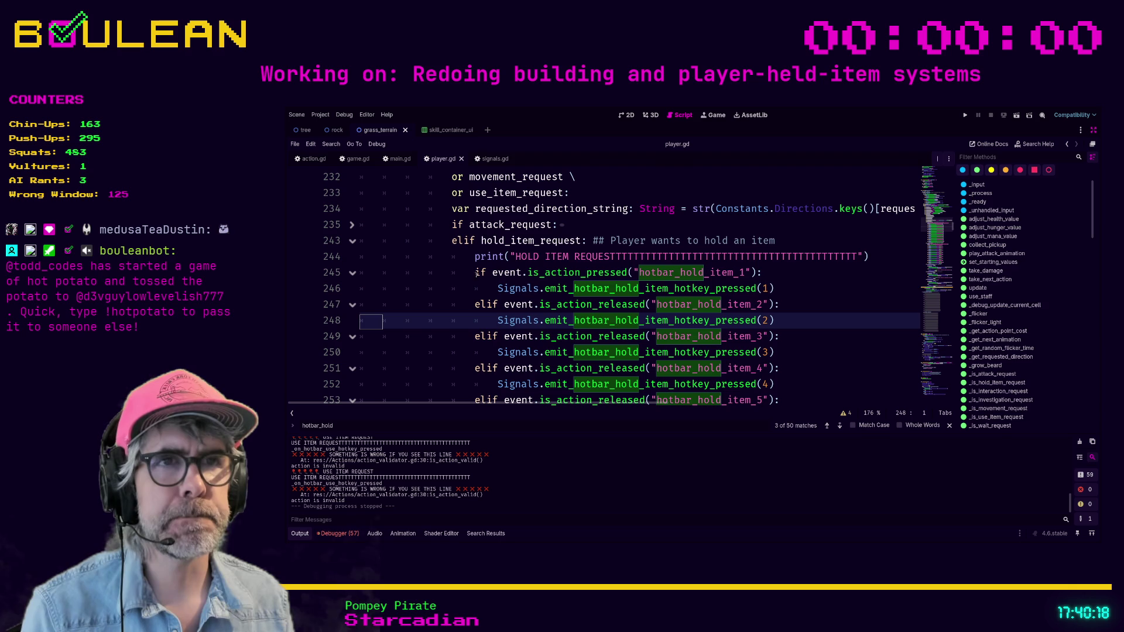
left_click(454, 287)
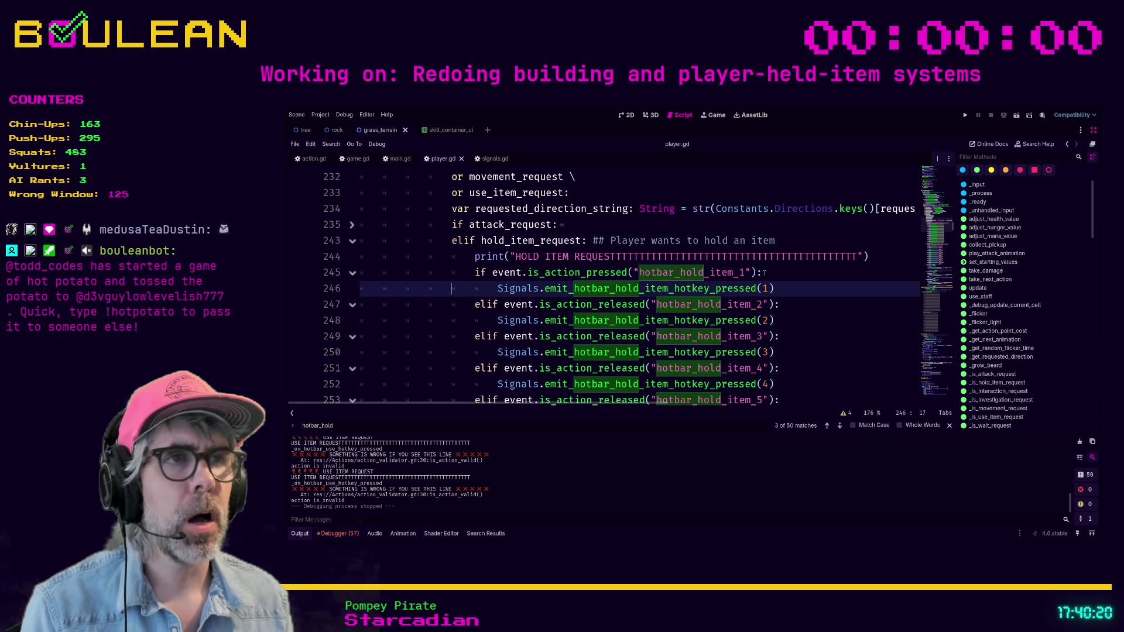
left_click(714, 272)
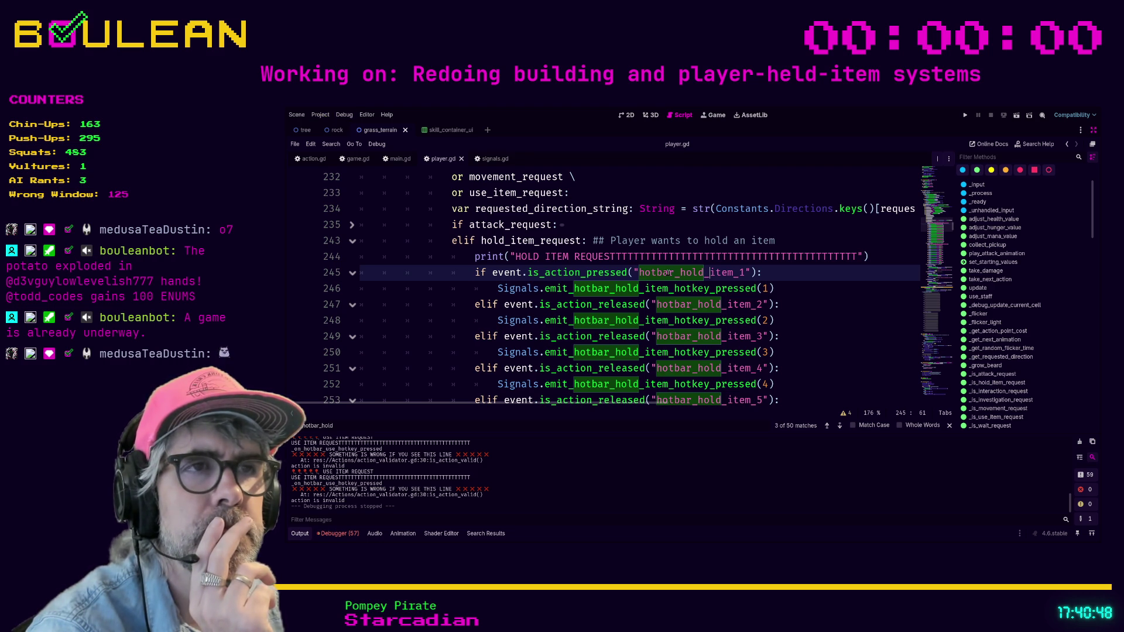
double_click(727, 272)
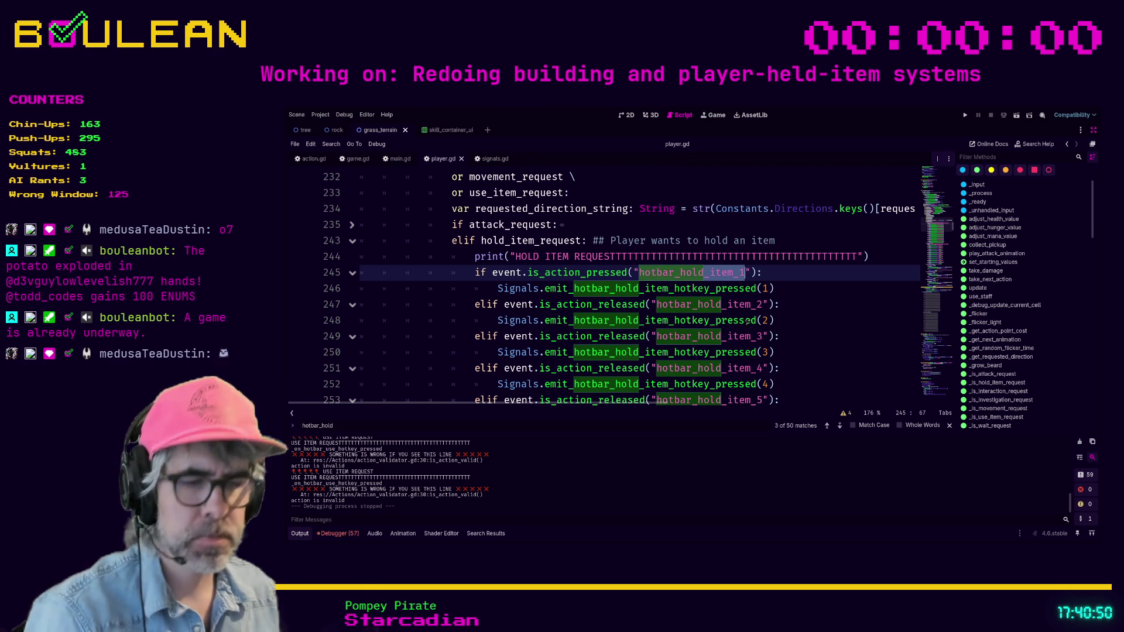
type("hotbar")
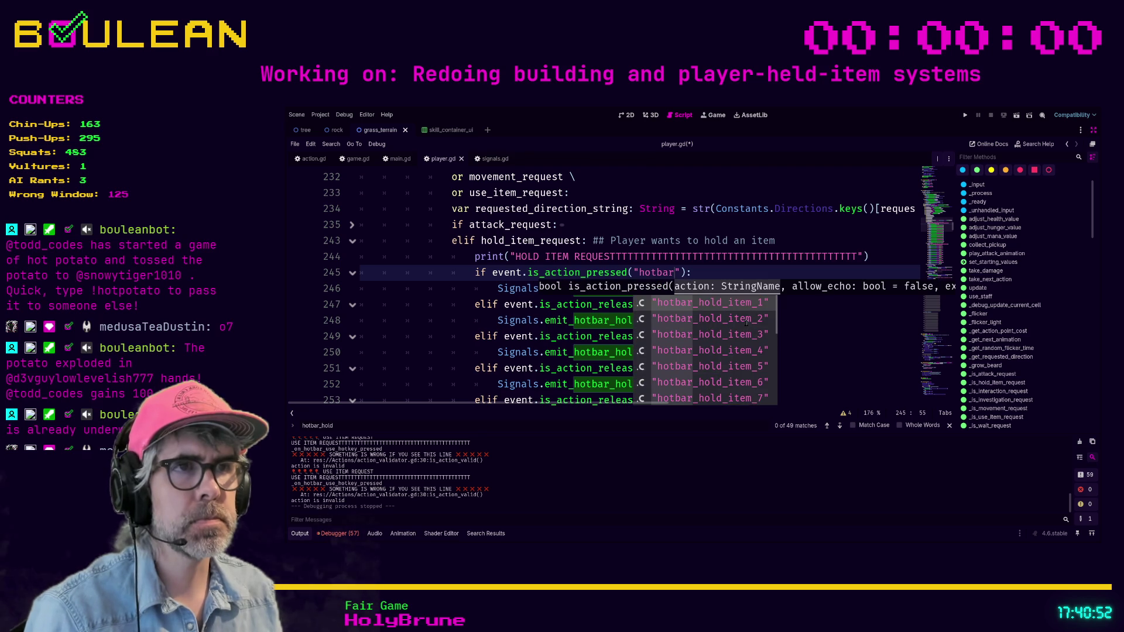
key("Return")
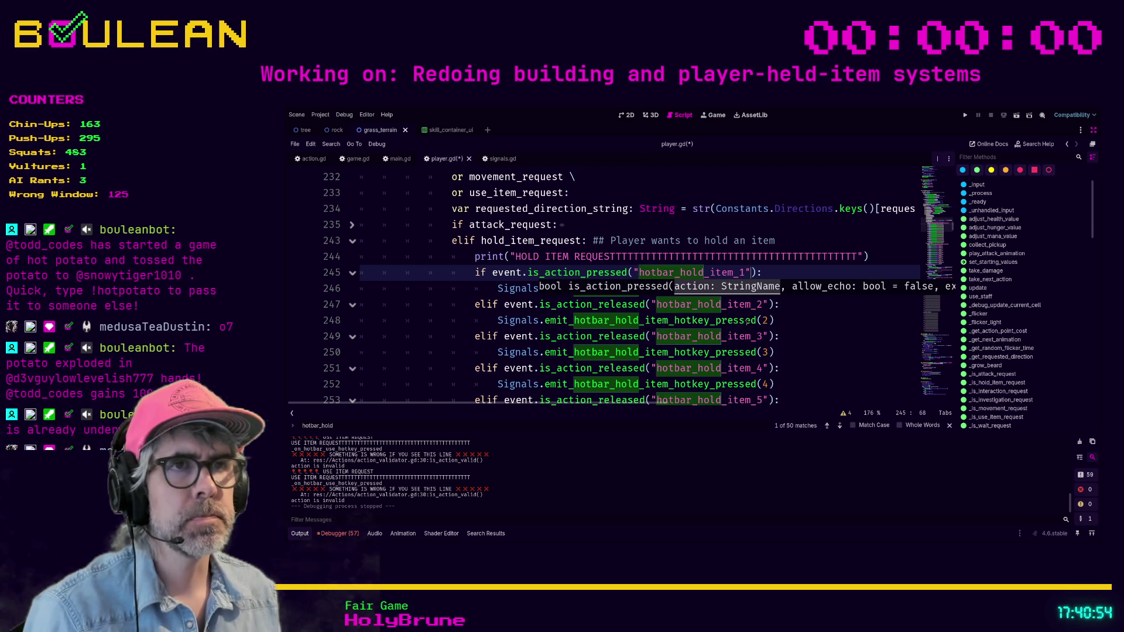
Look over the slot 2 through 9 hold-item branches and save player.gd
left_click(837, 322)
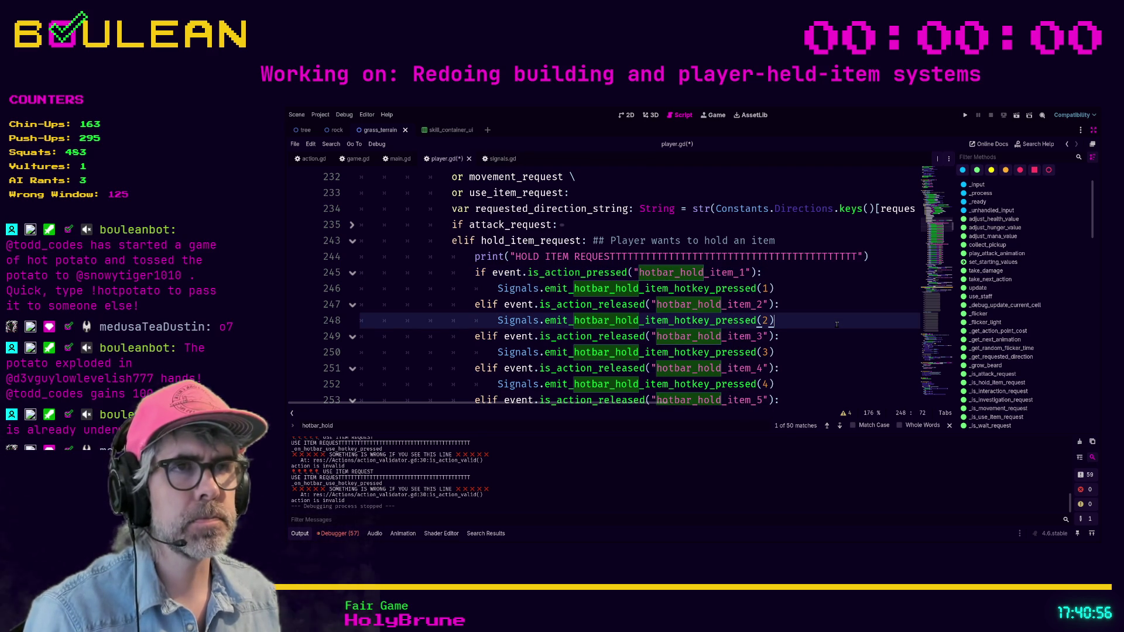
scroll(824, 305, "down", 2)
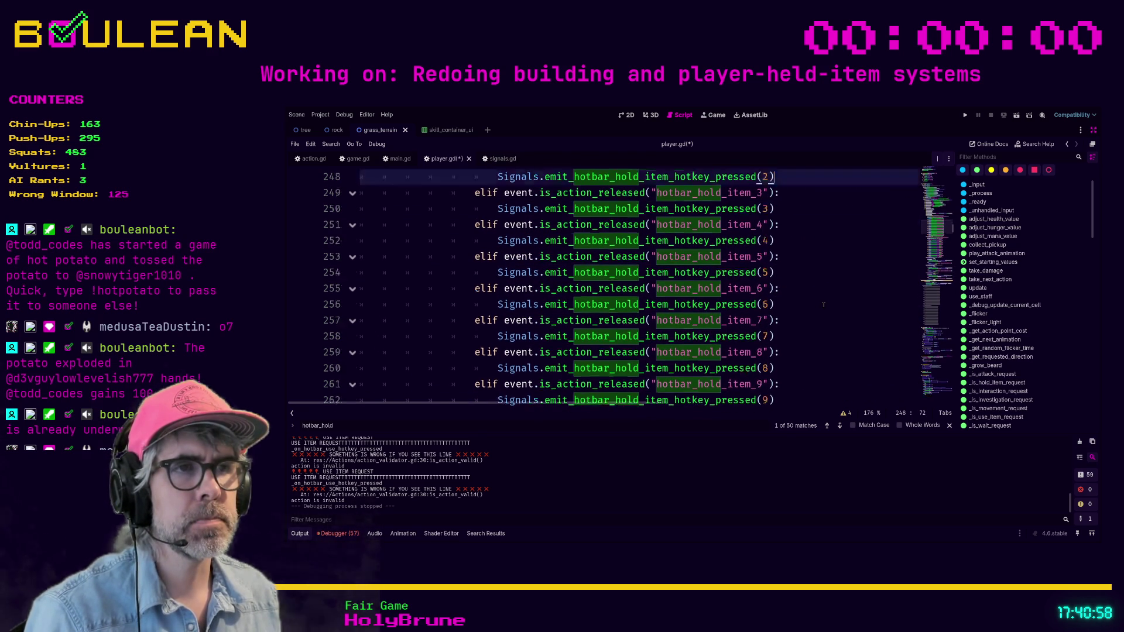
scroll(824, 306, "down", 1)
left_click(806, 338)
scroll(807, 339, "down", 1)
key("ctrl+s")
scroll(811, 321, "up", 6)
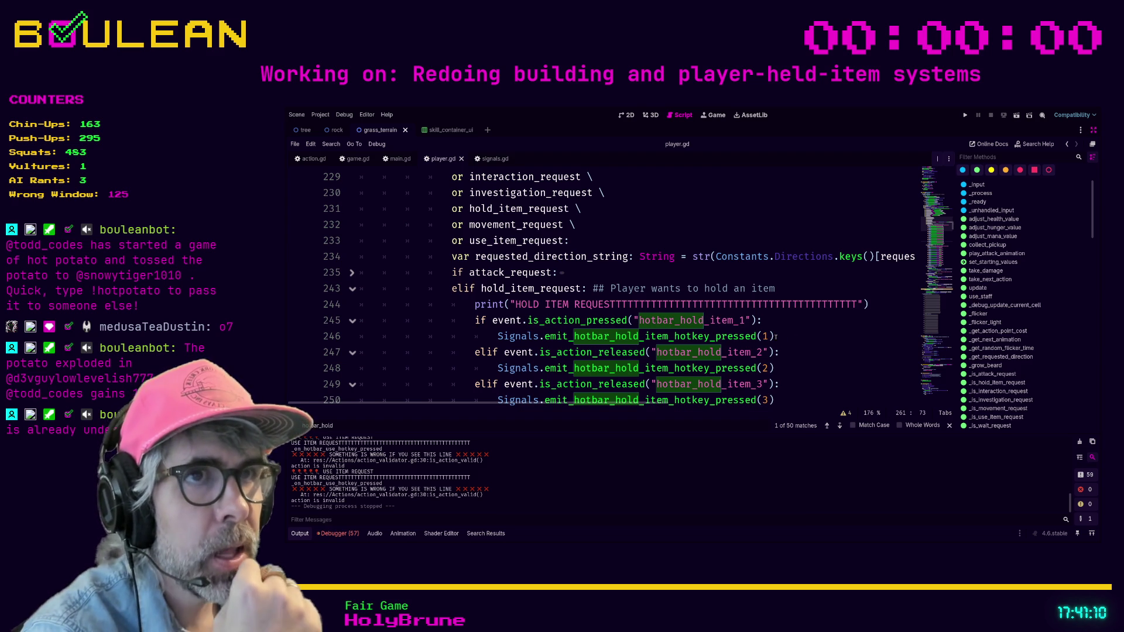
Review the KEY_ALT checks on lines 207, 213 and 215 in player.gd's _input function
scroll(776, 338, "up", 12)
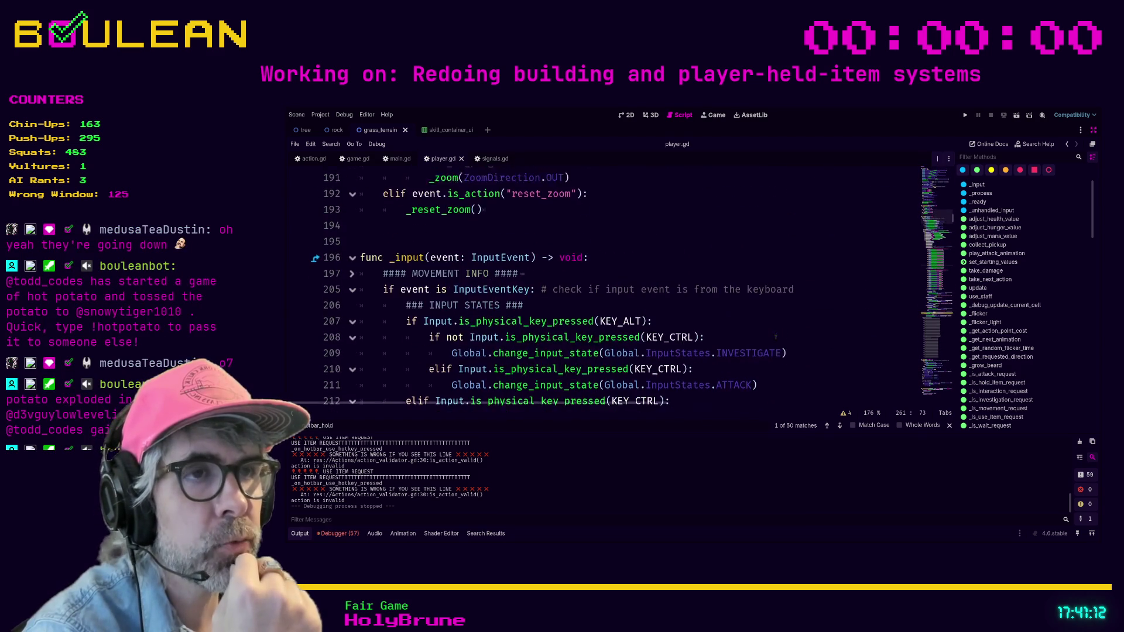
scroll(710, 322, "down", 1)
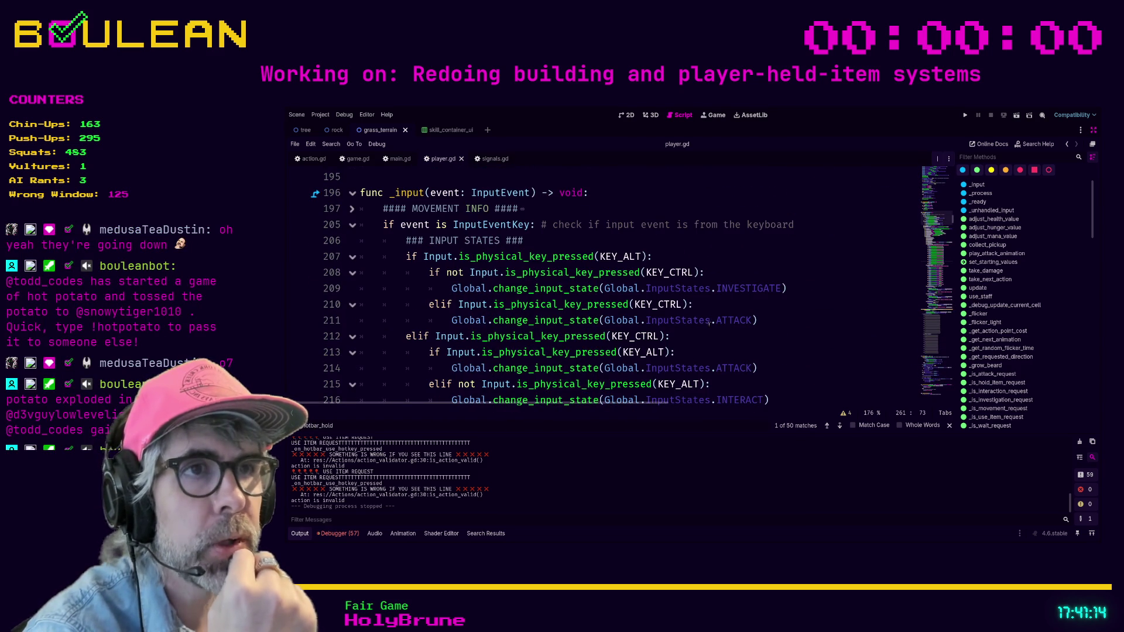
mouse_move(652, 257)
left_mouse_down()
mouse_move(384, 260)
mouse_move(402, 268)
mouse_move(360, 258)
left_mouse_up()
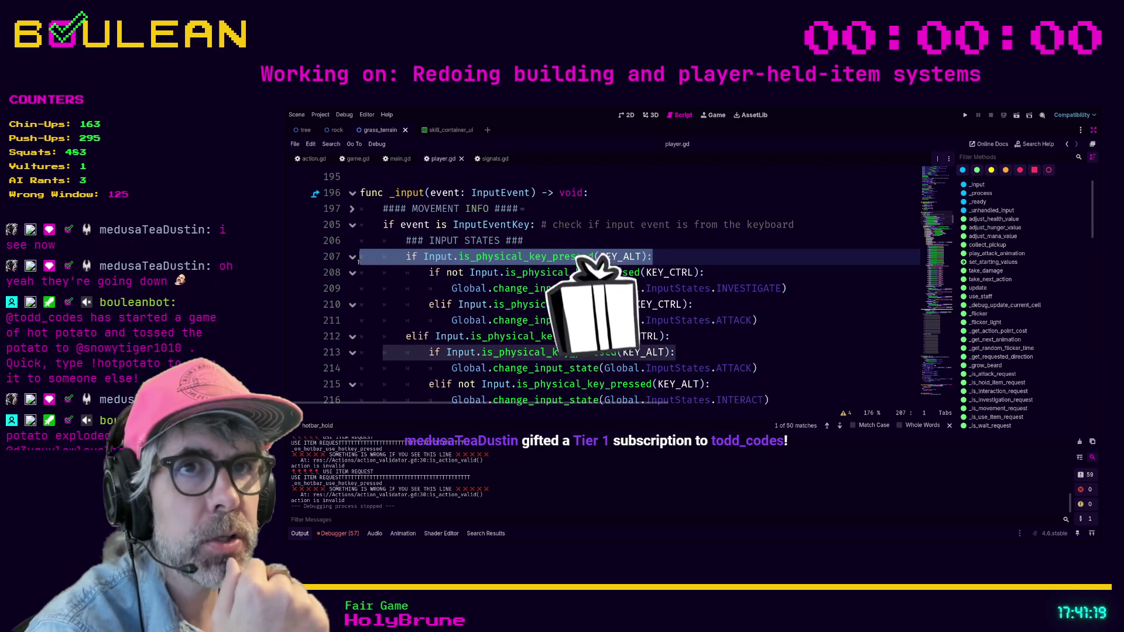
left_click(704, 349)
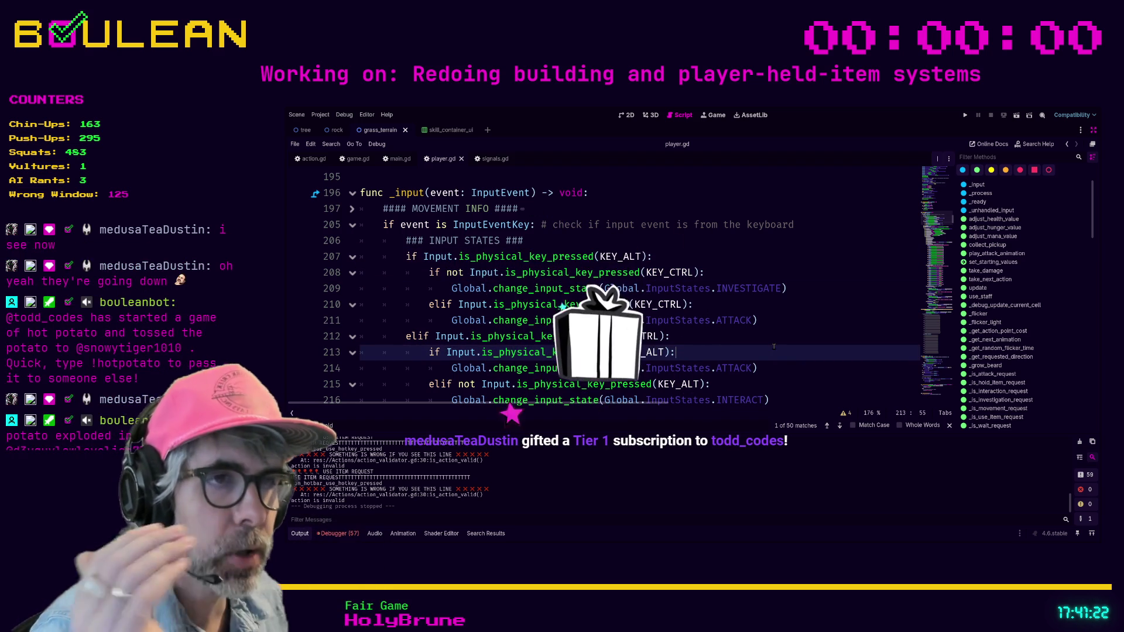
scroll(774, 347, "down", 1)
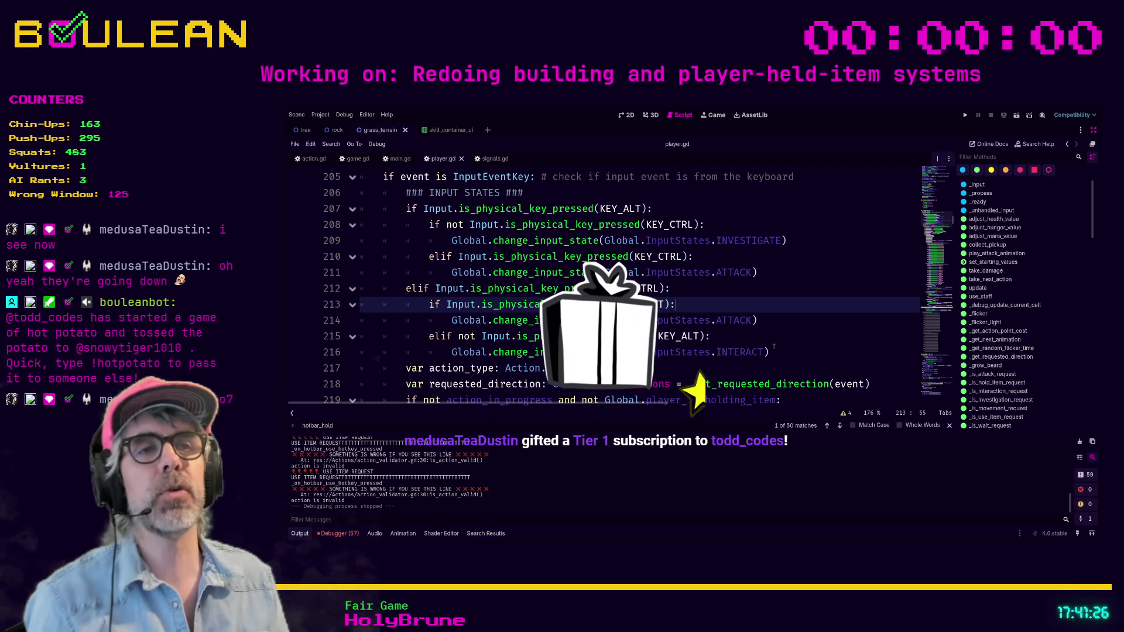
left_click(773, 339)
scroll(733, 338, "down", 1)
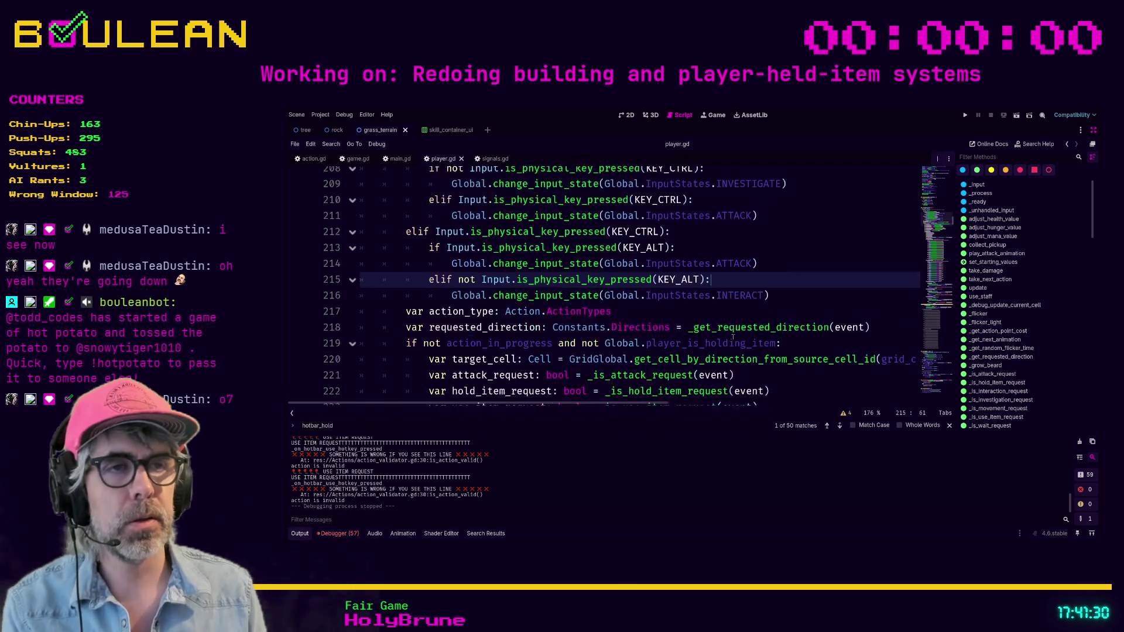
scroll(732, 338, "down", 6)
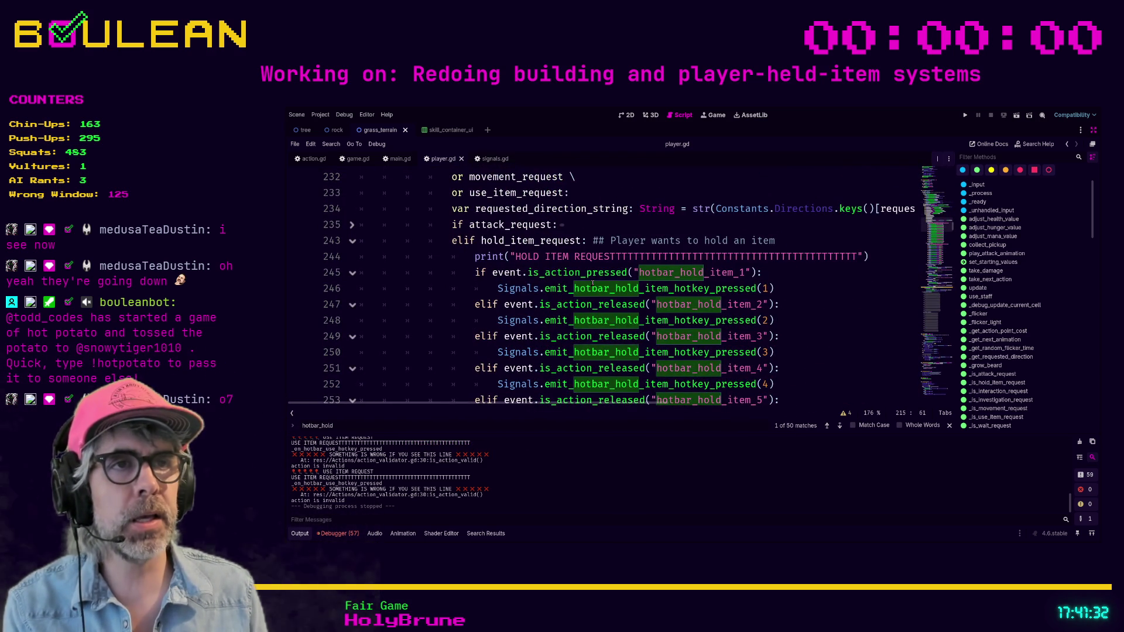
scroll(594, 283, "down", 6)
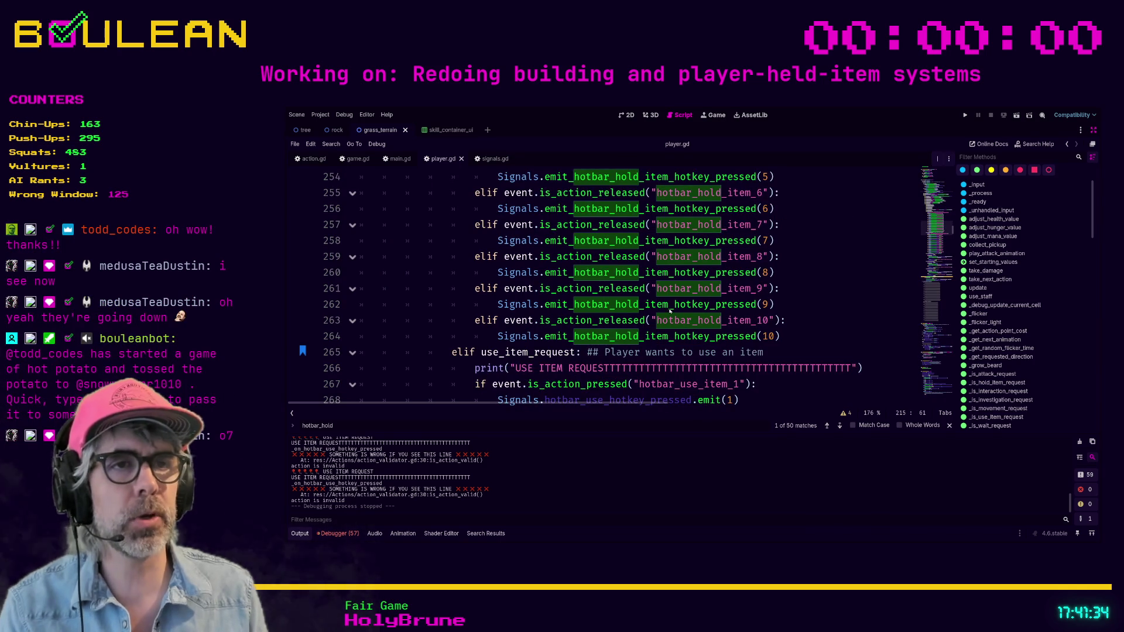
scroll(668, 311, "down", 3, "ctrl")
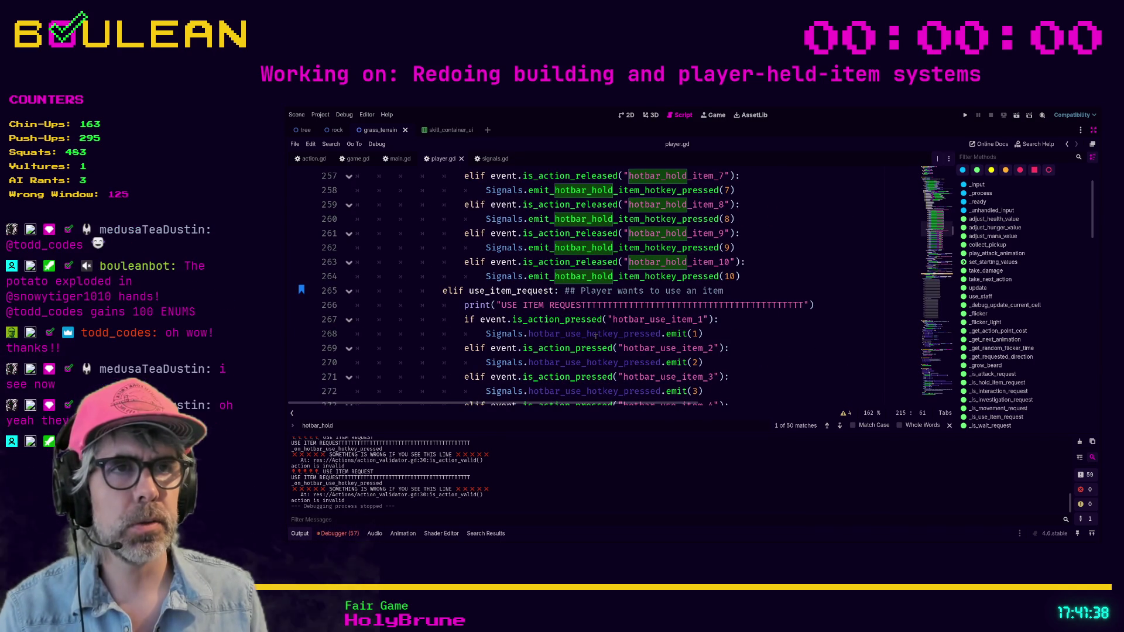
Inspect the use-item emit call on line 268, then open emit_hotbar_hold_item_hotkey_pressed in signals.gd
left_click(633, 334)
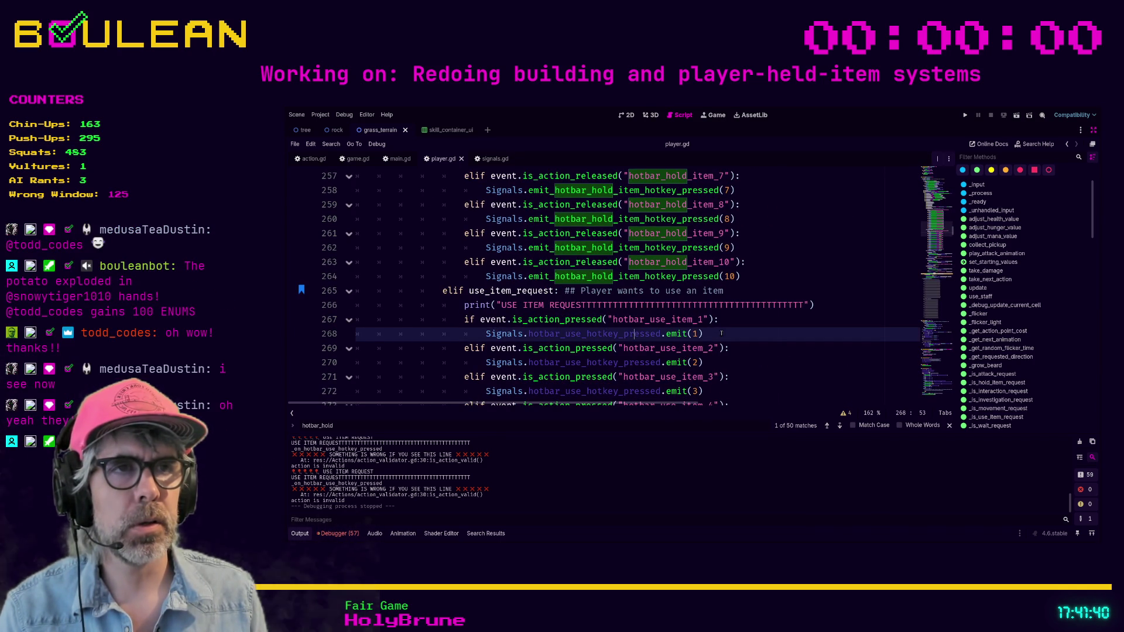
scroll(721, 333, "up", 1)
scroll(726, 334, "up", 4)
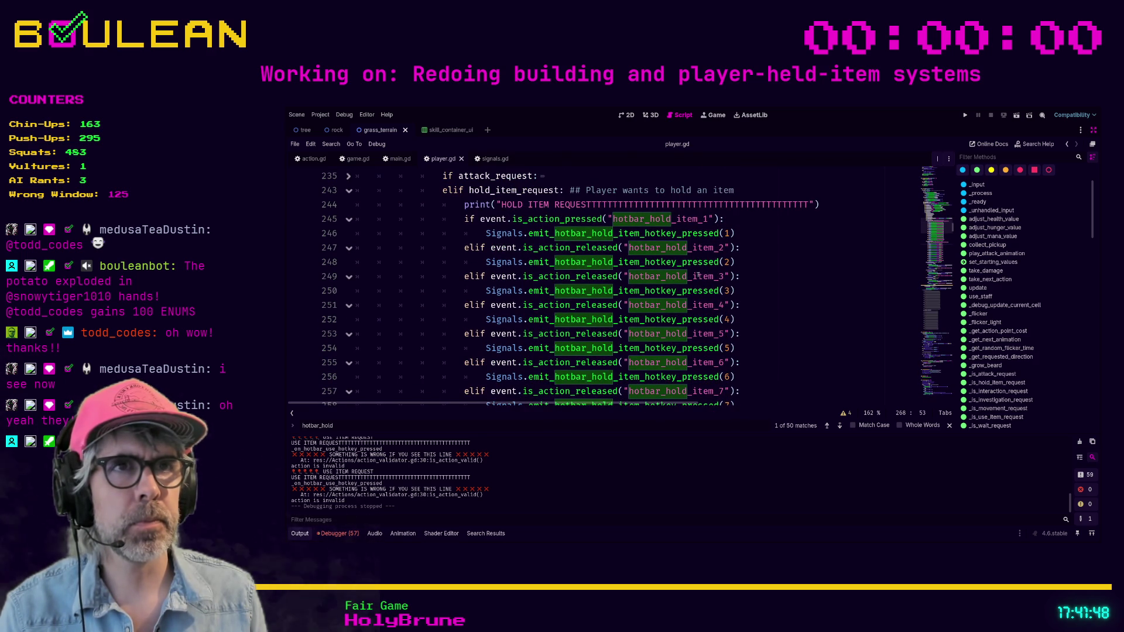
scroll(692, 279, "down", 6)
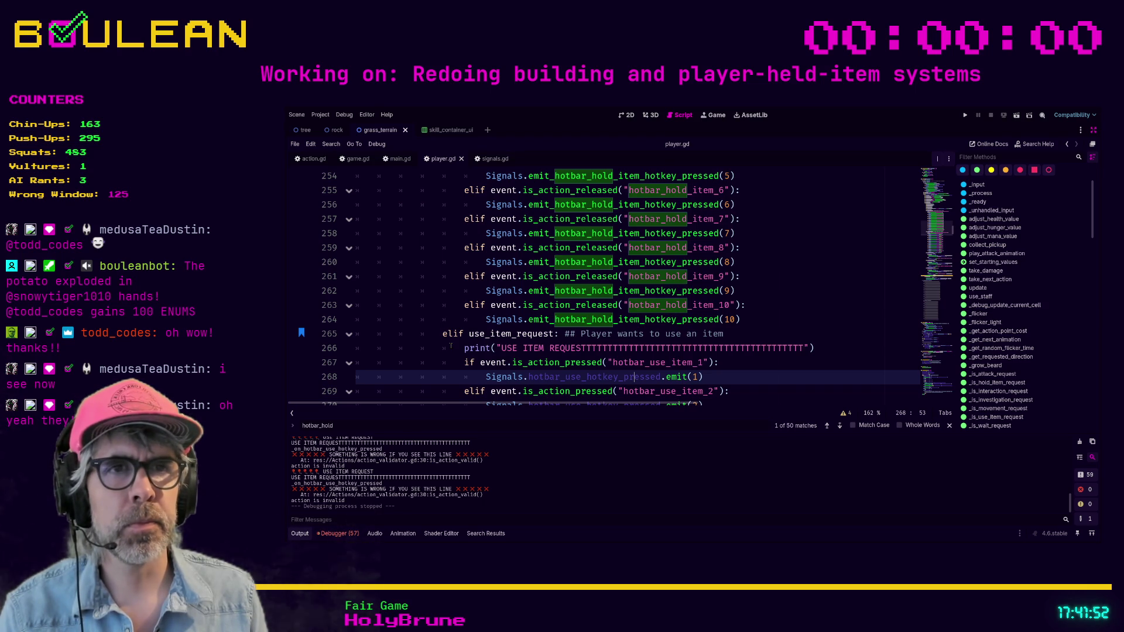
scroll(451, 346, "up", 6)
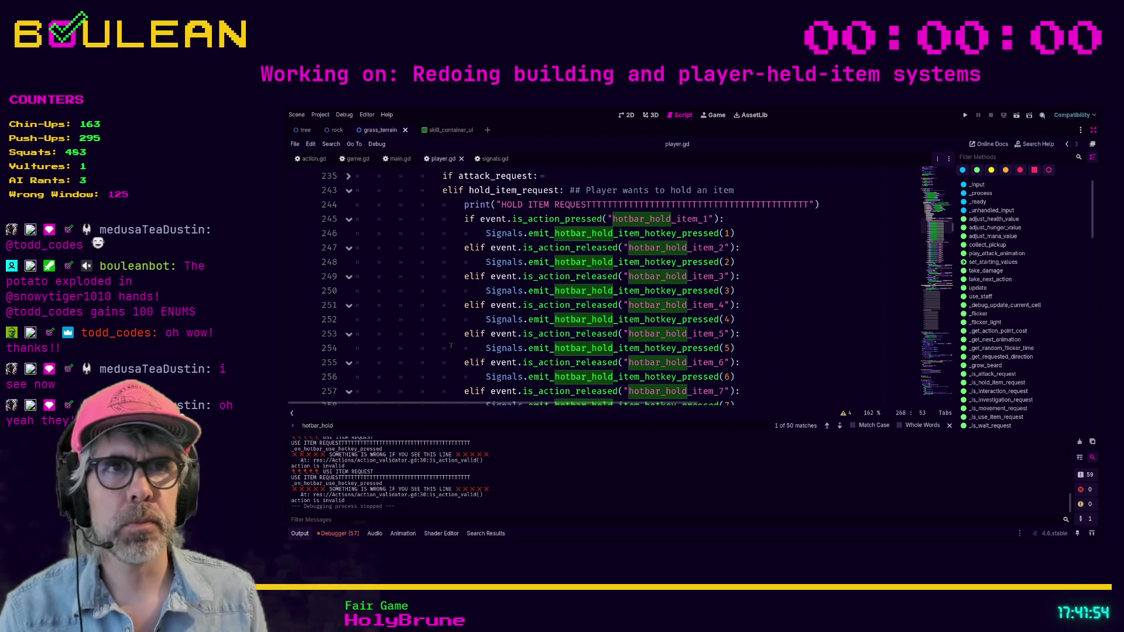
scroll(451, 346, "up", 1)
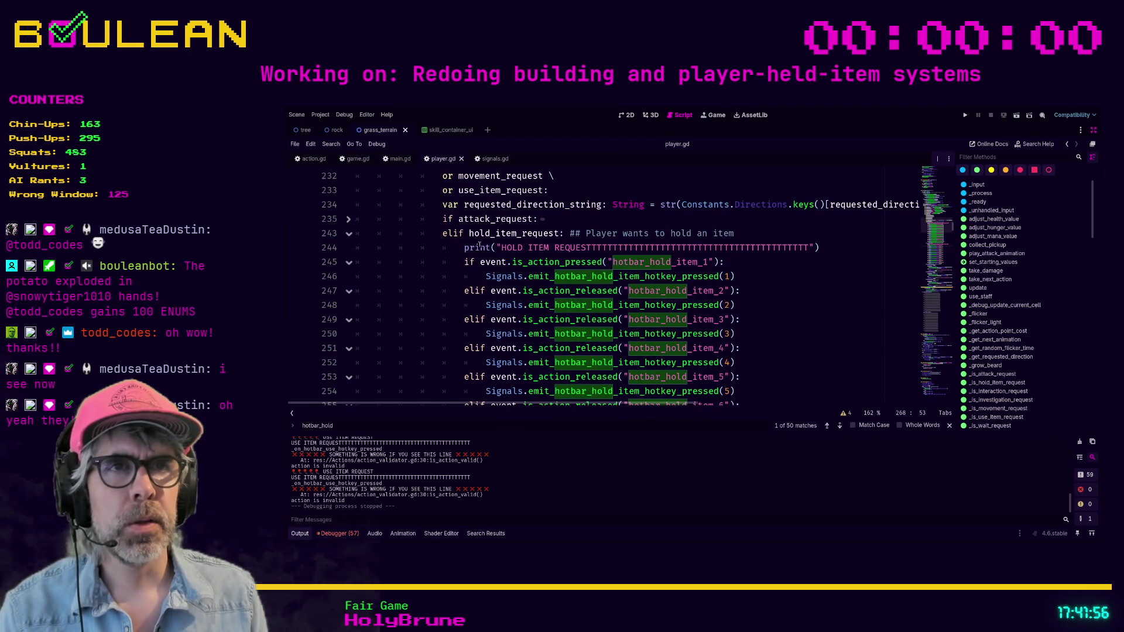
scroll(493, 350, "down", 6)
scroll(493, 351, "down", 2)
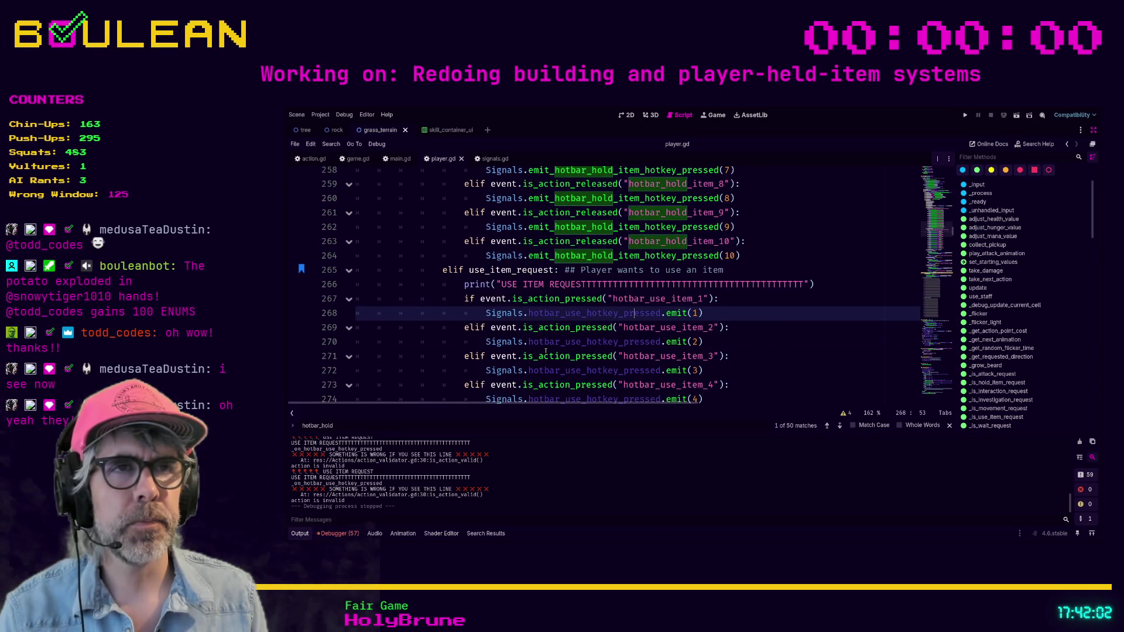
left_click(546, 256, "ctrl")
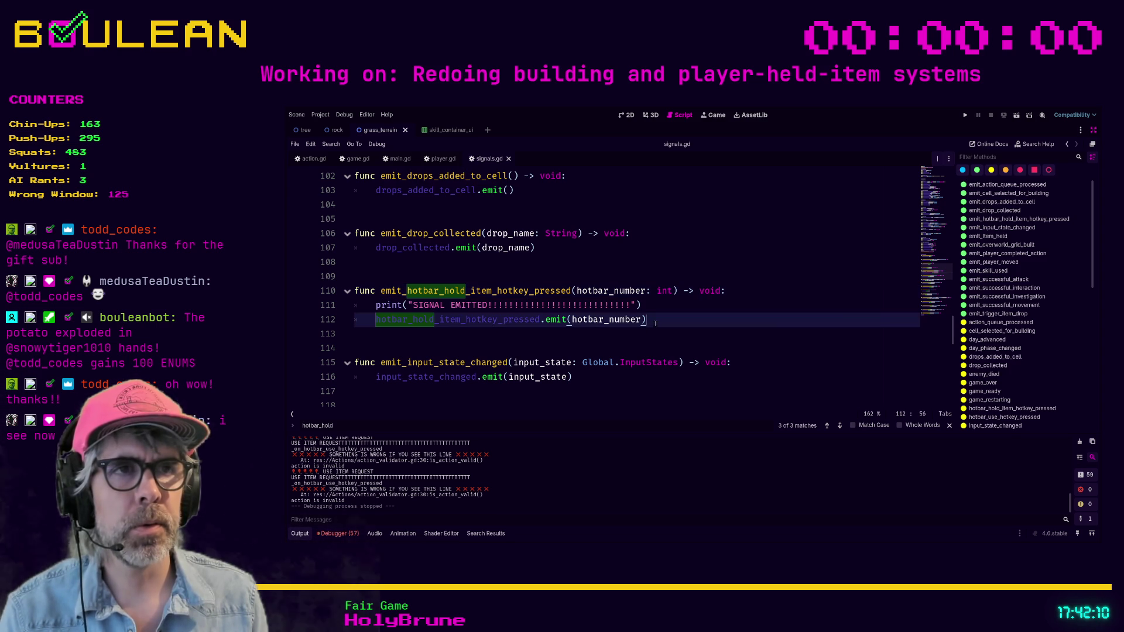
Jump from line 112 to the hotbar_hold_item_hotkey_pressed(hotbar_number: int) signal declaration on line 27
left_click(458, 322, "ctrl")
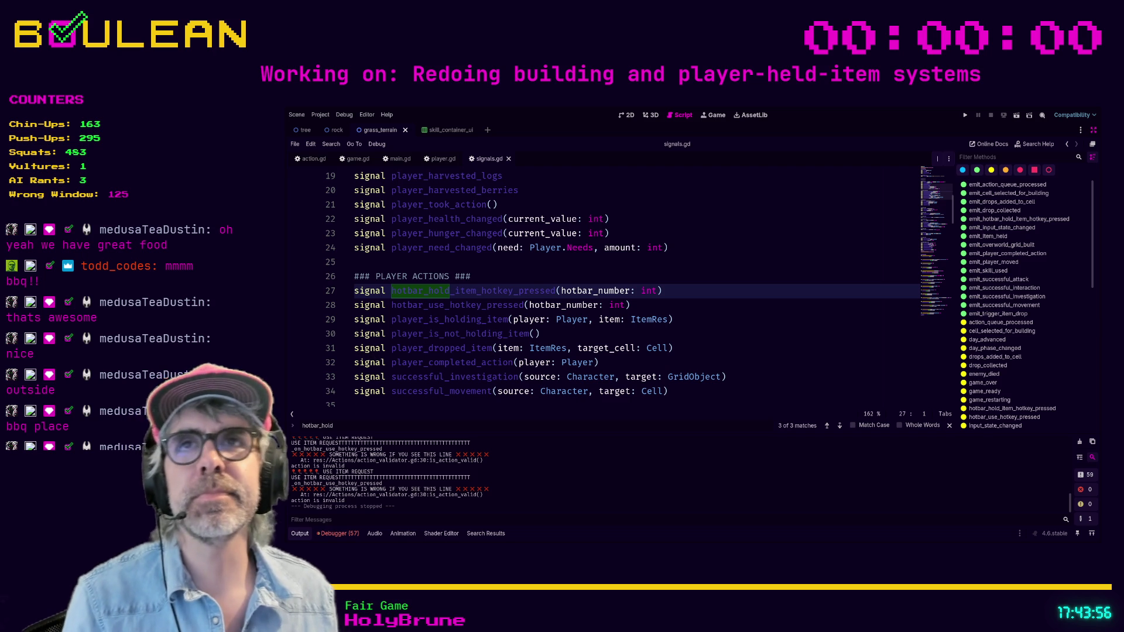
left_click(697, 298)
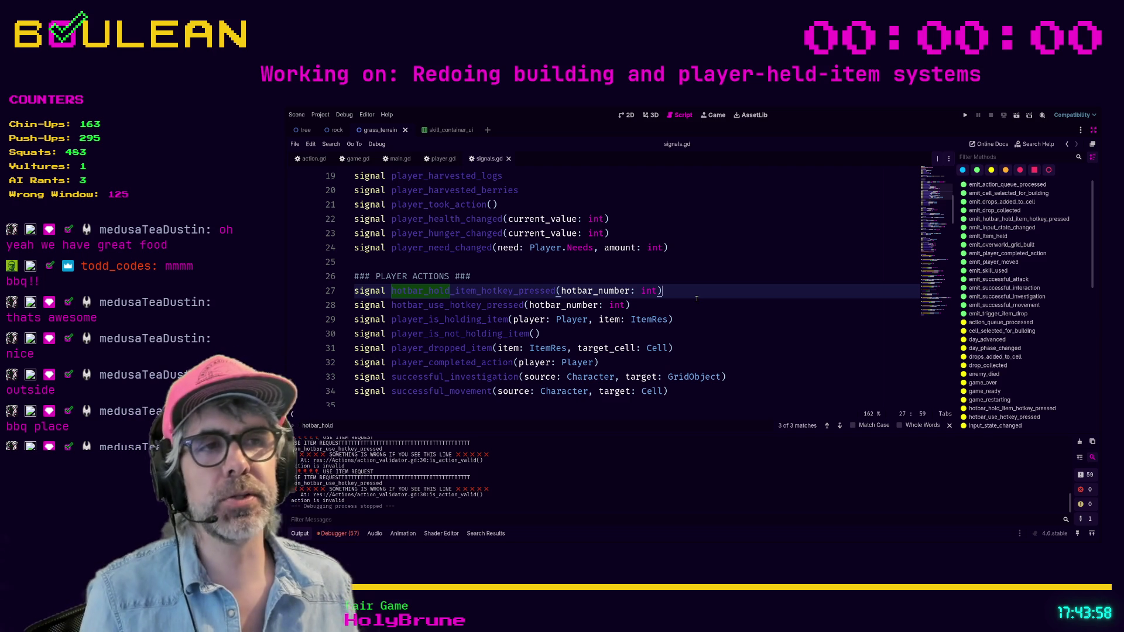
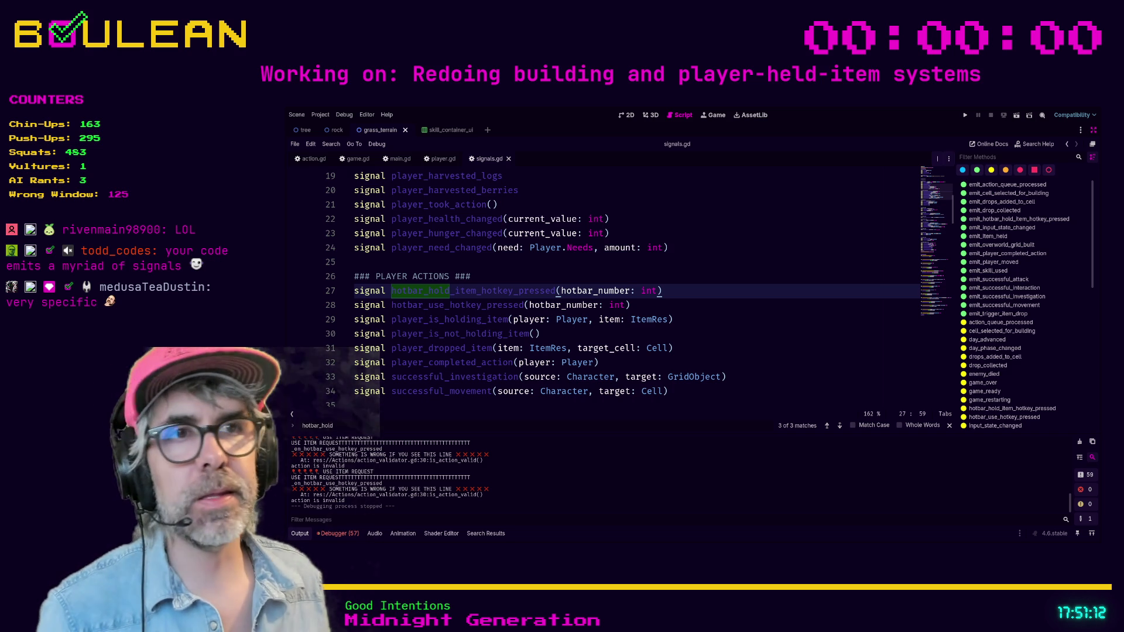
Review the PLAYER ACTIONS signal declarations in signals.gd around player_harvested_berries
left_click(472, 276)
scroll(705, 255, "up", 3)
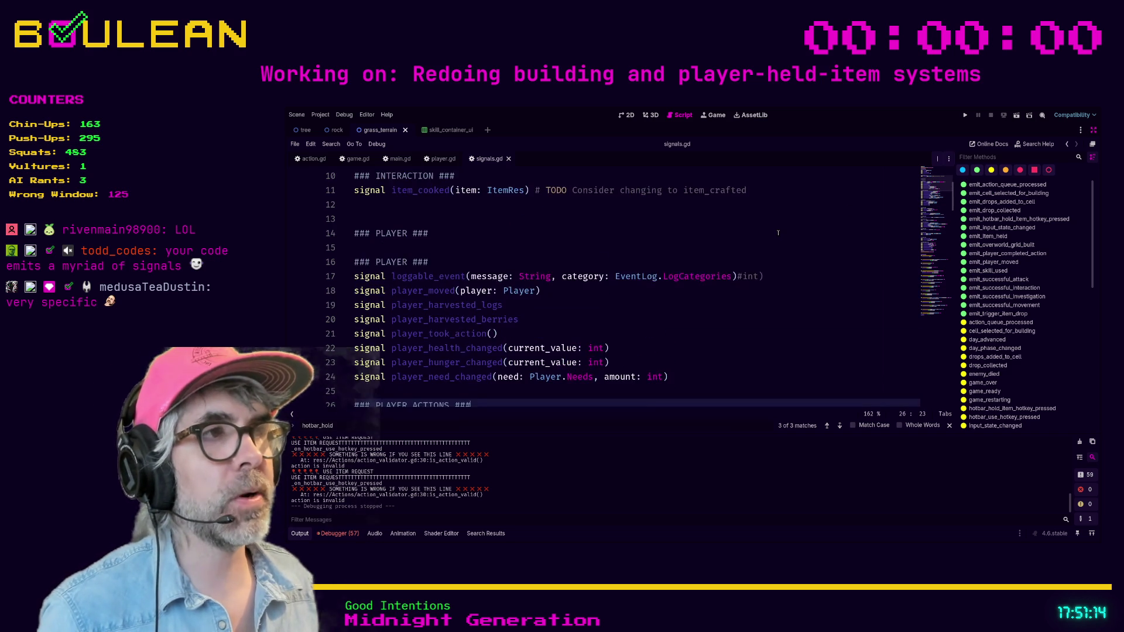
scroll(778, 233, "down", 1)
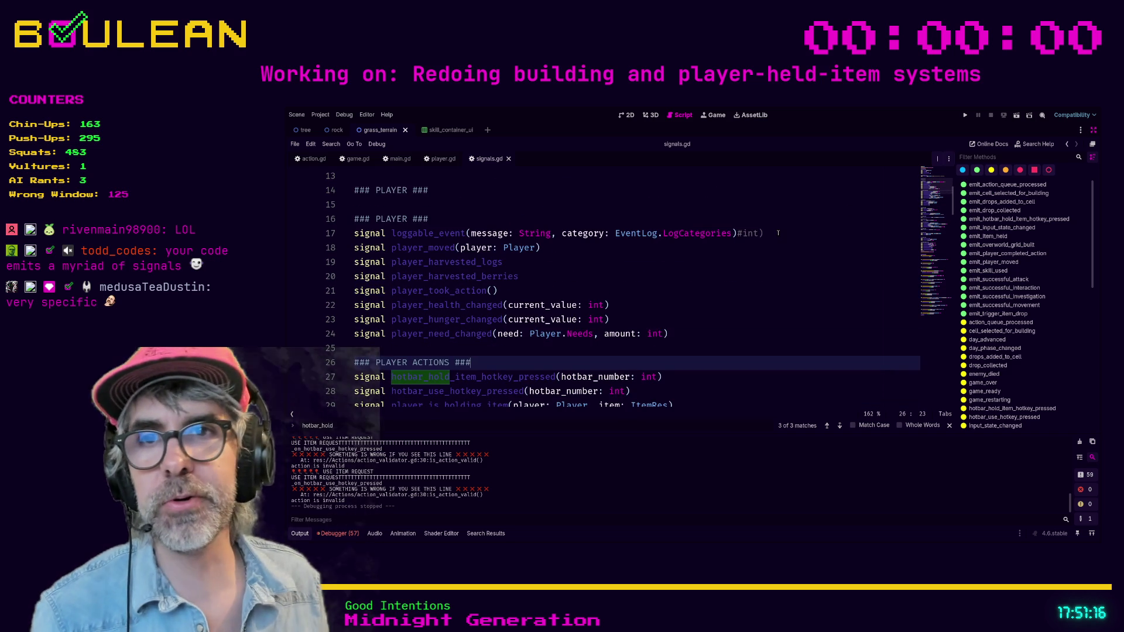
left_click(623, 274)
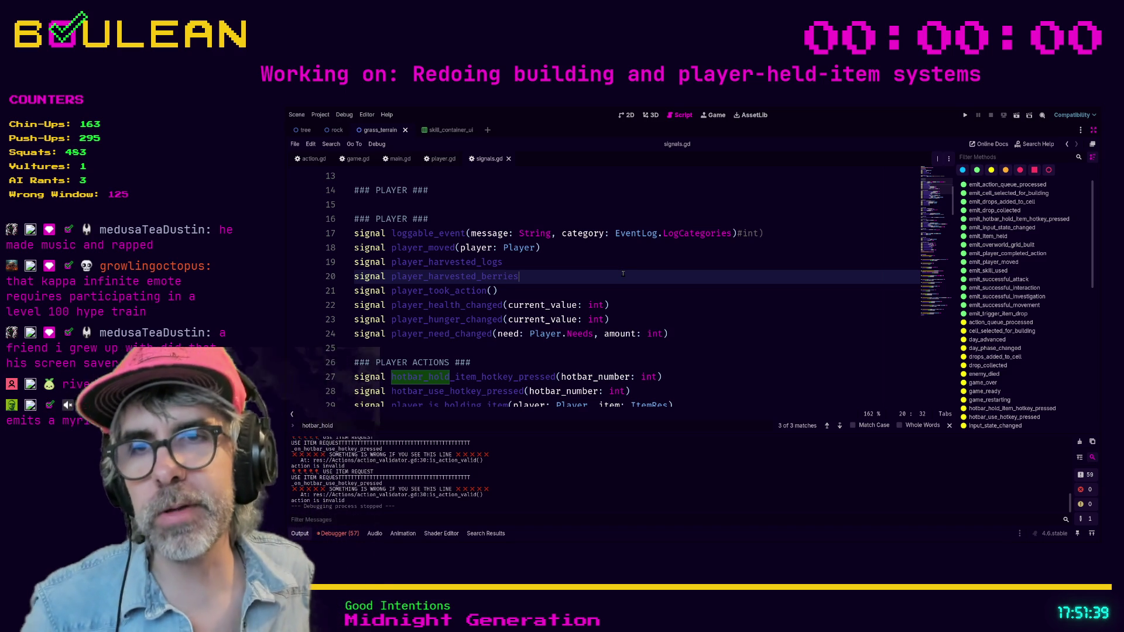
left_click(461, 346)
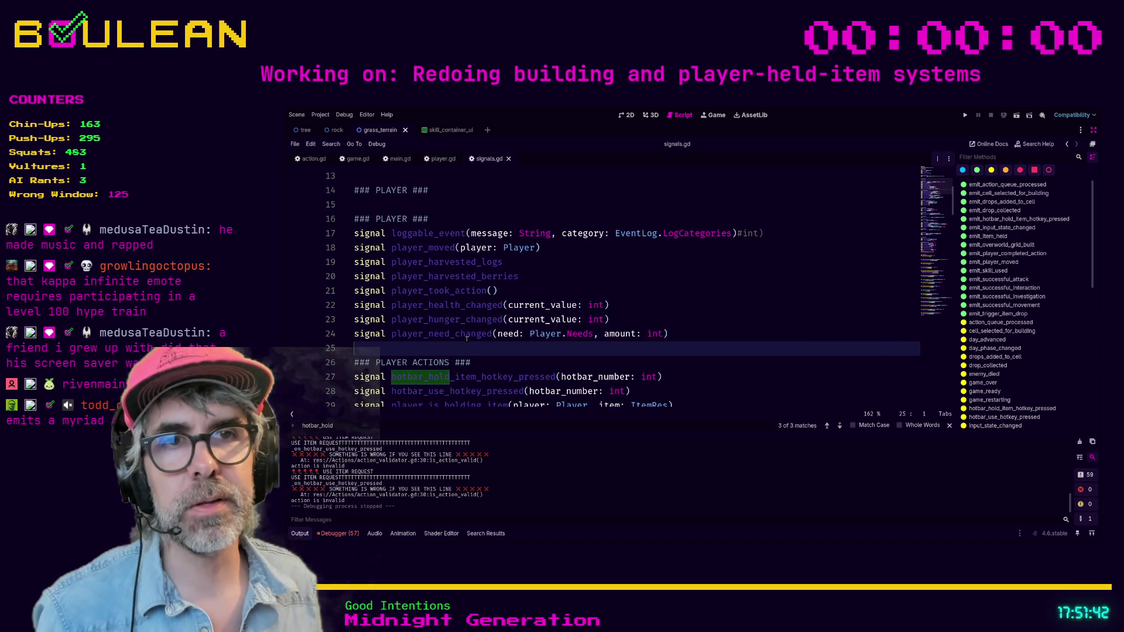
scroll(498, 328, "down", 7)
scroll(532, 319, "down", 6)
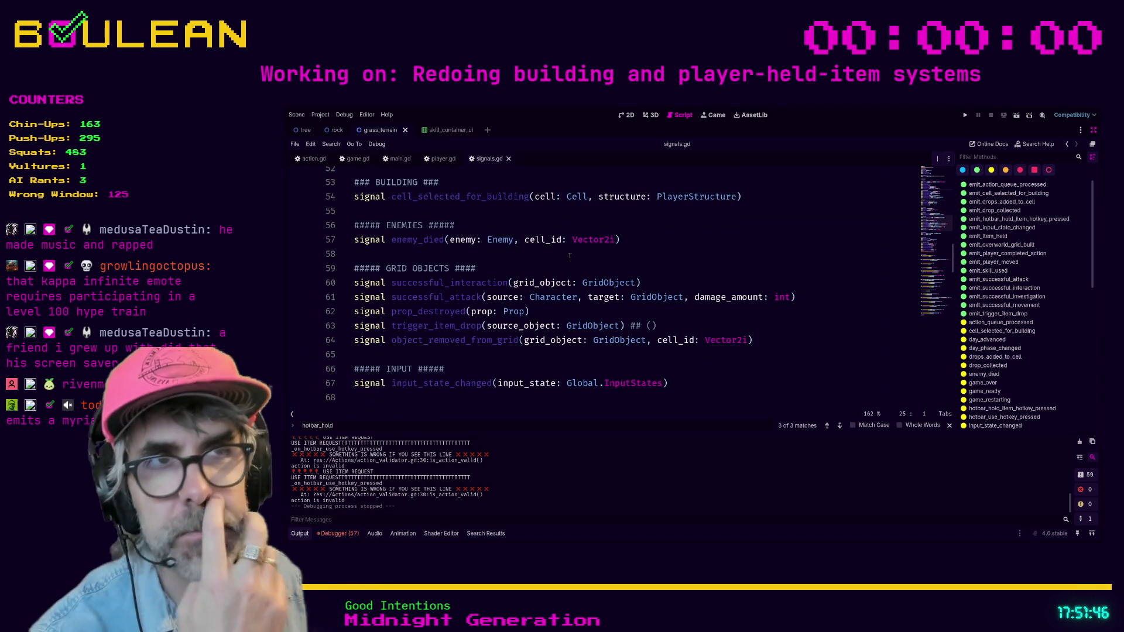
In player.gd, fold the hold_item_request block and leave the use_item_request block expanded
left_click(441, 159)
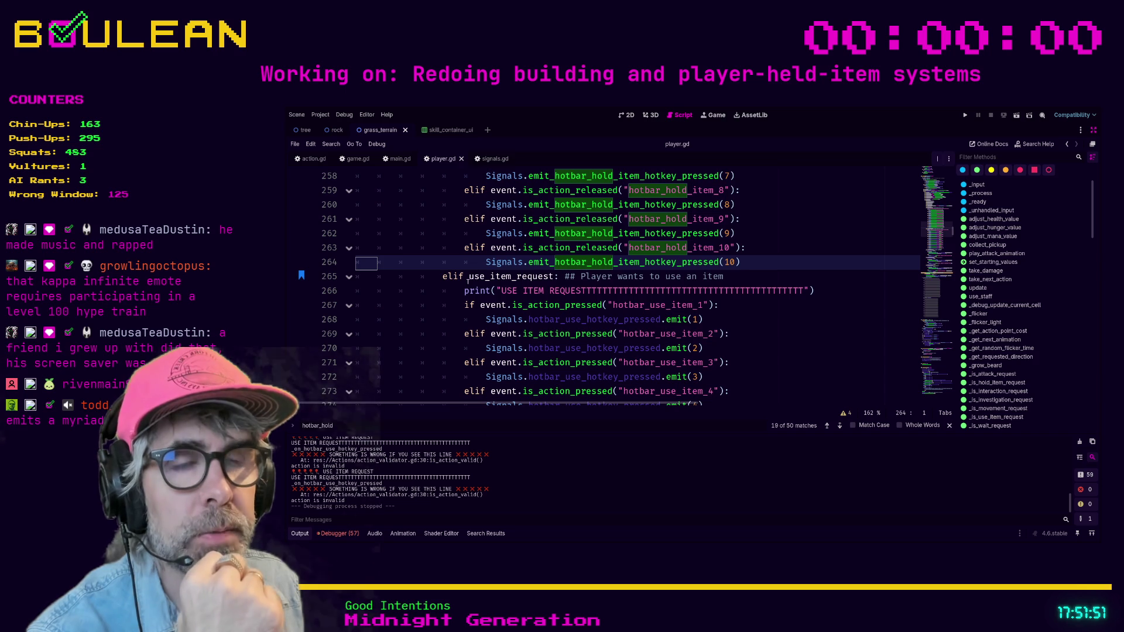
scroll(445, 283, "up", 2)
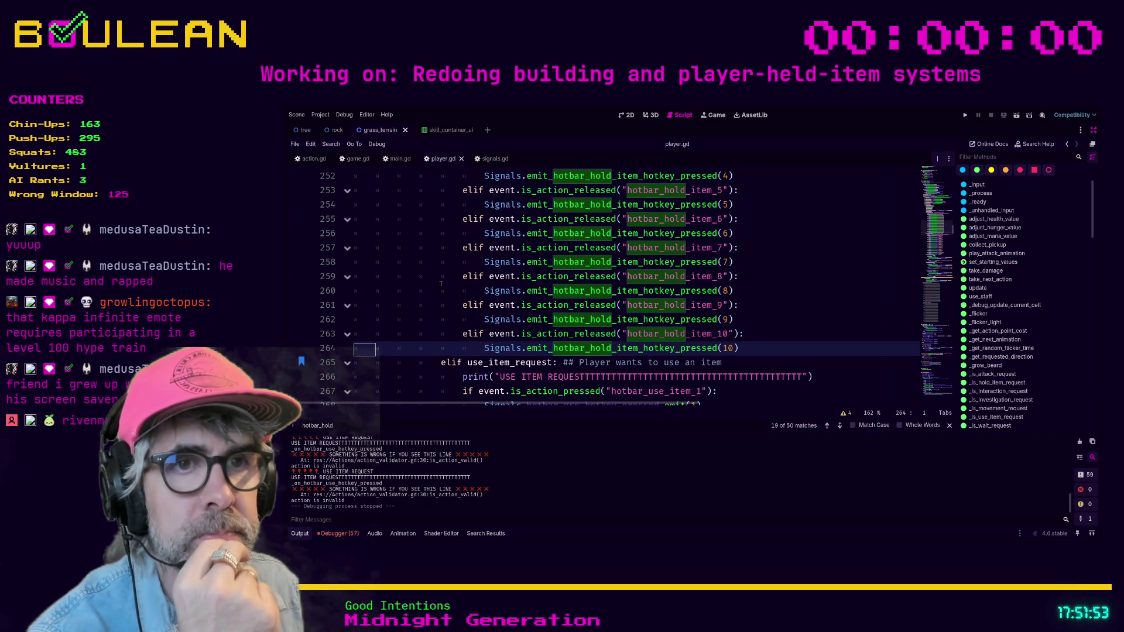
scroll(451, 278, "up", 6)
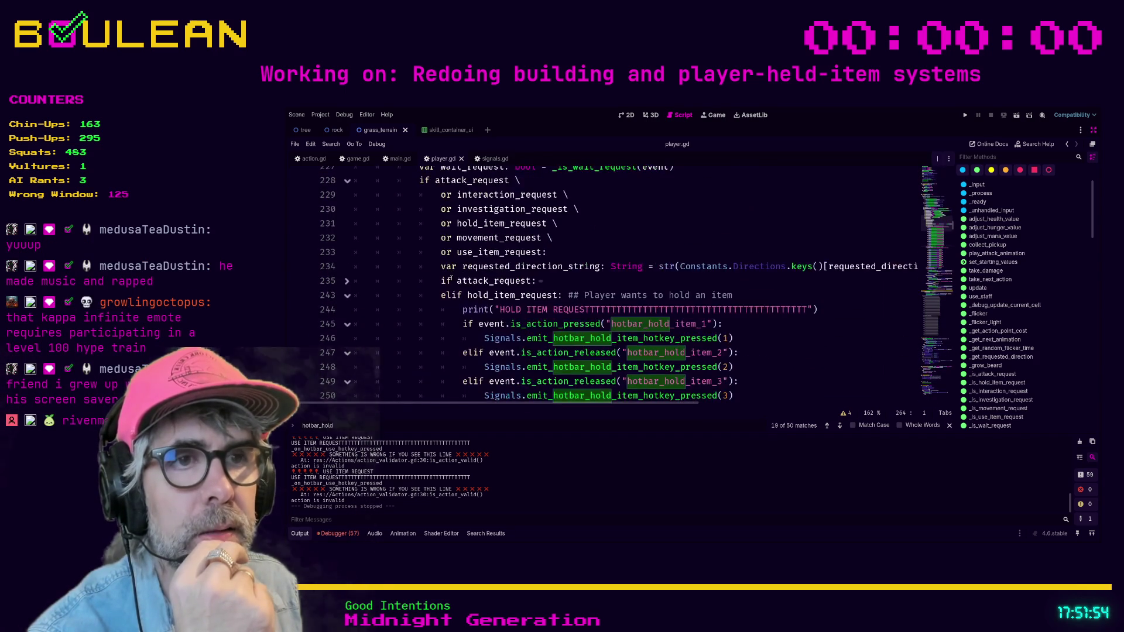
left_click(348, 295)
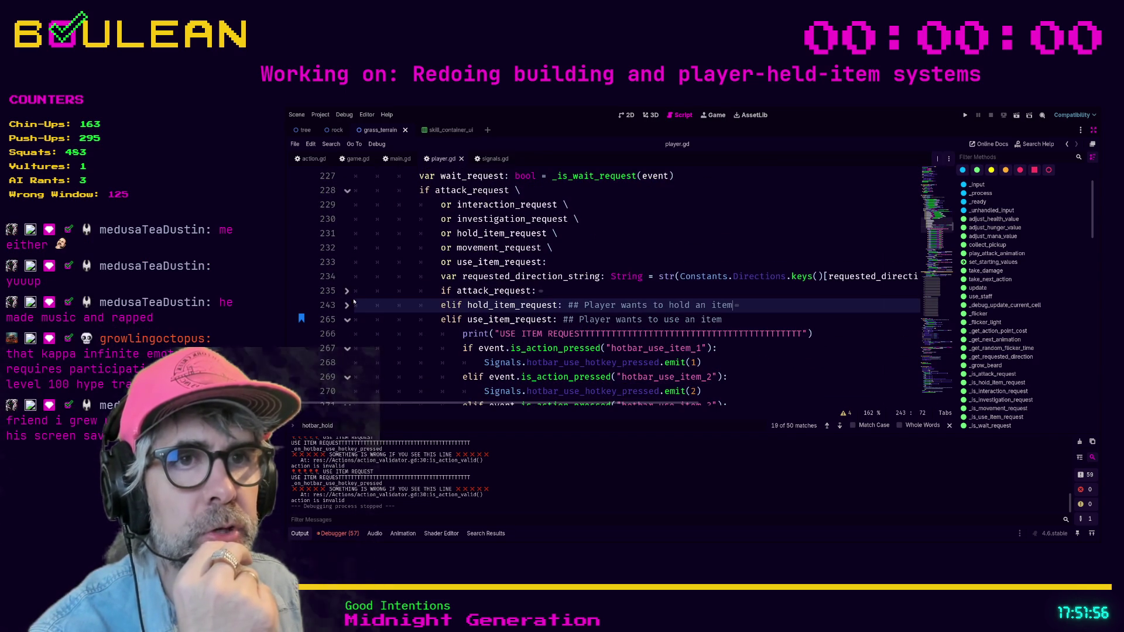
left_click(348, 320)
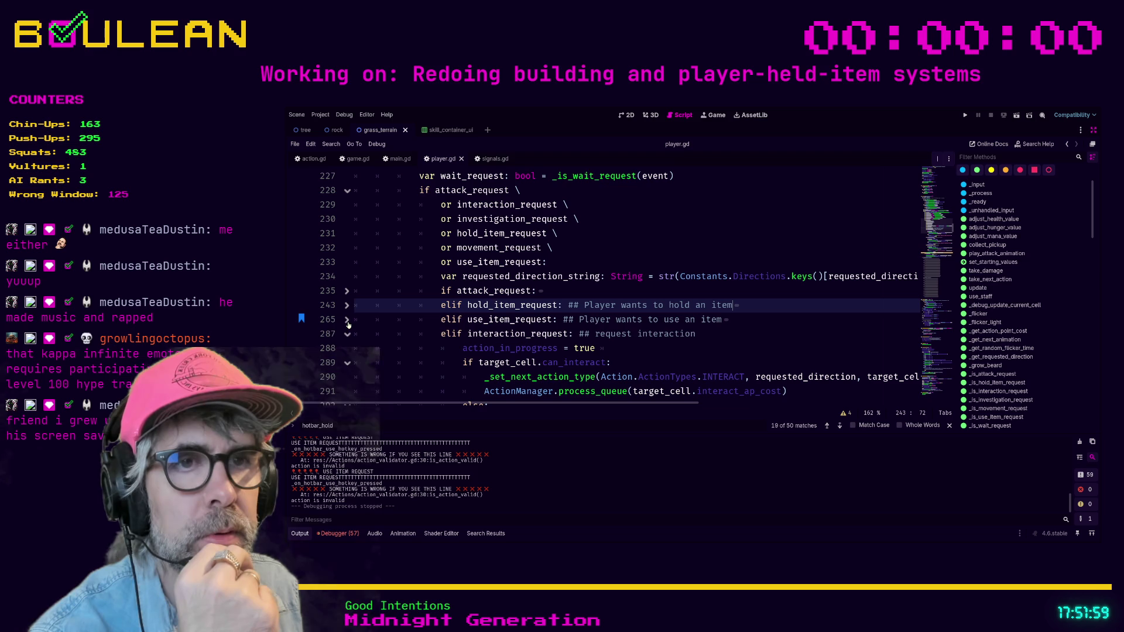
left_click_drag(723, 320, 375, 325)
key("shift+Up")
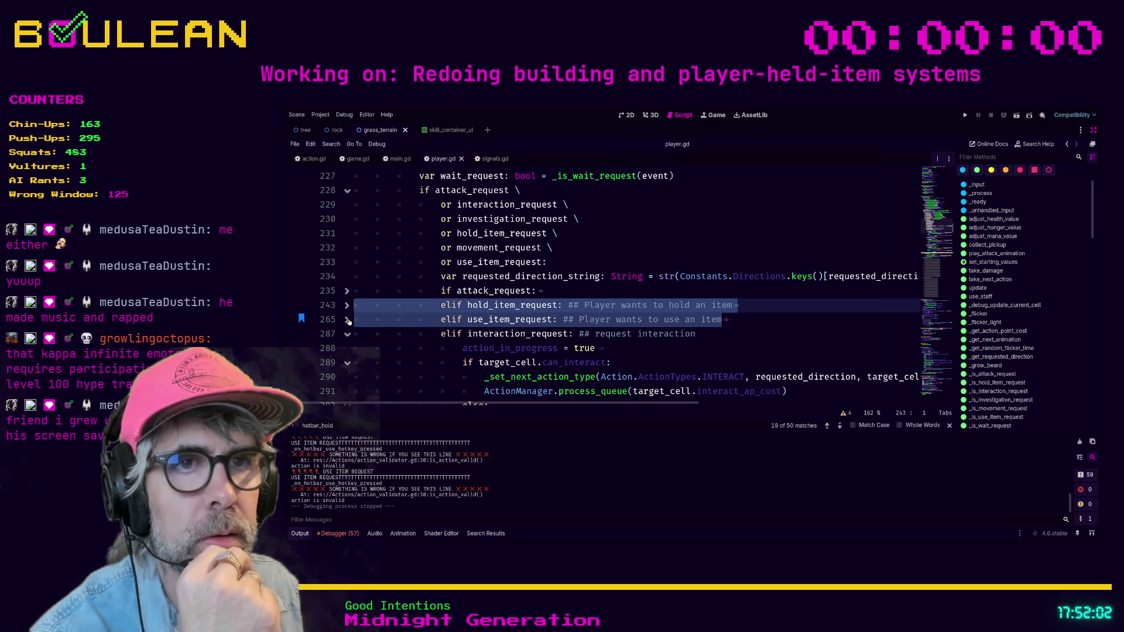
left_click(347, 320)
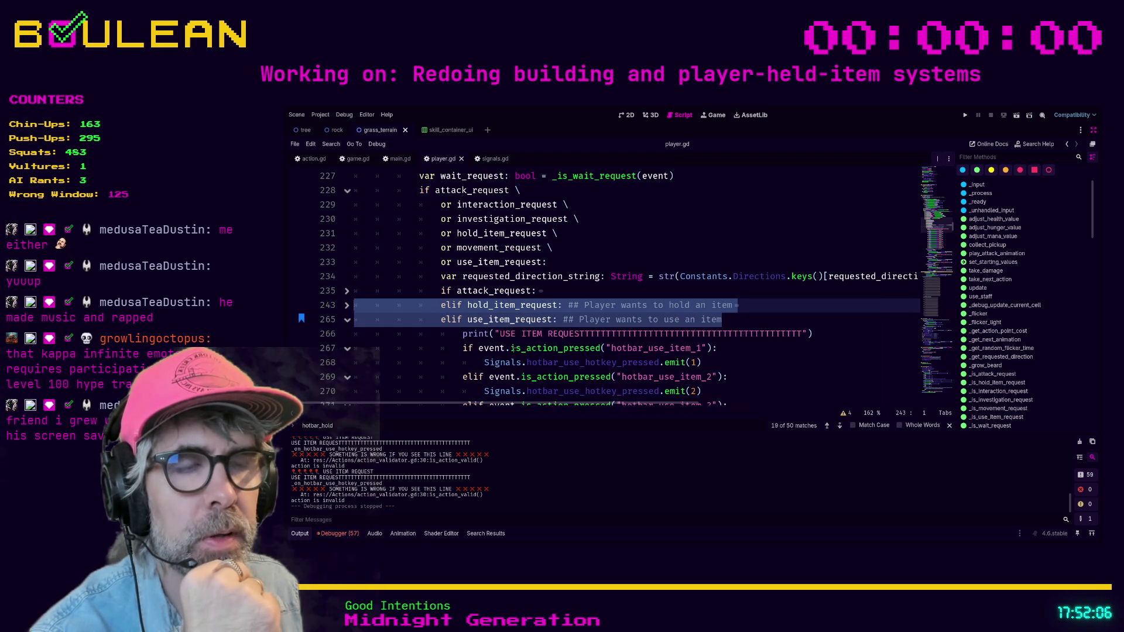
Add print("1") and print("2") under the hotbar_use_item_1 and _2 checks and save player.gd
left_click(726, 349)
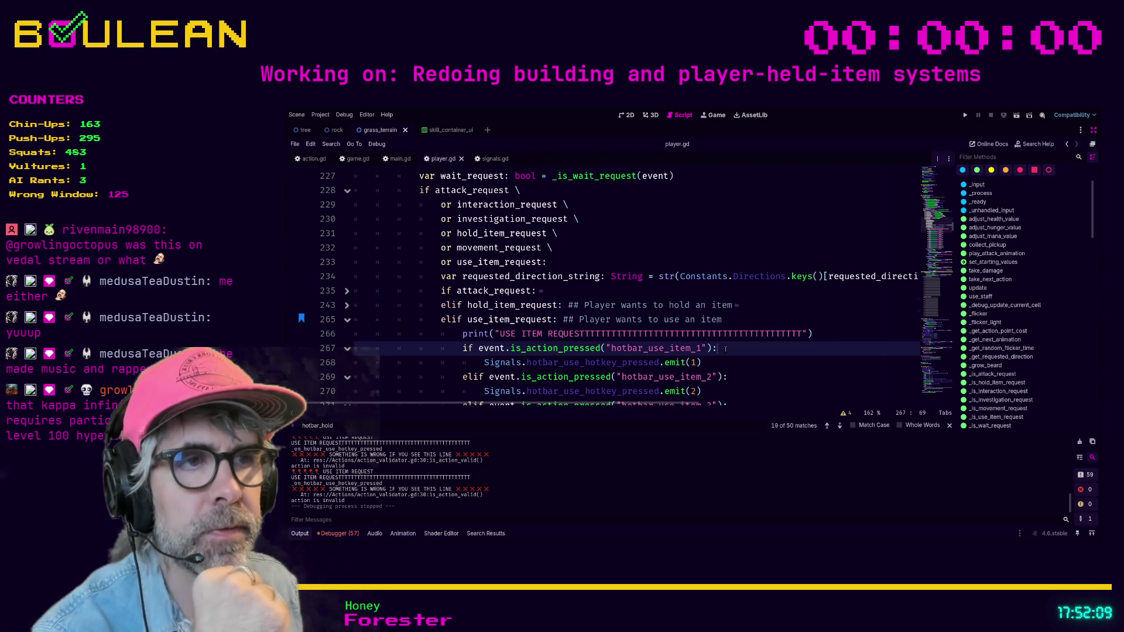
key("Return")
type("print")
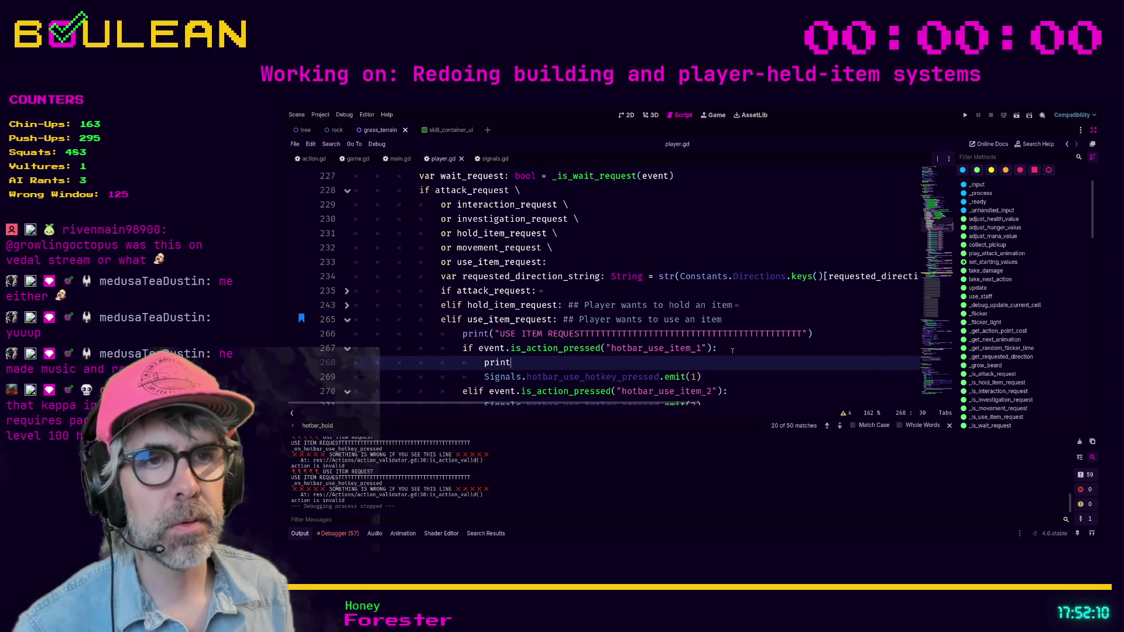
type("(\"1")
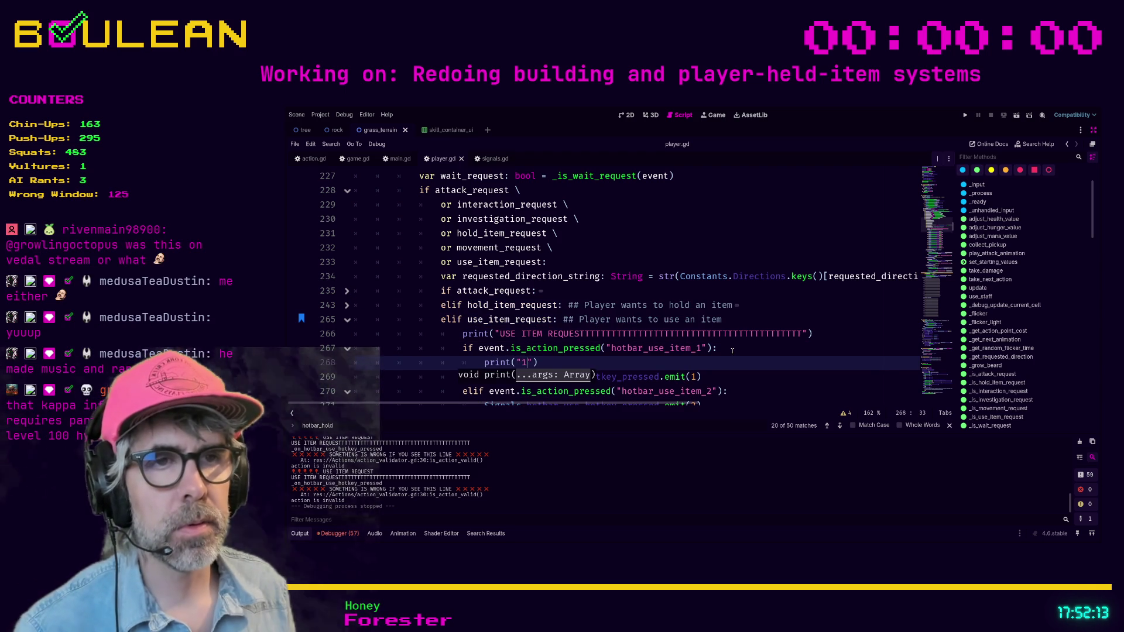
scroll(732, 349, "down", 1)
left_click(733, 347)
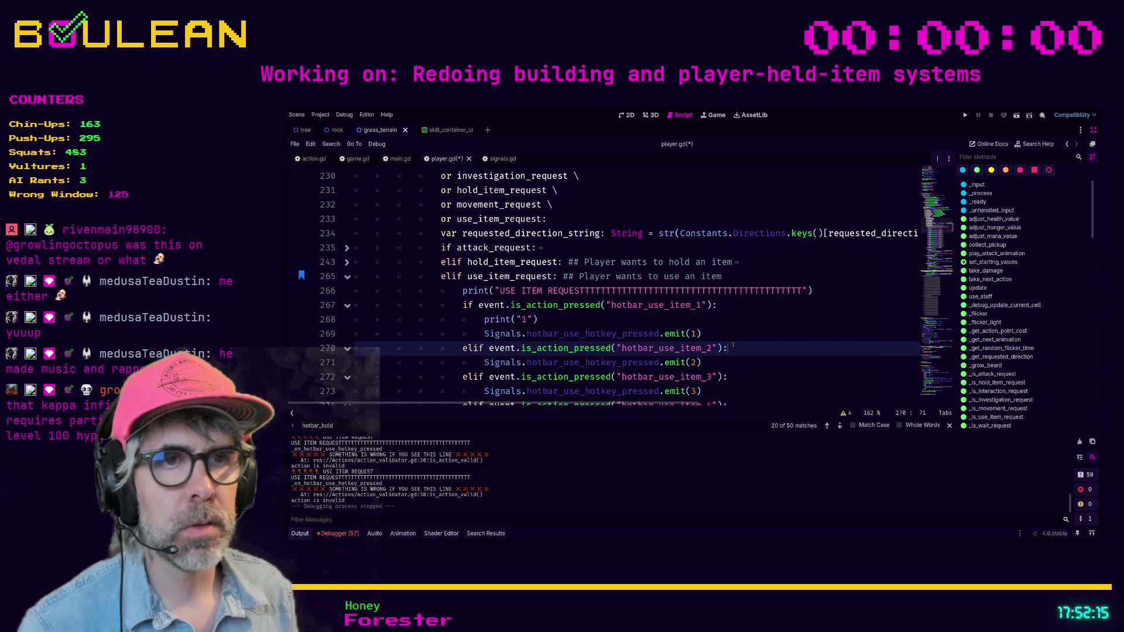
key("Return")
type("print(\"2")
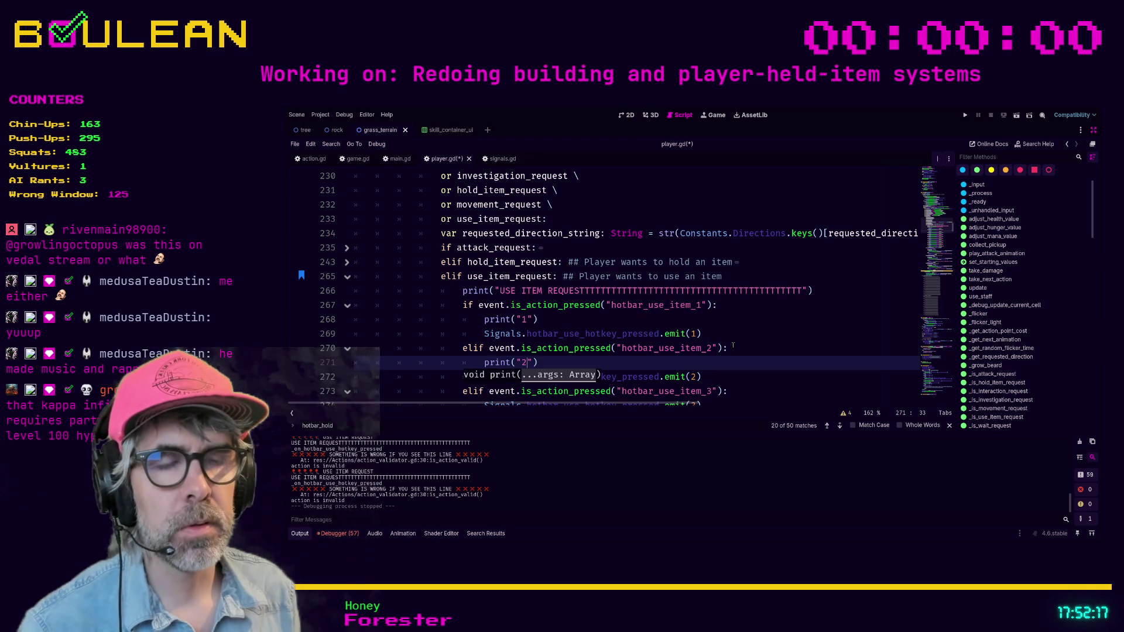
type("\")")
key("ctrl+s")
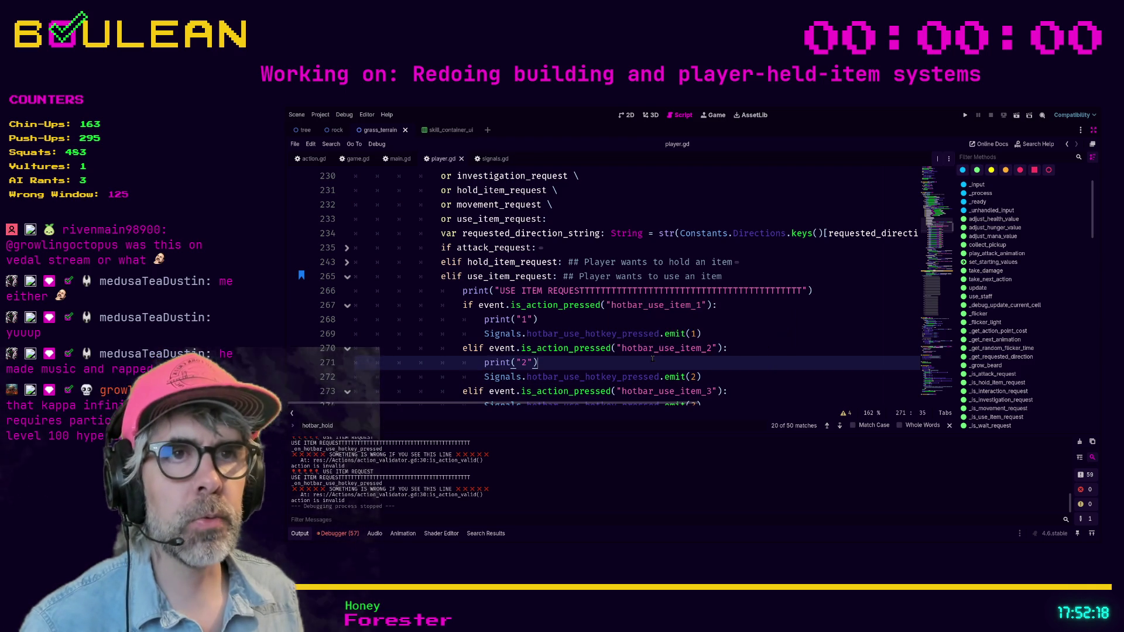
Expand hold_item_request and Ctrl+click to the emit_hotbar_hold_item_hotkey_pressed definition
left_click(354, 263)
scroll(497, 279, "down", 4)
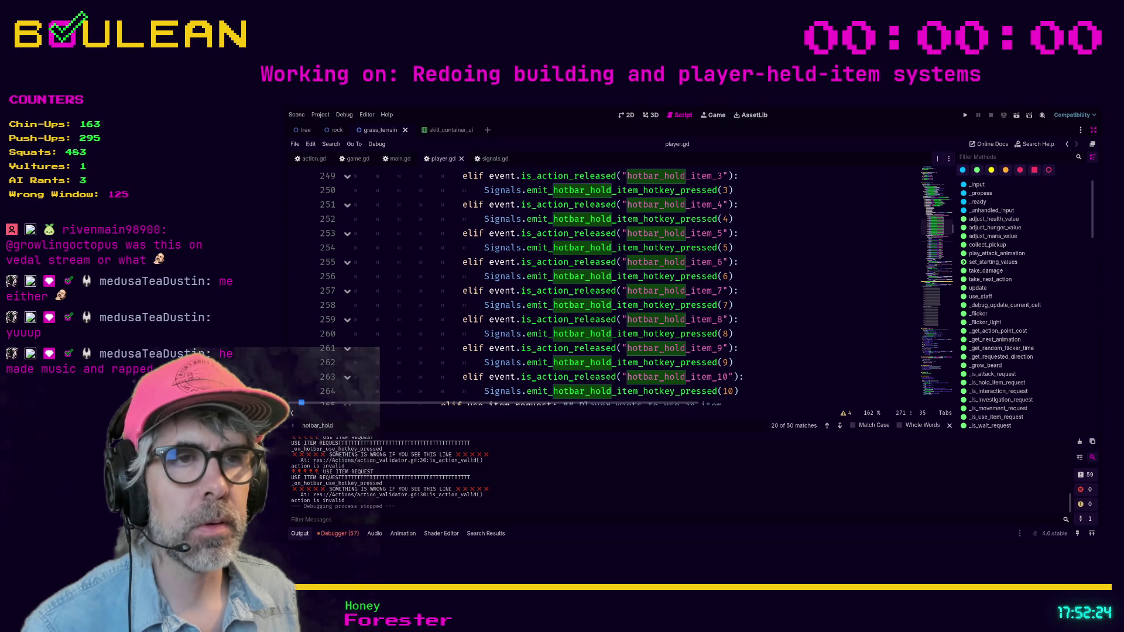
key("ctrl")
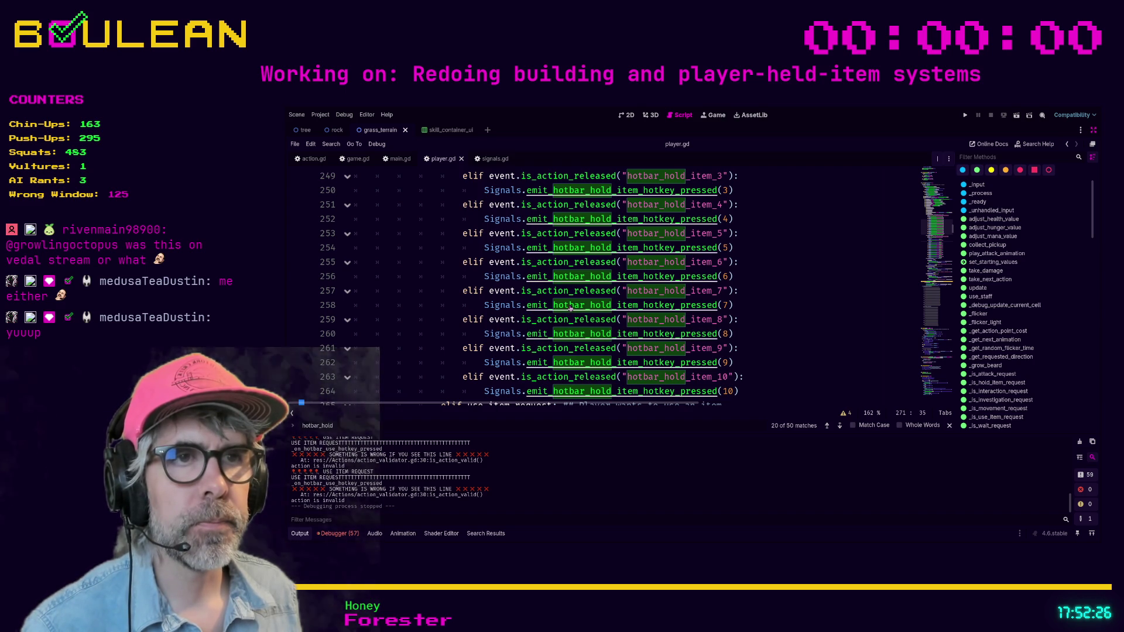
left_click(569, 308, "ctrl")
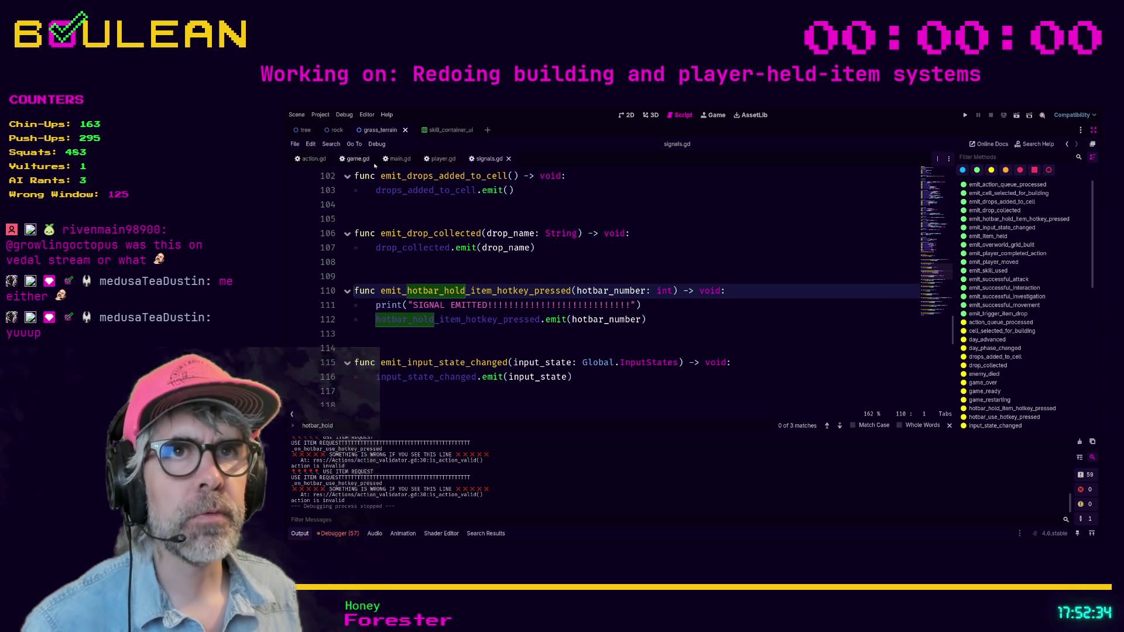
Go back to the hotbar_hold_item checks in player.gd and run the game with F5
left_click(443, 159)
scroll(765, 316, "down", 1)
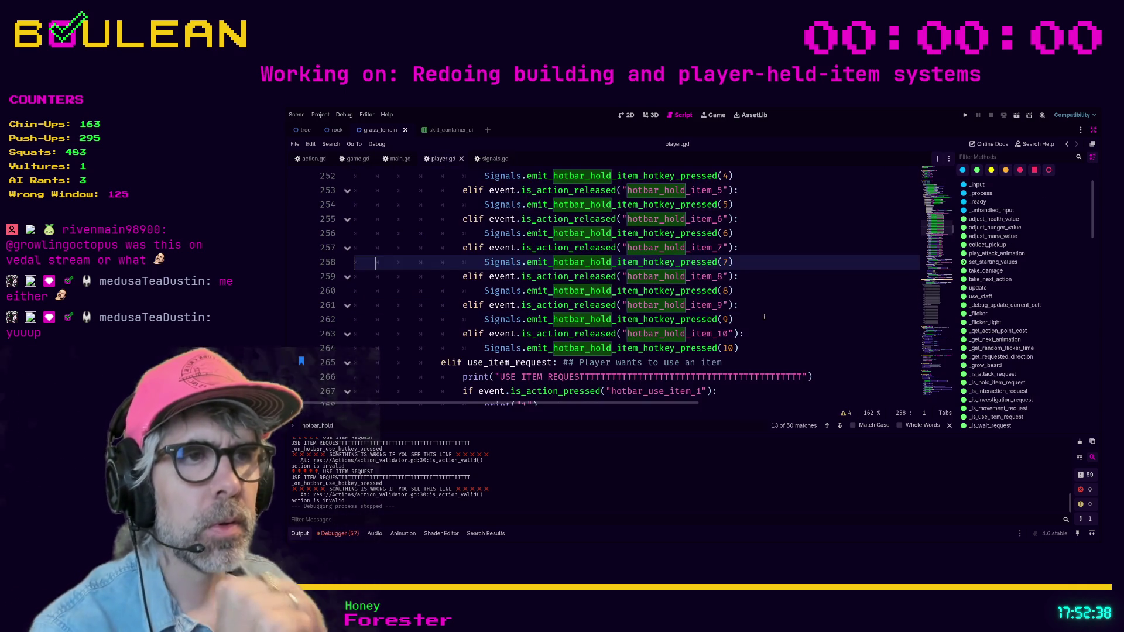
left_click(765, 316)
scroll(765, 316, "down", 2)
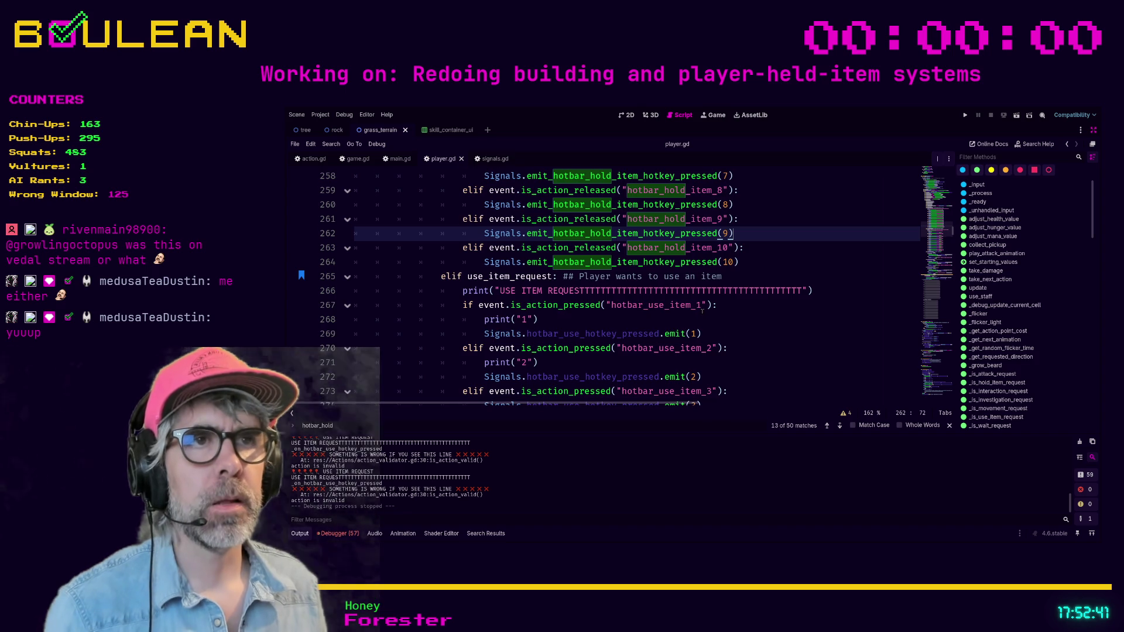
scroll(702, 313, "up", 5)
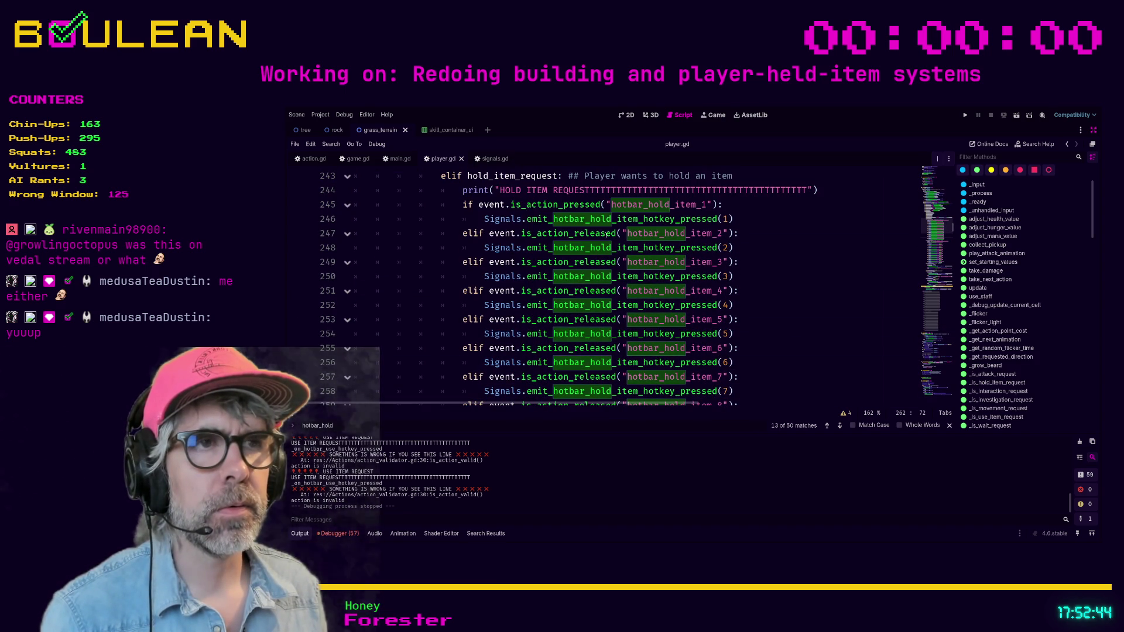
left_click(730, 209)
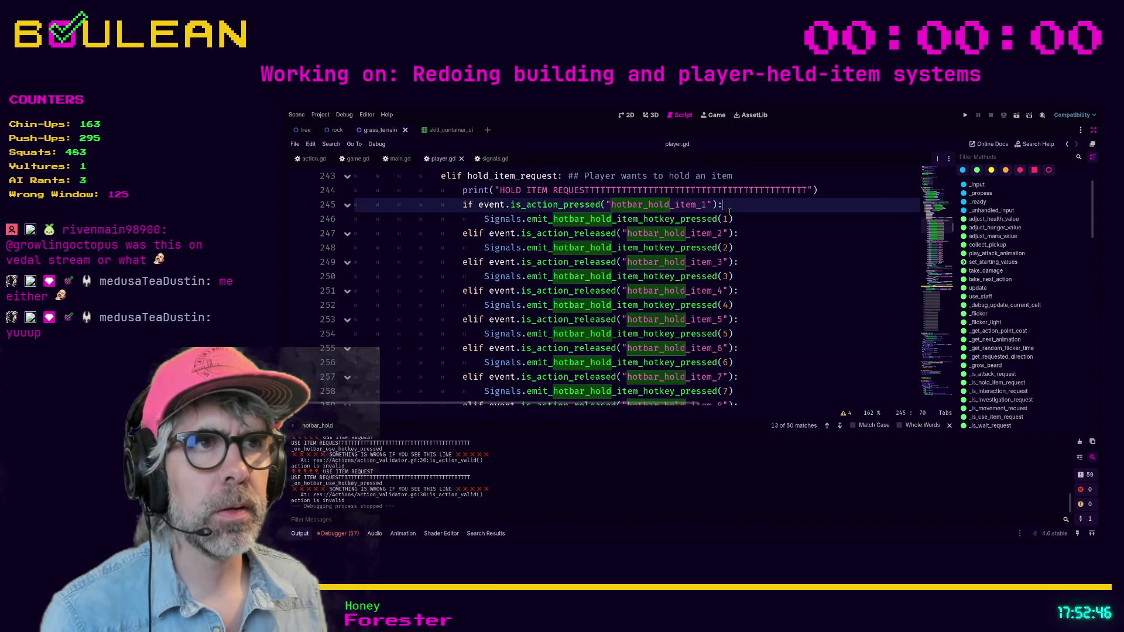
key("F5")
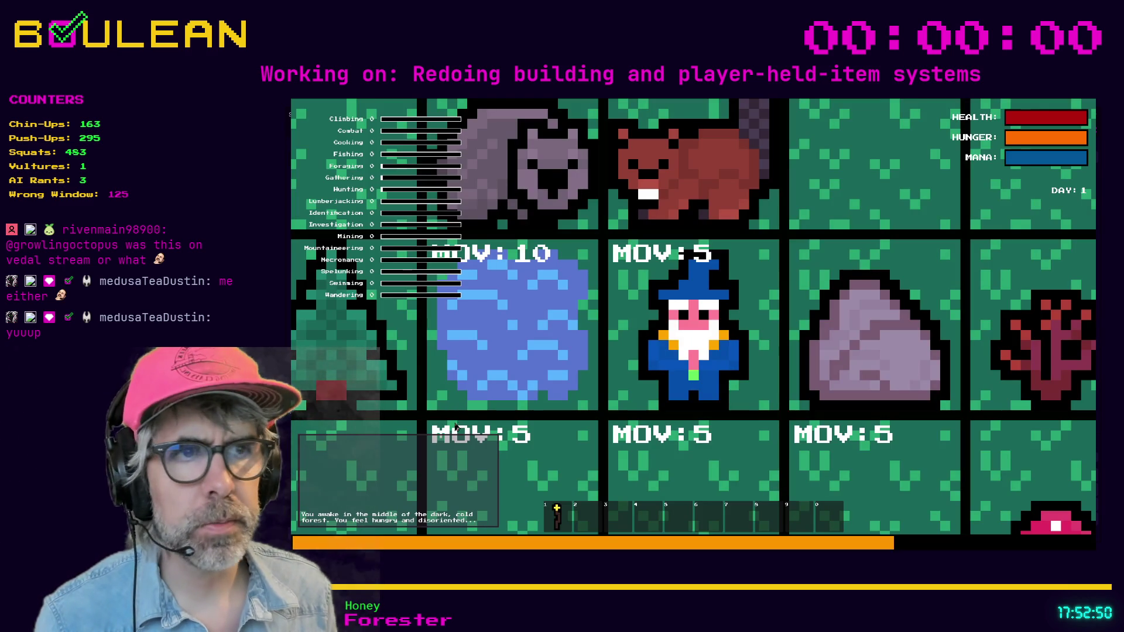
Press hotbar key 1 and interact to forage the Green Mushroom and request holding it
scroll(492, 422, "down", 3)
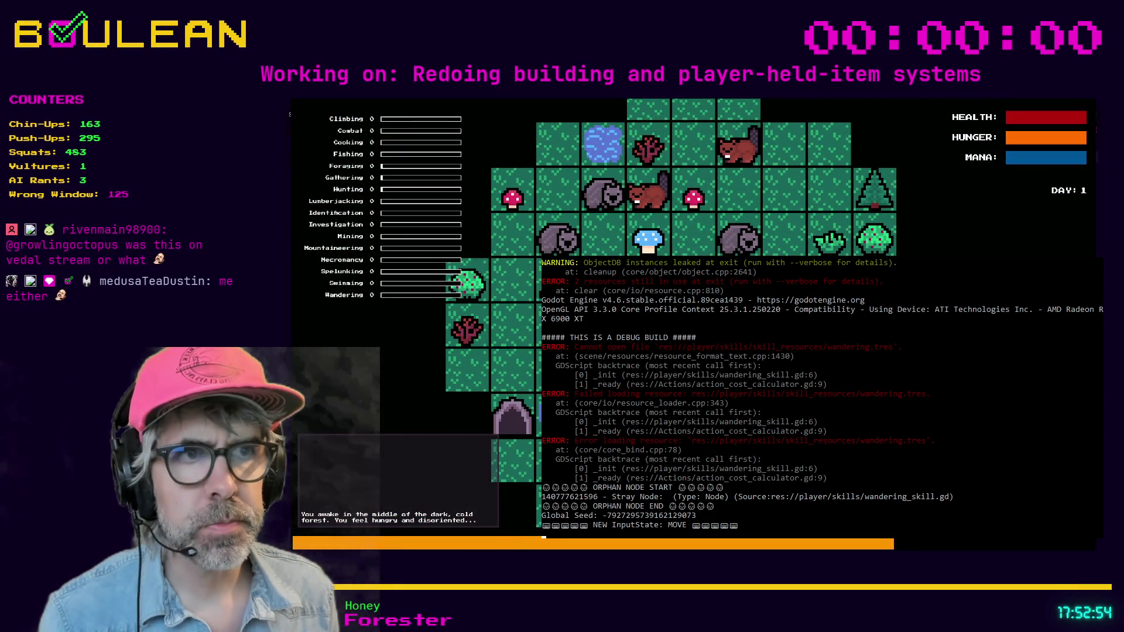
key("1")
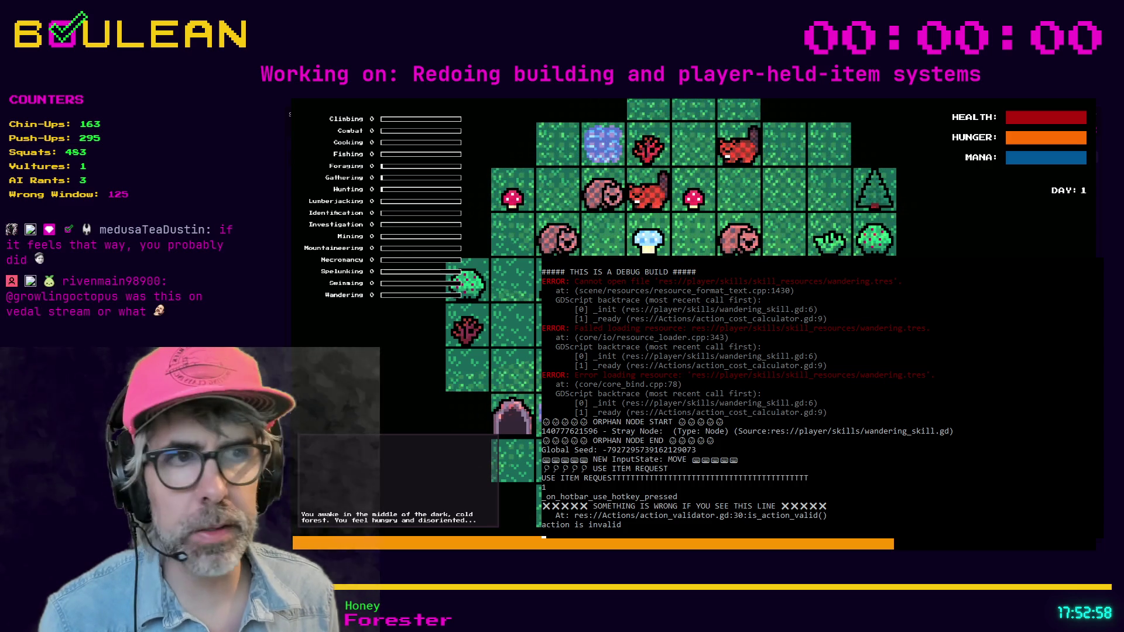
key("1")
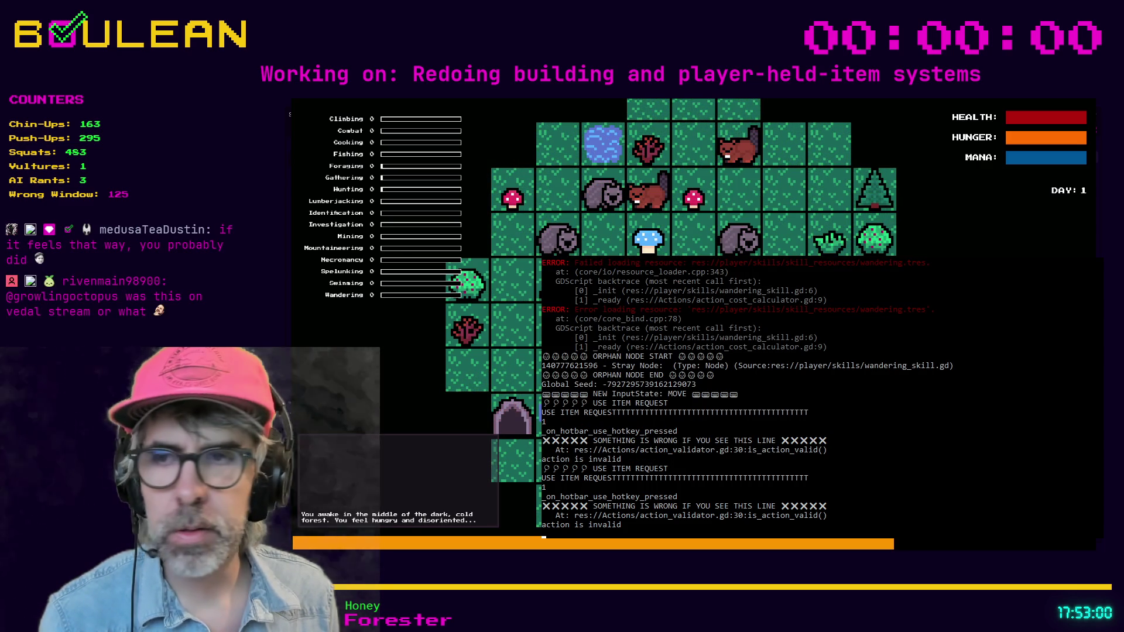
key("e")
key("1")
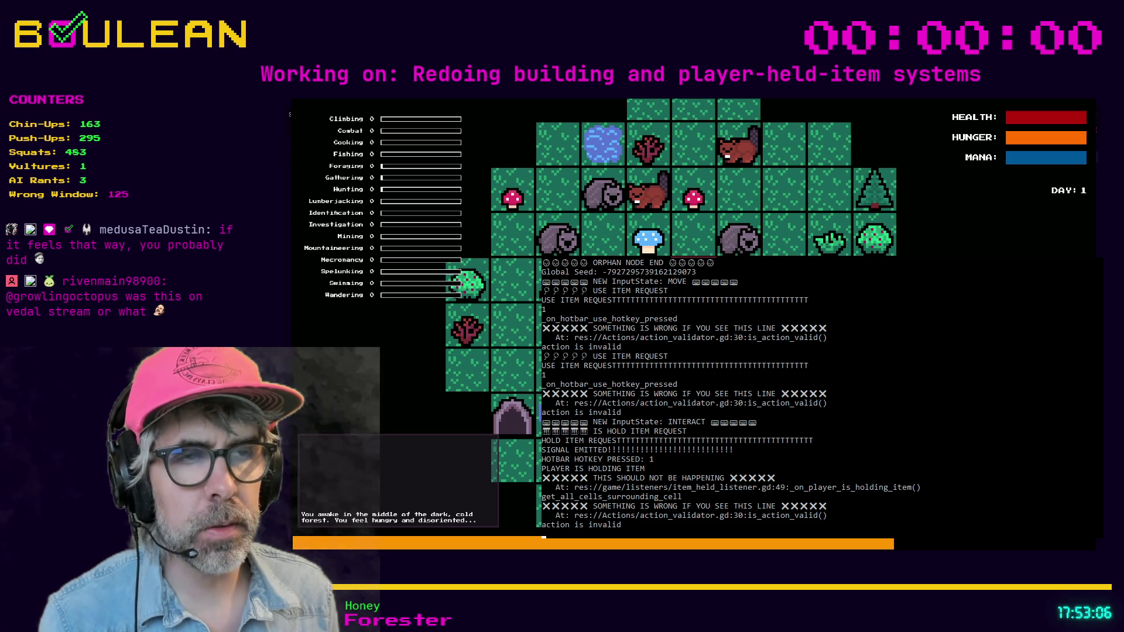
key("Down")
key("Down")
key("e")
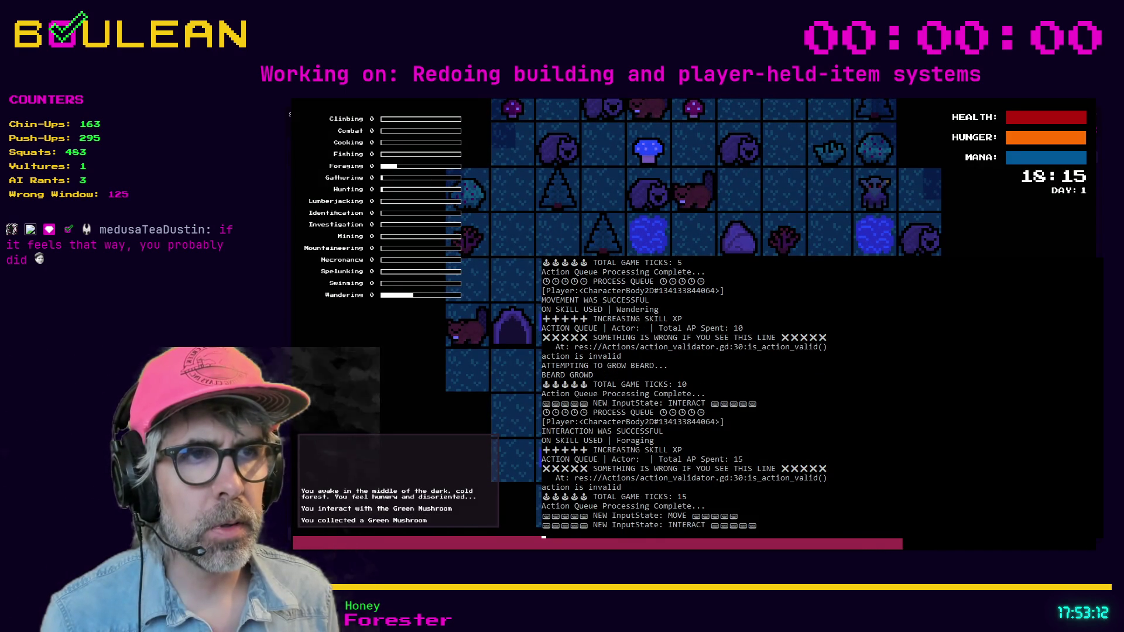
key("e")
key("1")
key("1")
key("1")
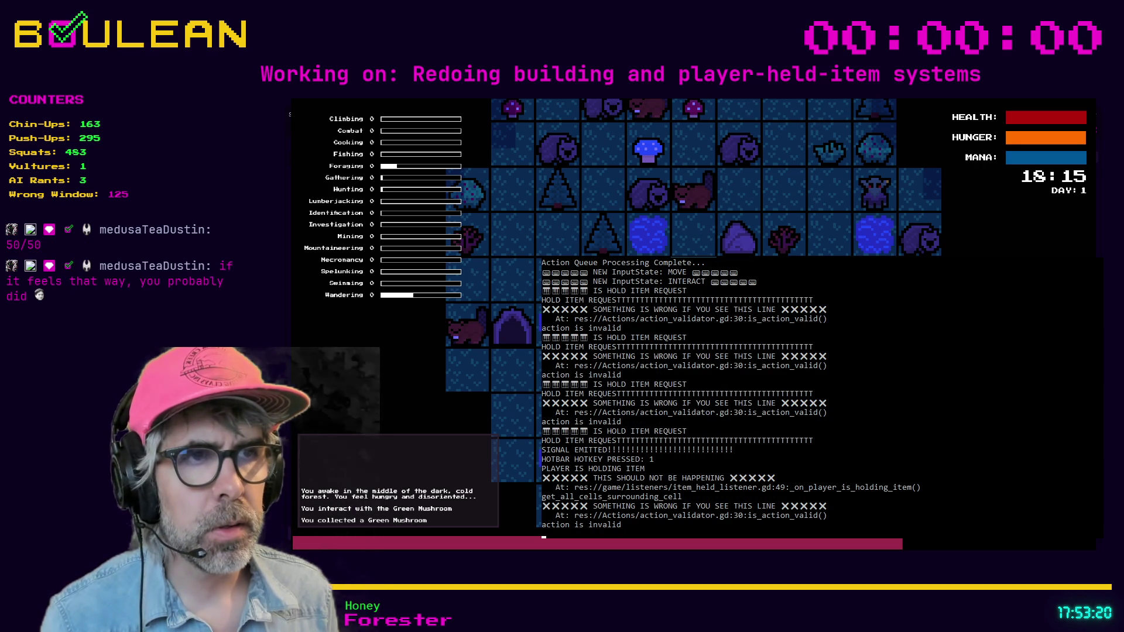
key("e")
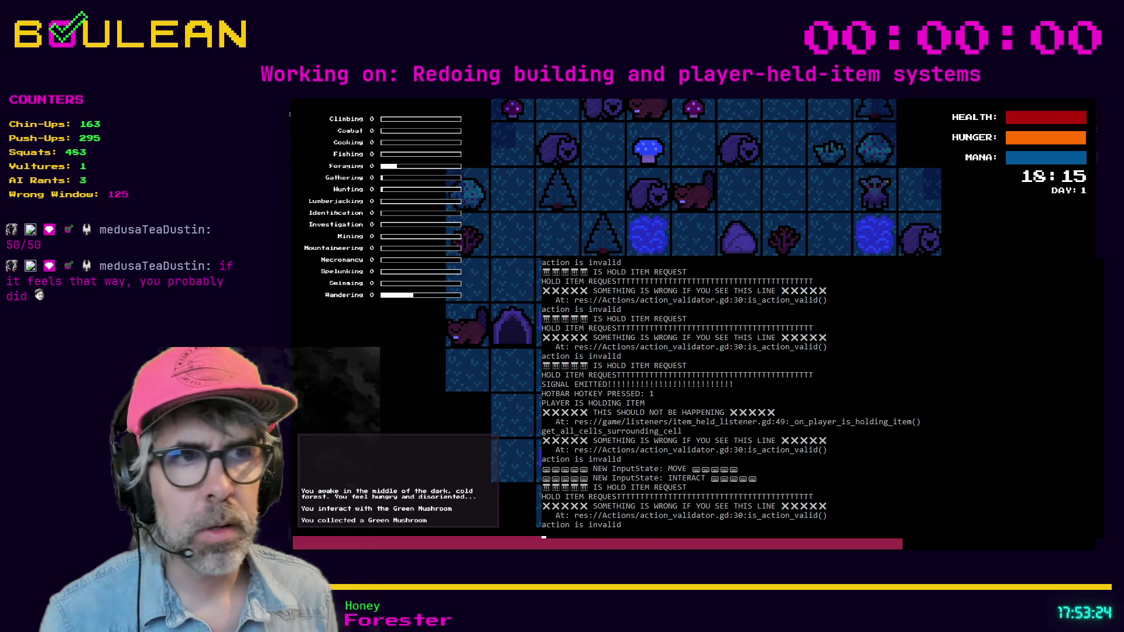
key("e")
key("e")
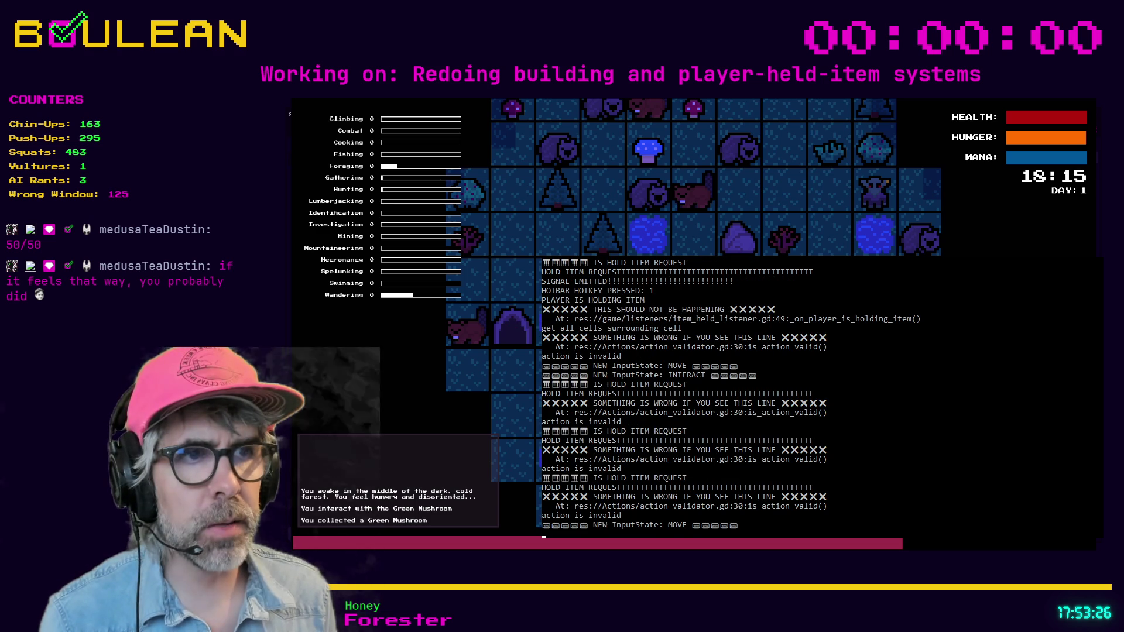
Walk to the Sapling for sticks, retry hotbar key 1, then stop the game with F8
key("d")
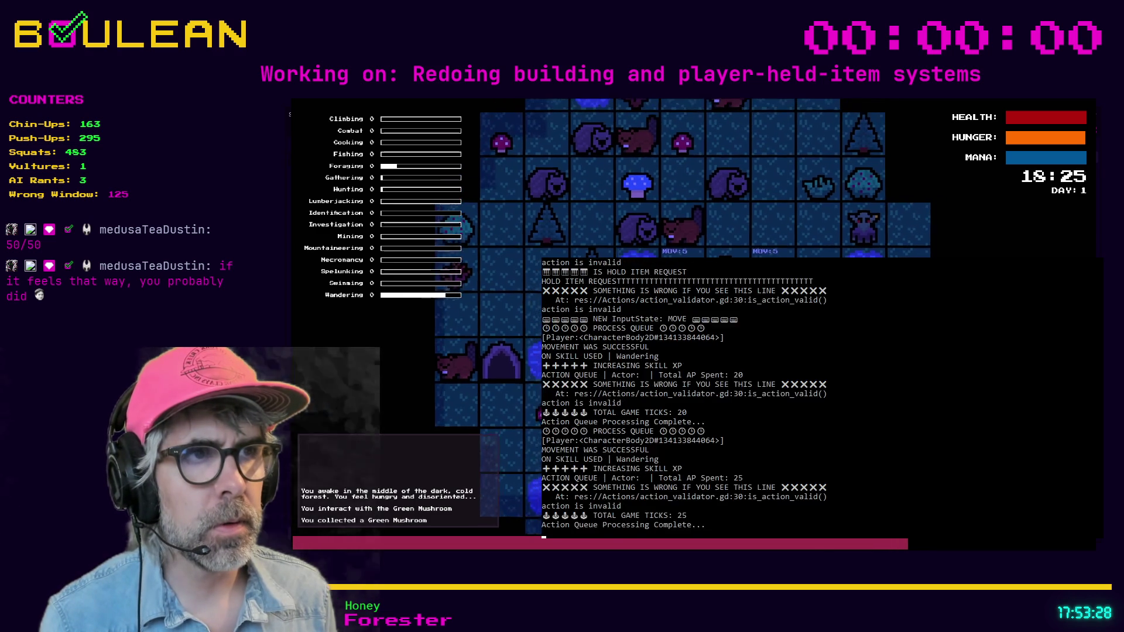
key("d")
key("w")
key("w")
key("f")
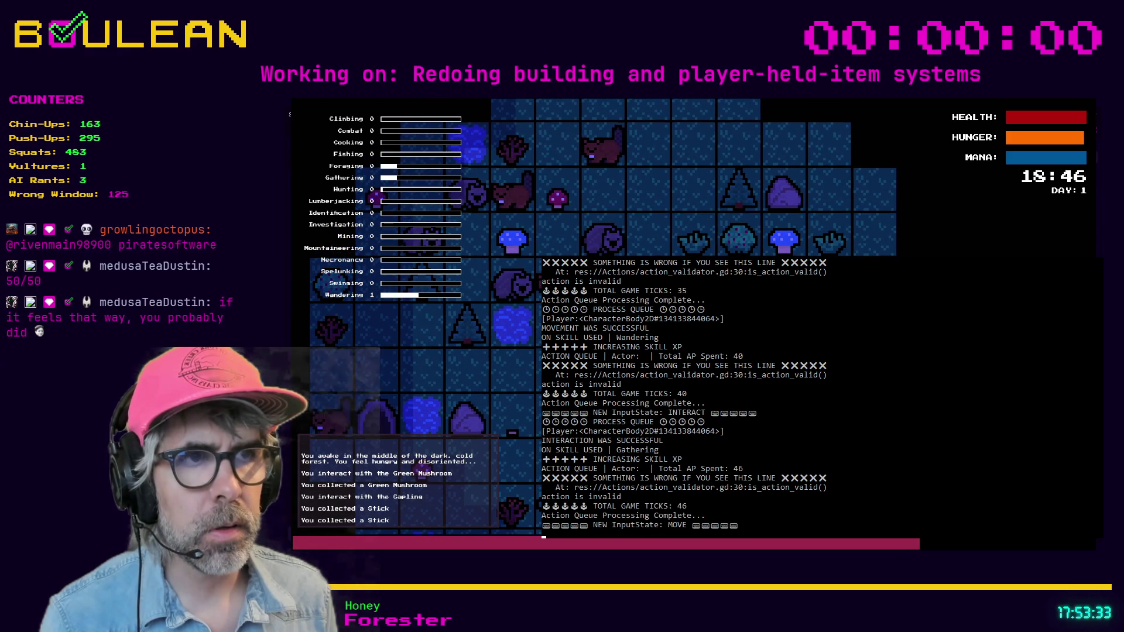
key("f")
key("h")
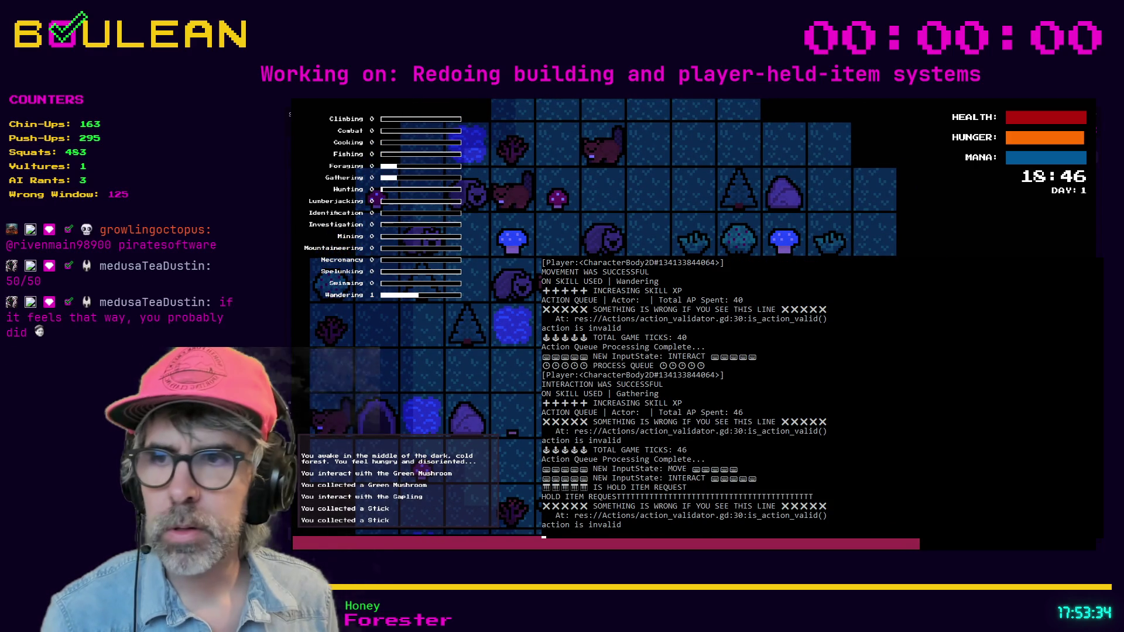
key("1")
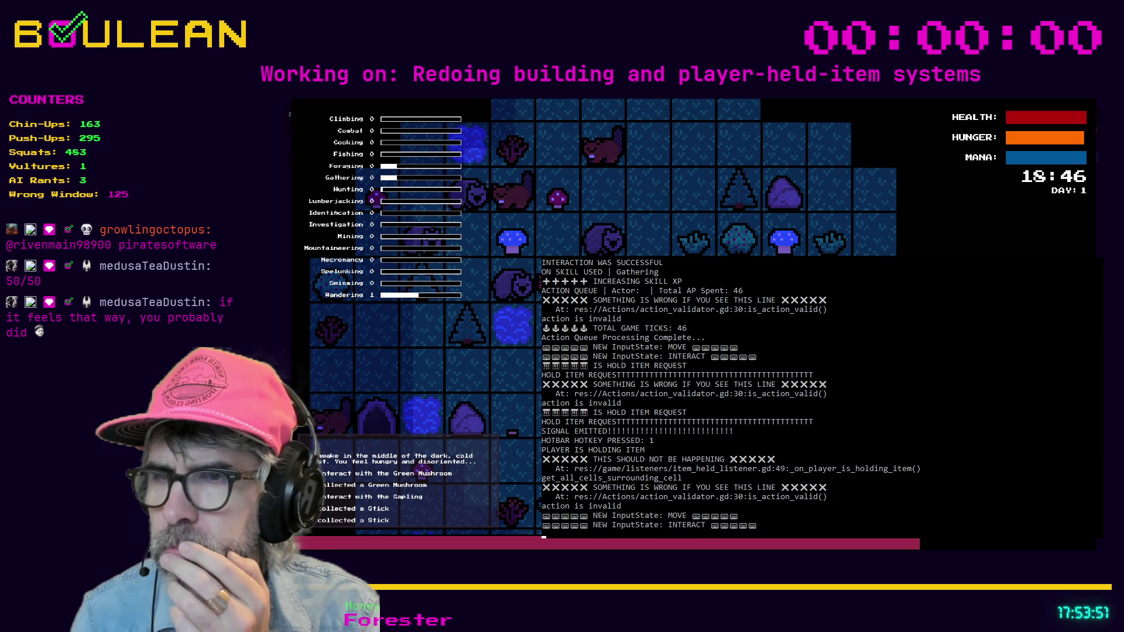
key("1")
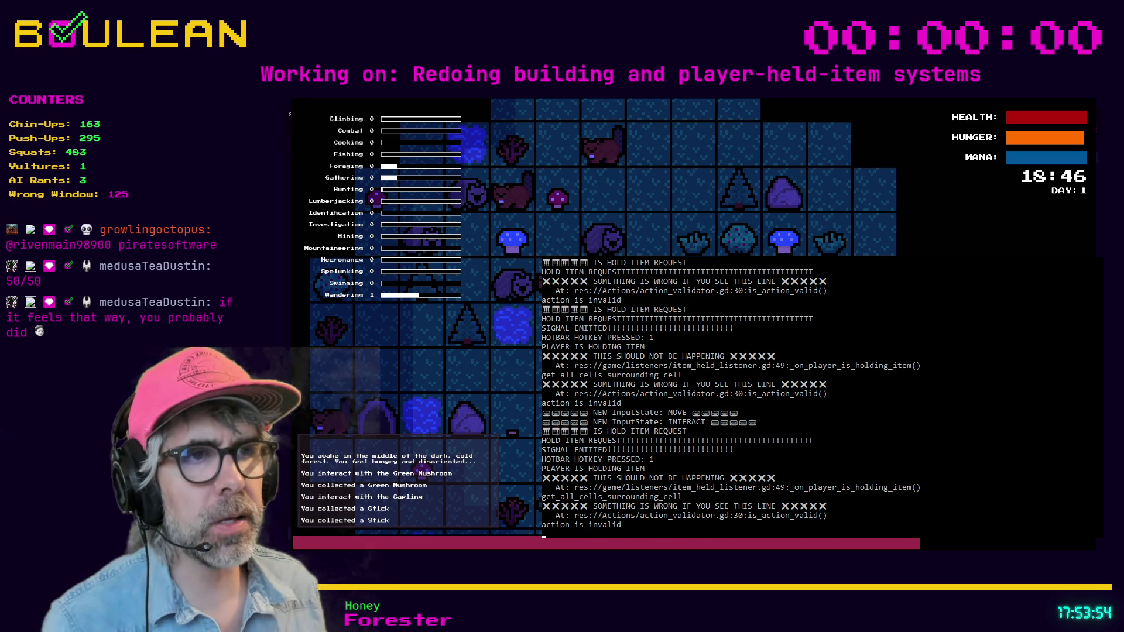
key("F8")
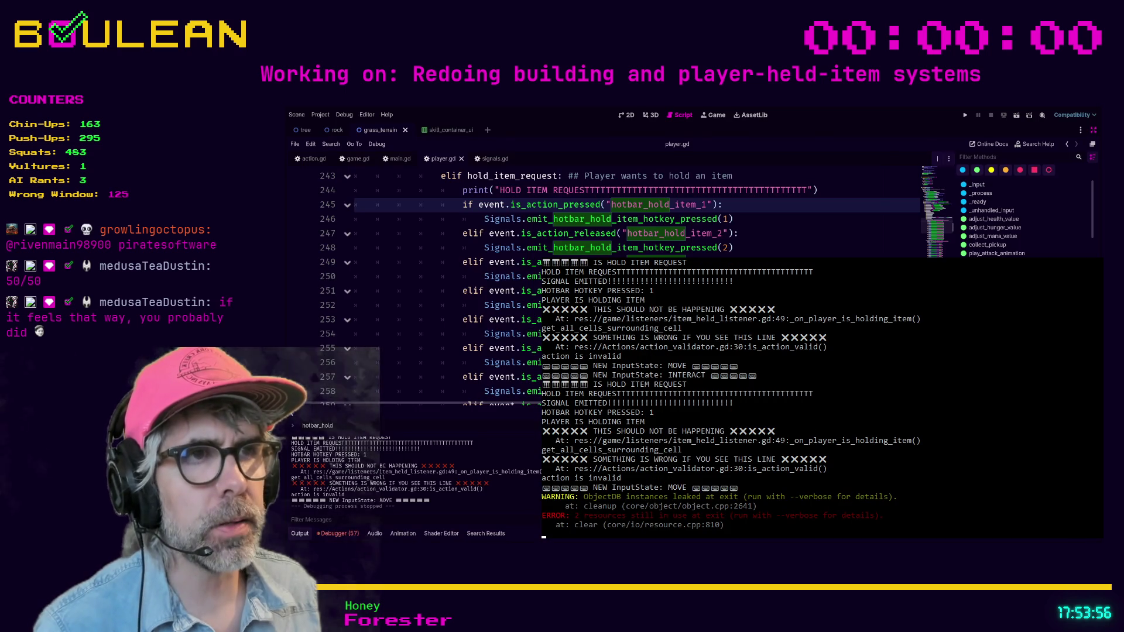
Replace the 'SIGNAL EMITTED' print text with emit_hotbar_hold_item_hotkey_pressed, save signals.gd, and relaunch
left_click(516, 305)
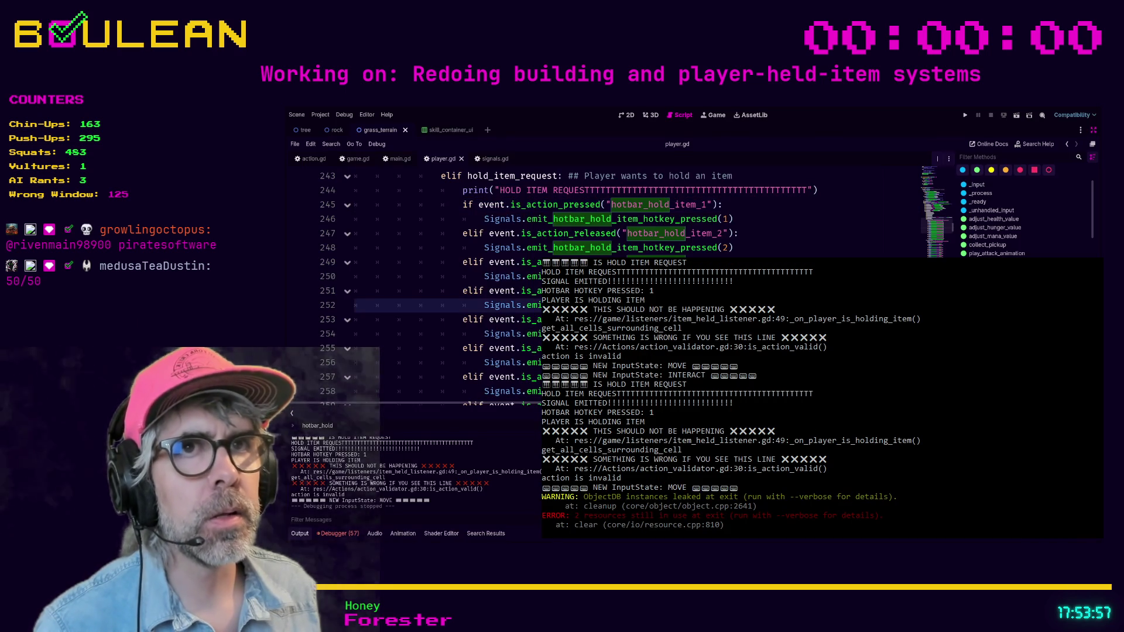
left_click(491, 159)
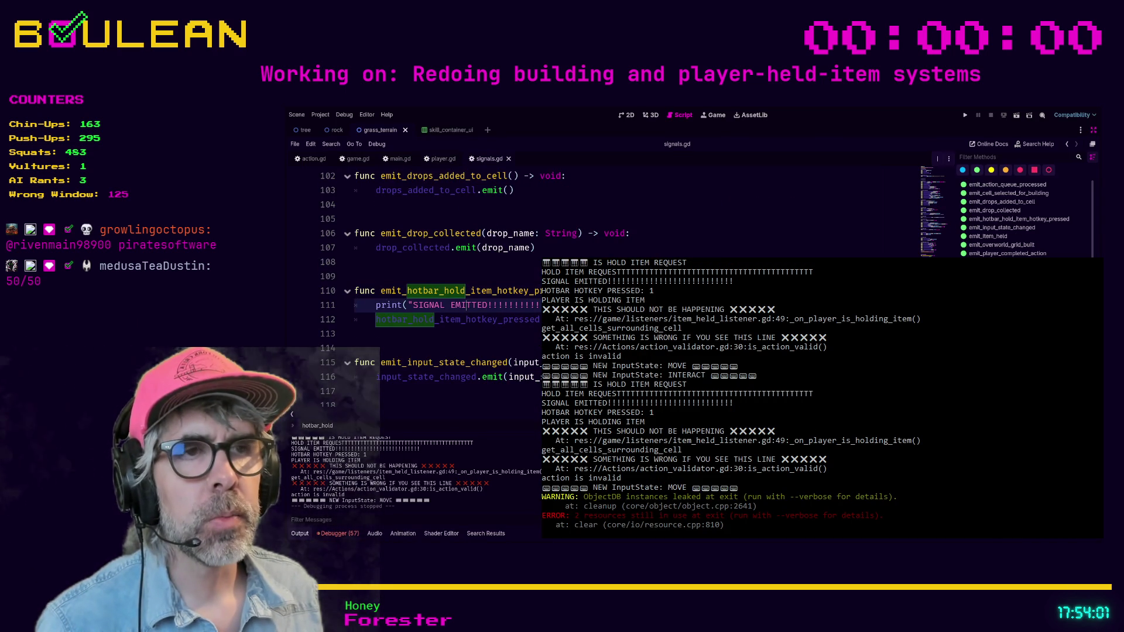
double_click(422, 291)
key("ctrl+c")
left_click_drag(413, 305, 538, 305)
key("ctrl+v")
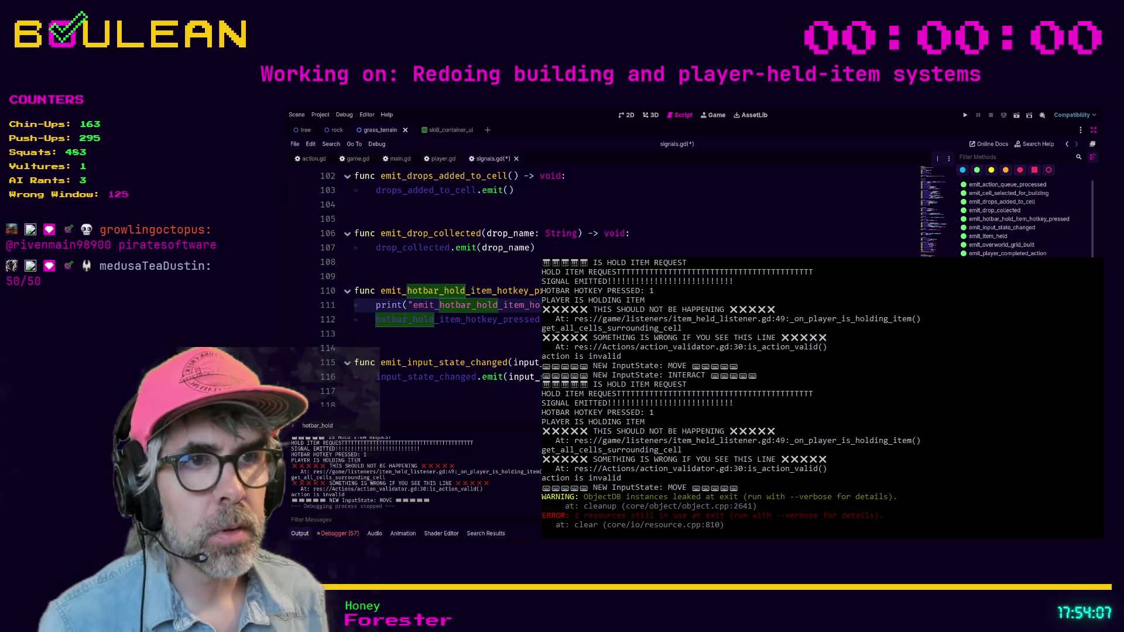
left_click(357, 334)
key("ctrl+s")
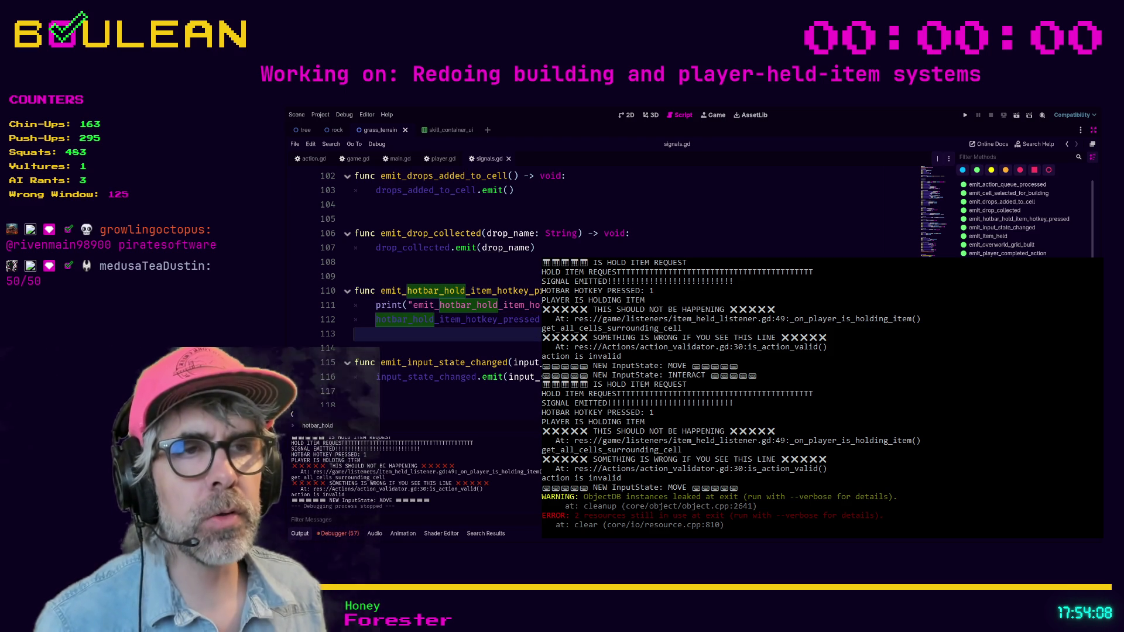
key("F5")
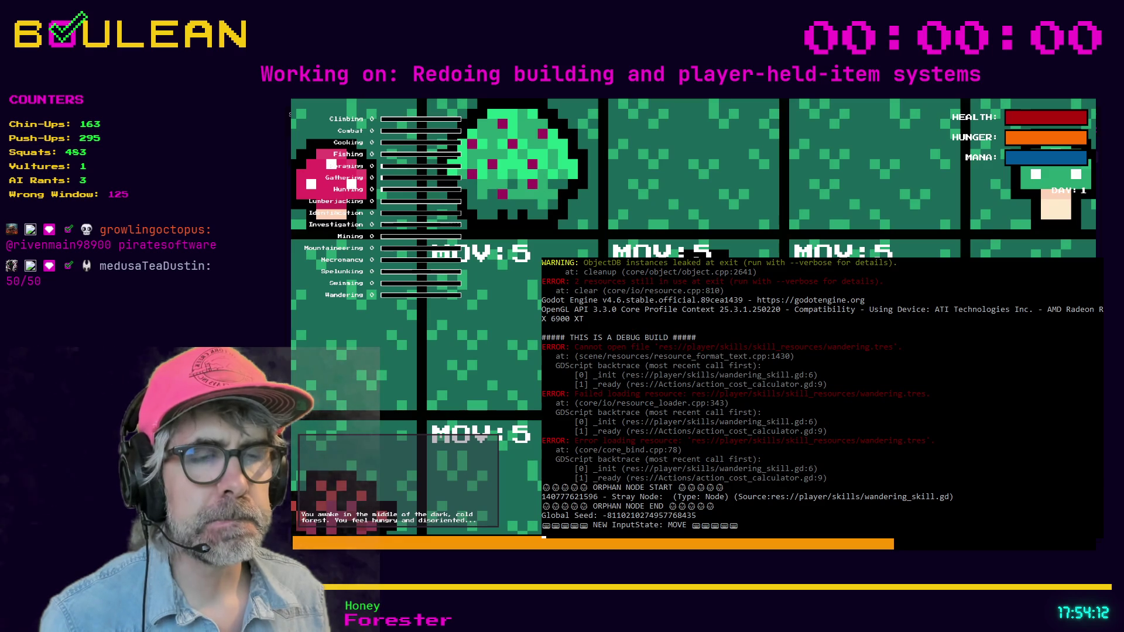
Move up, forage a Berry from the Berry Bush, then stop the test run with F8
key("Up")
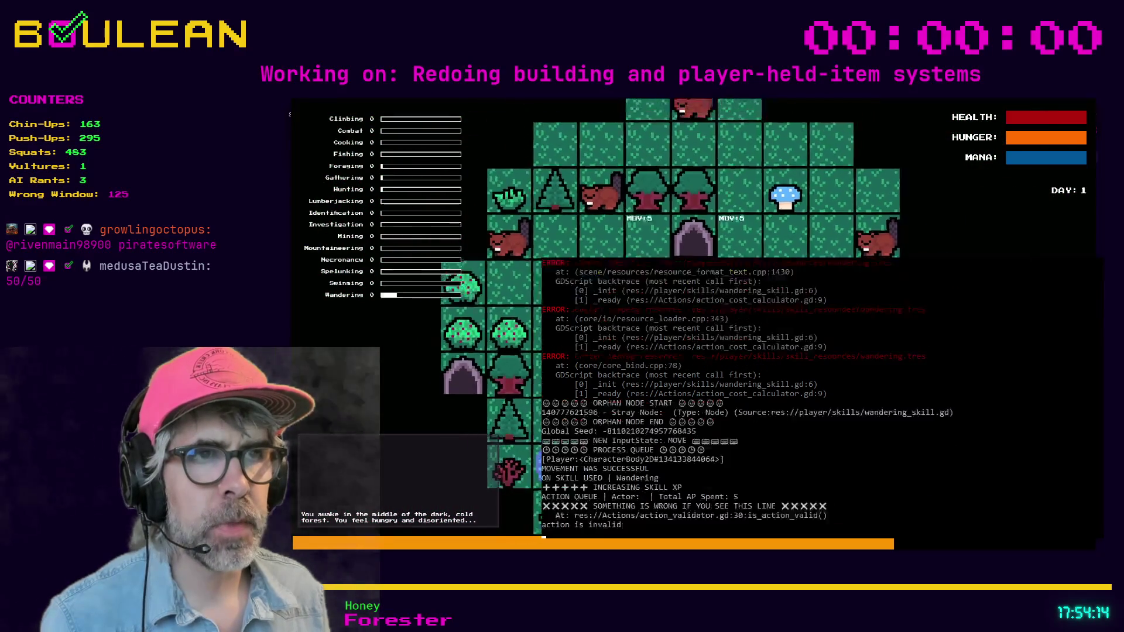
key("e")
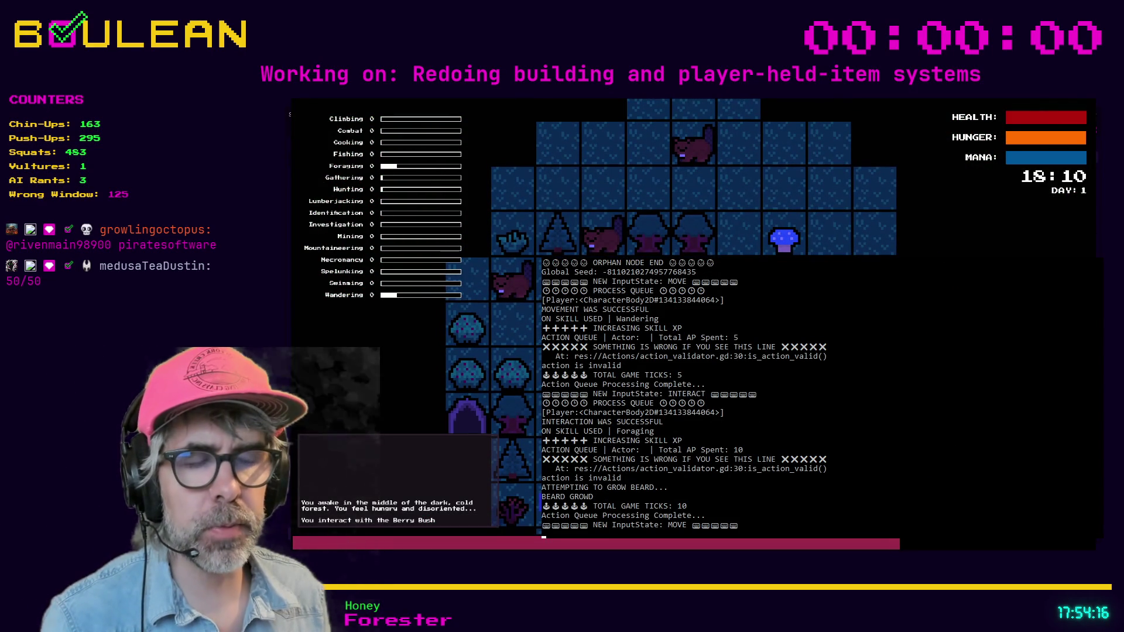
key("e")
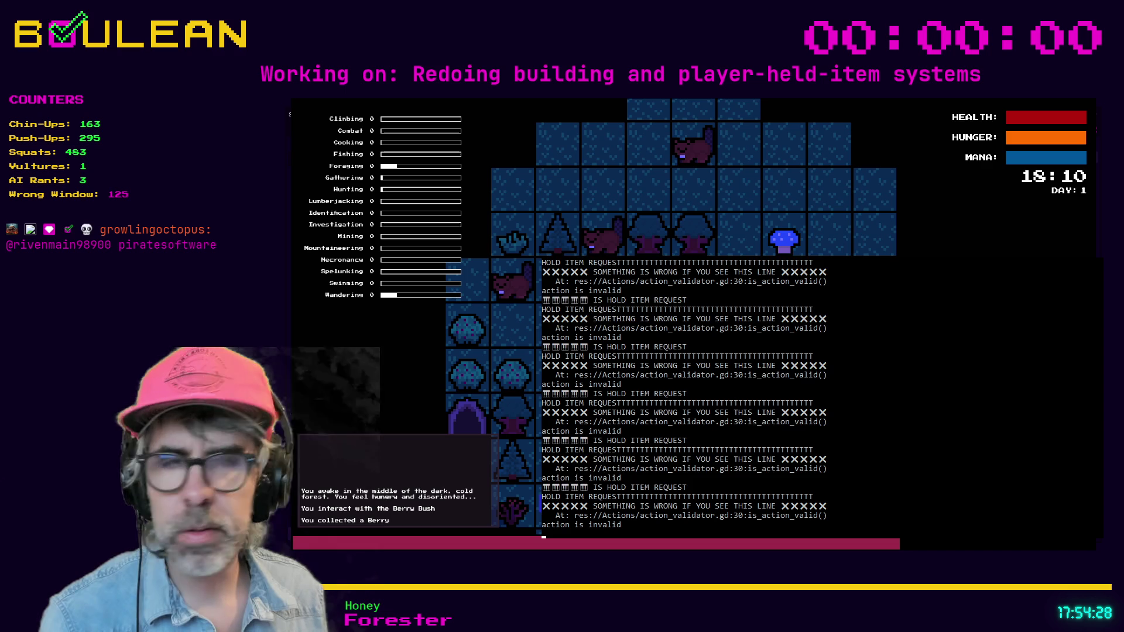
key("F8")
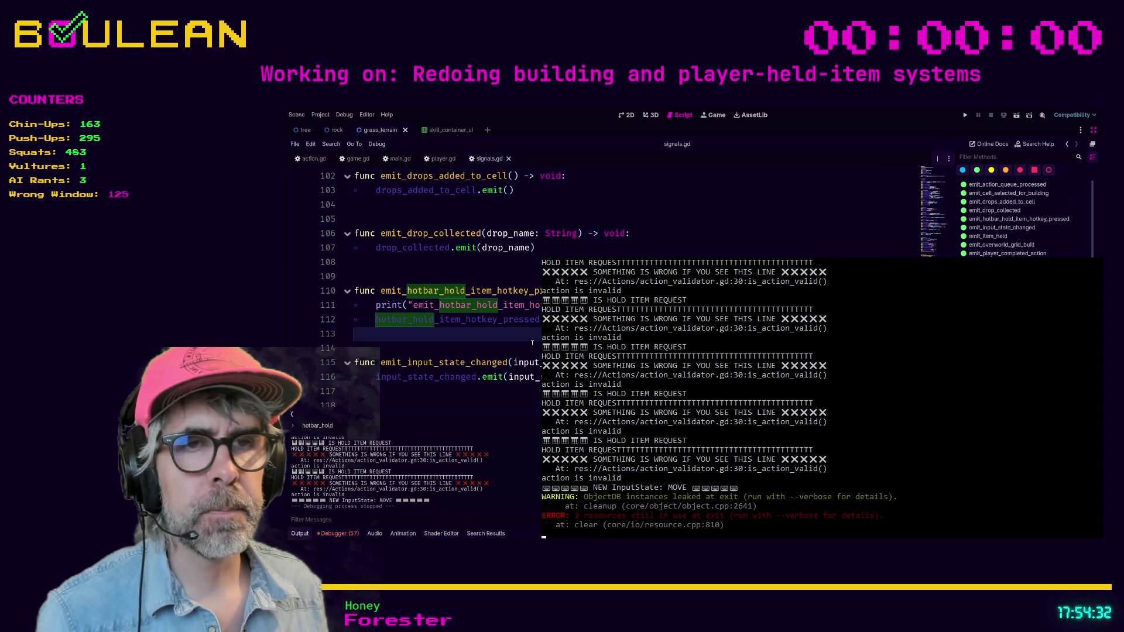
Return to line 248 of player.gd's hold_item_request block and run the game with F5
scroll(532, 343, "down", 2)
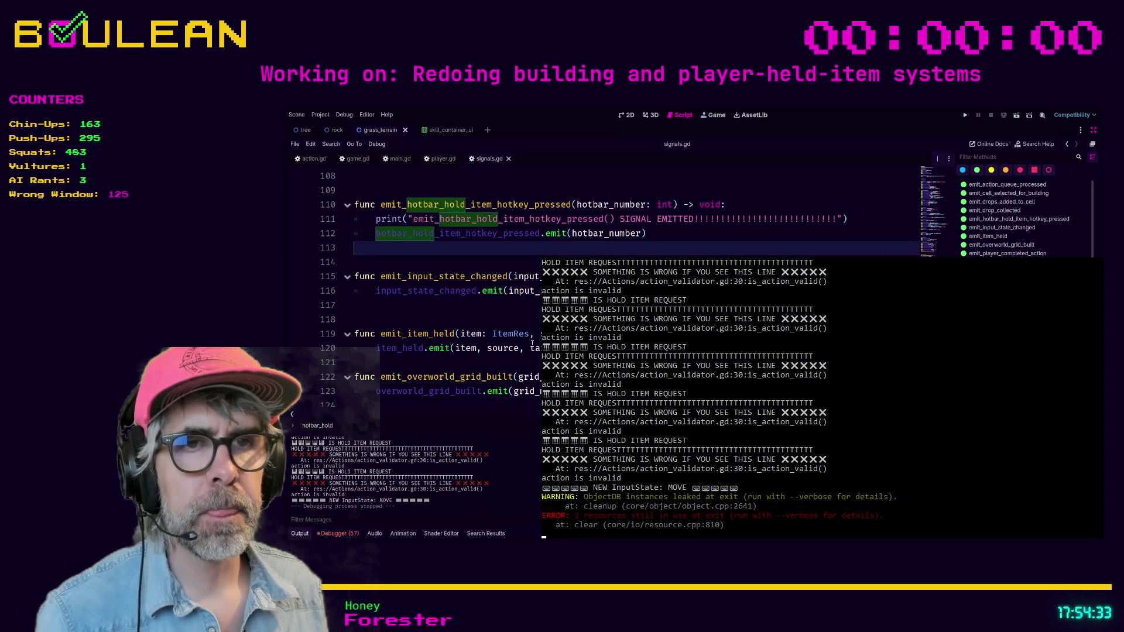
left_click(433, 165)
scroll(416, 297, "up", 1)
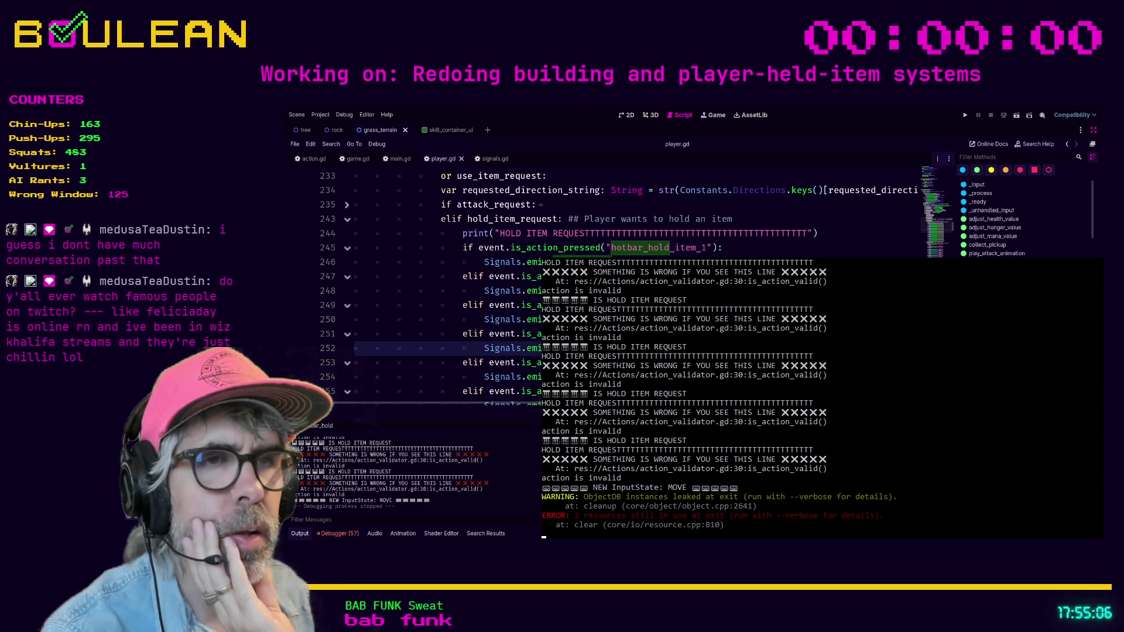
left_click(445, 291)
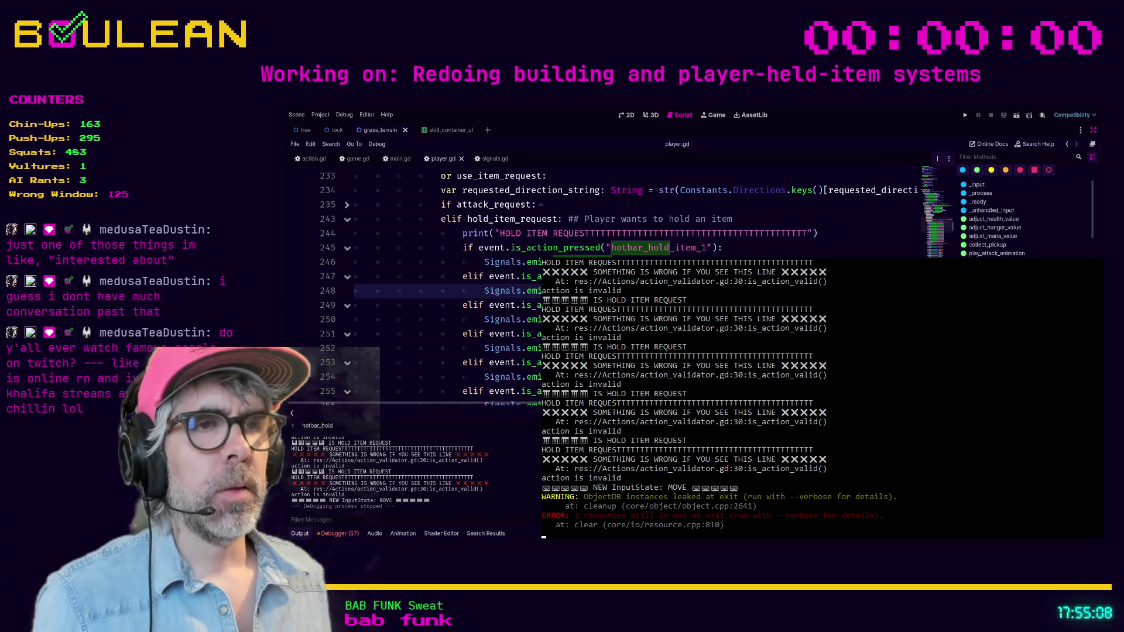
key("F5")
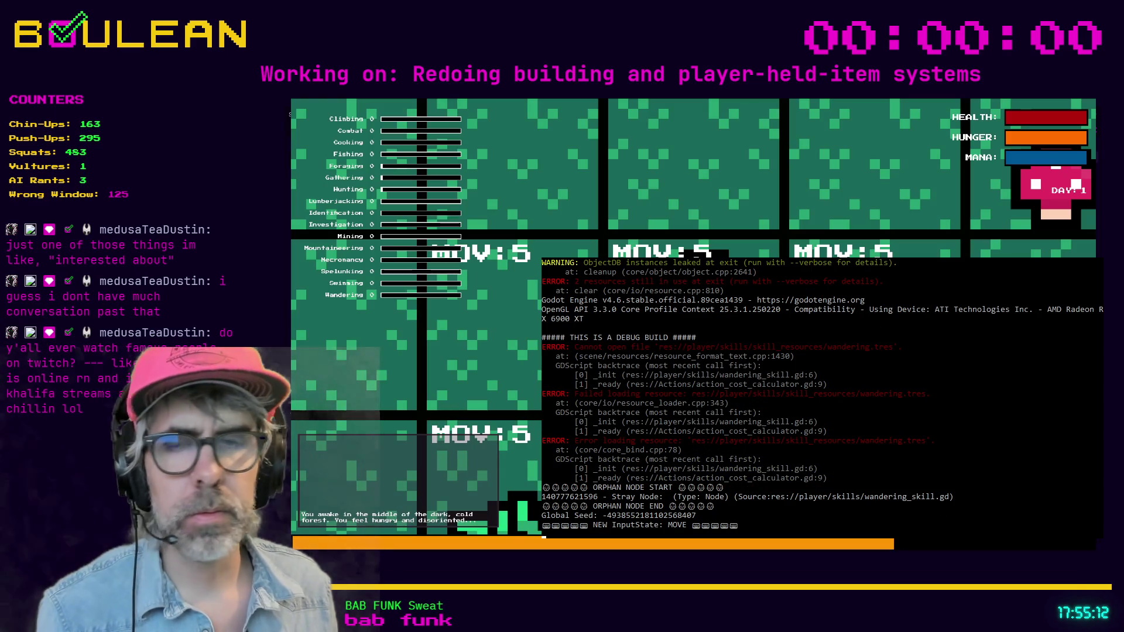
Interact with the nearby tile and press hotbar key 1 to request holding an item
key("e")
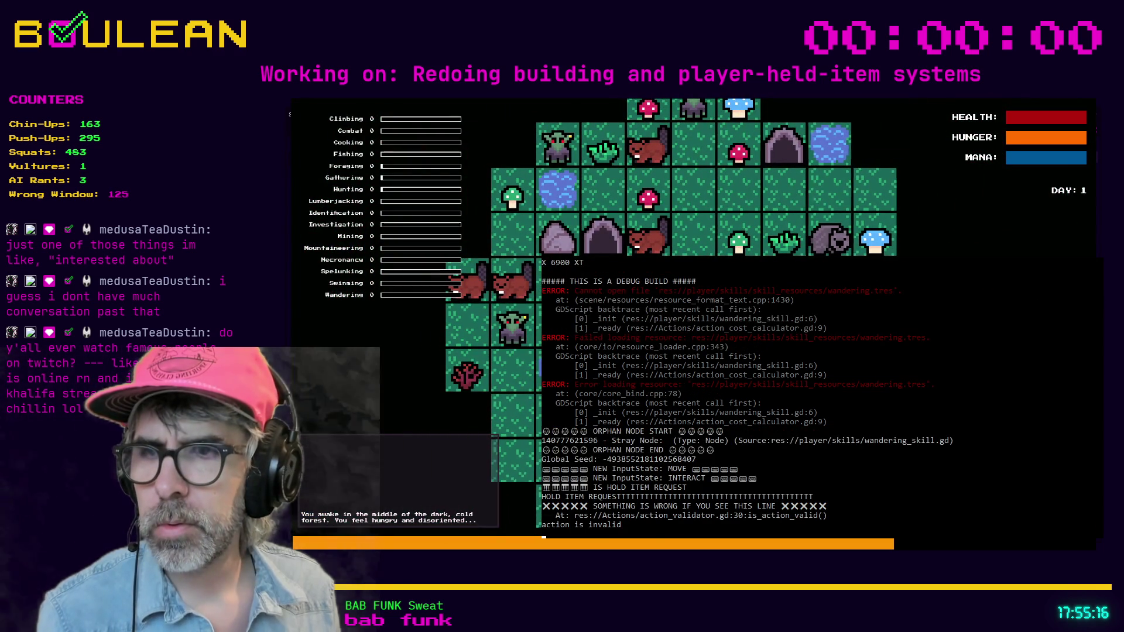
key("e")
key("e")
key("e")
key("space")
key("space")
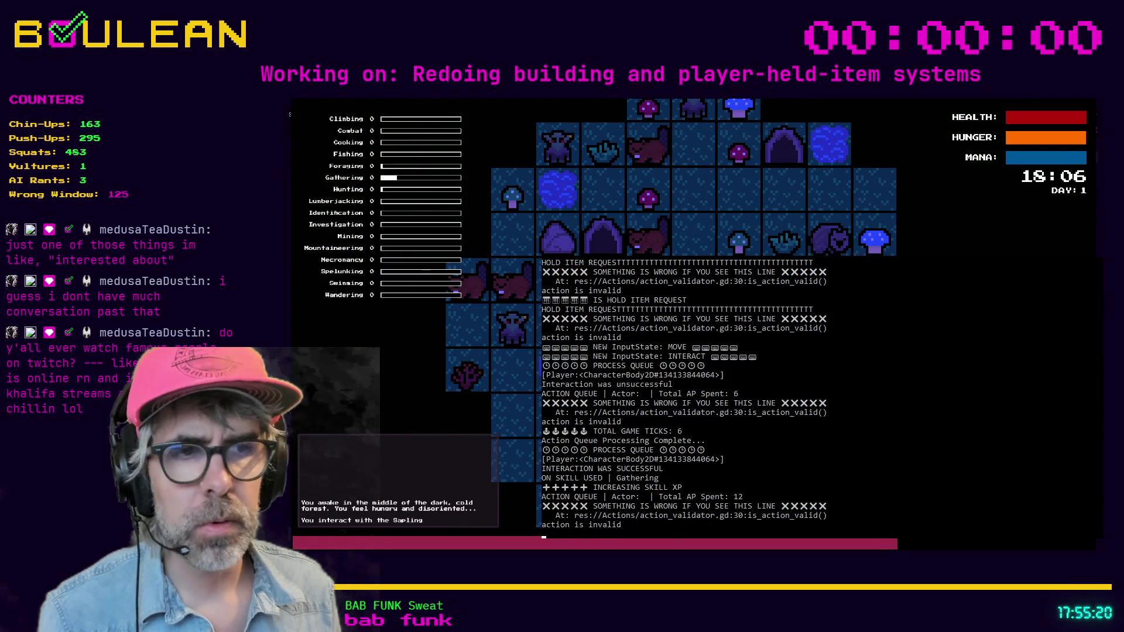
key("1")
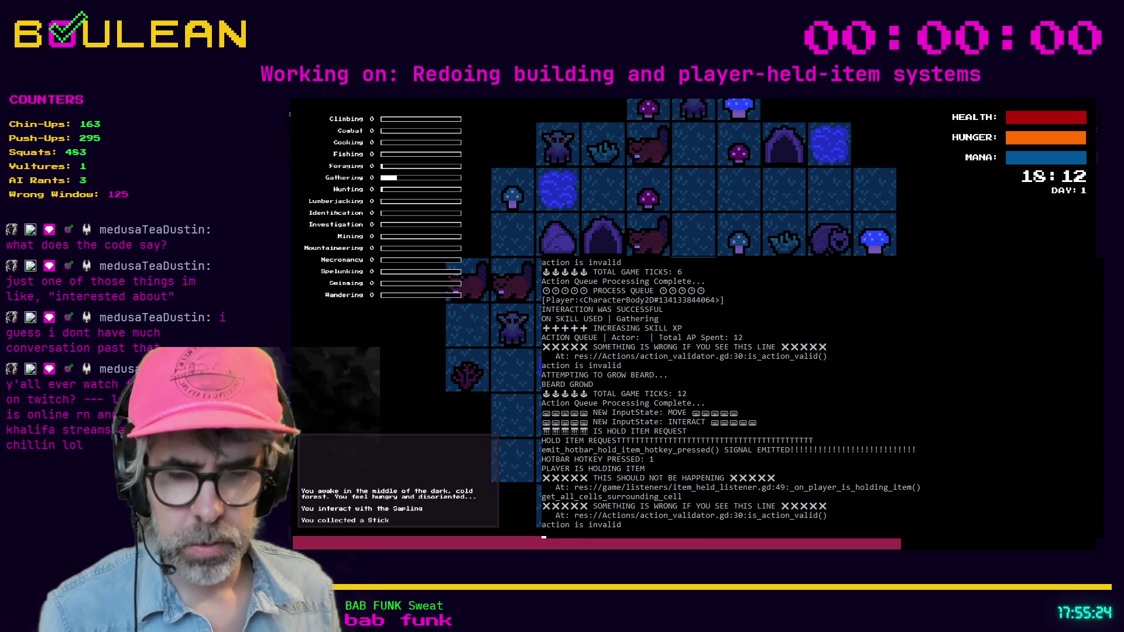
key("e")
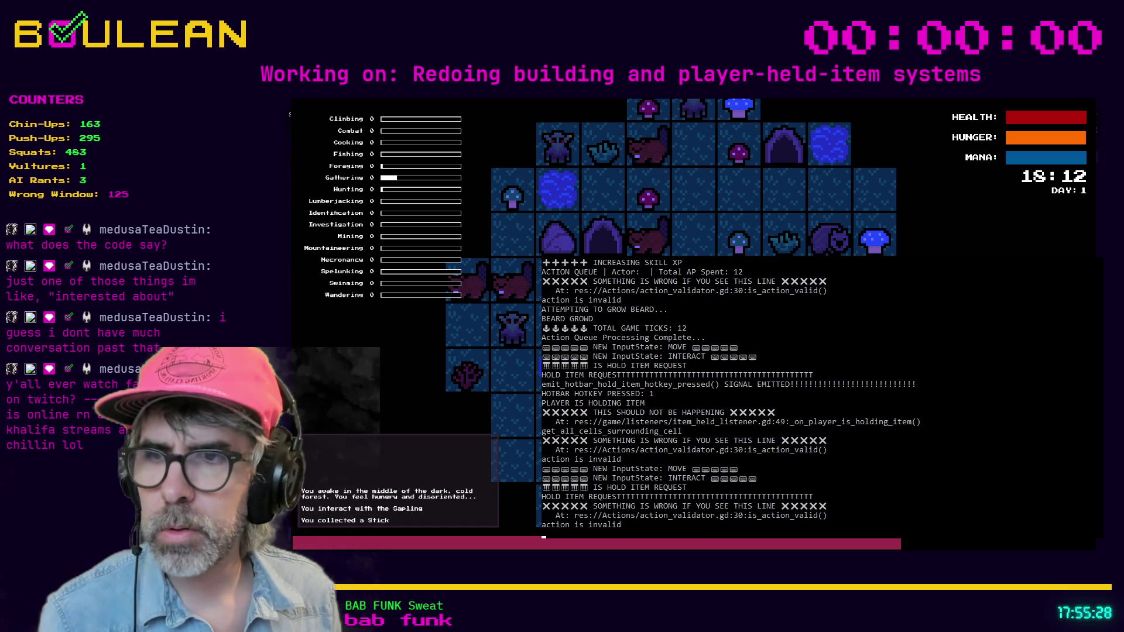
Cycle hotbar key 1 and interact repeatedly, return to move mode, and stop the game
key("1")
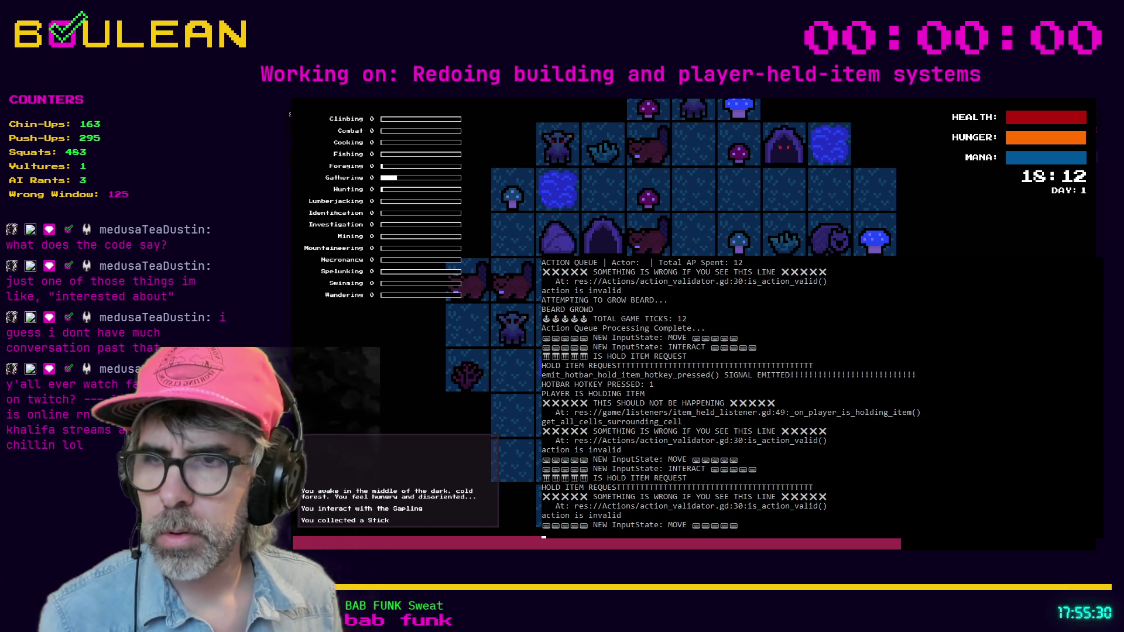
key("e")
key("1")
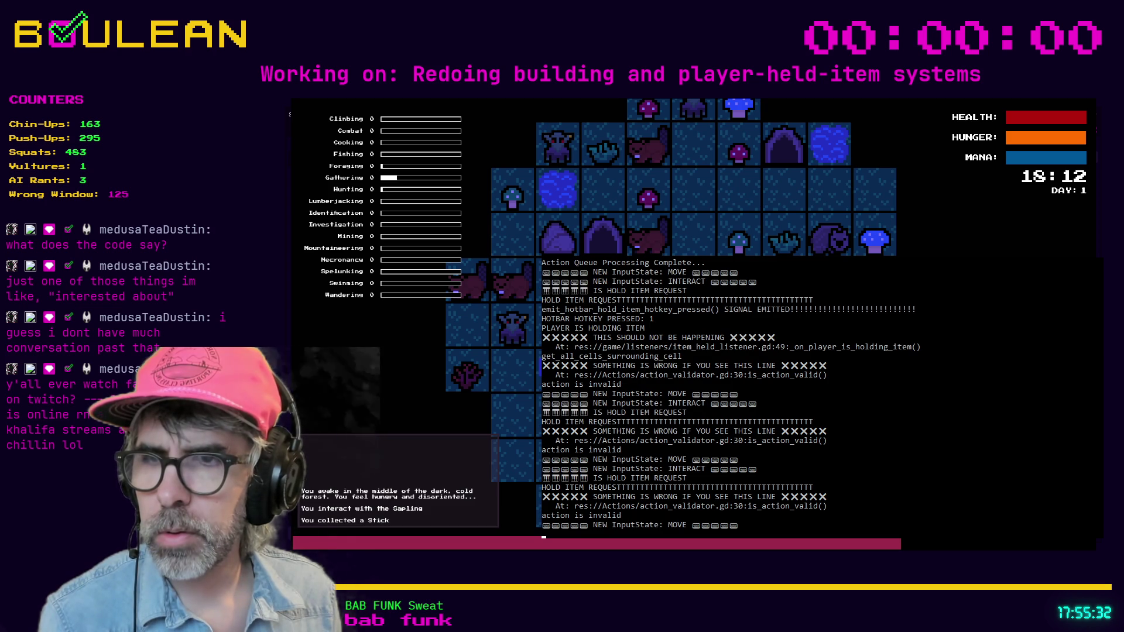
key("e")
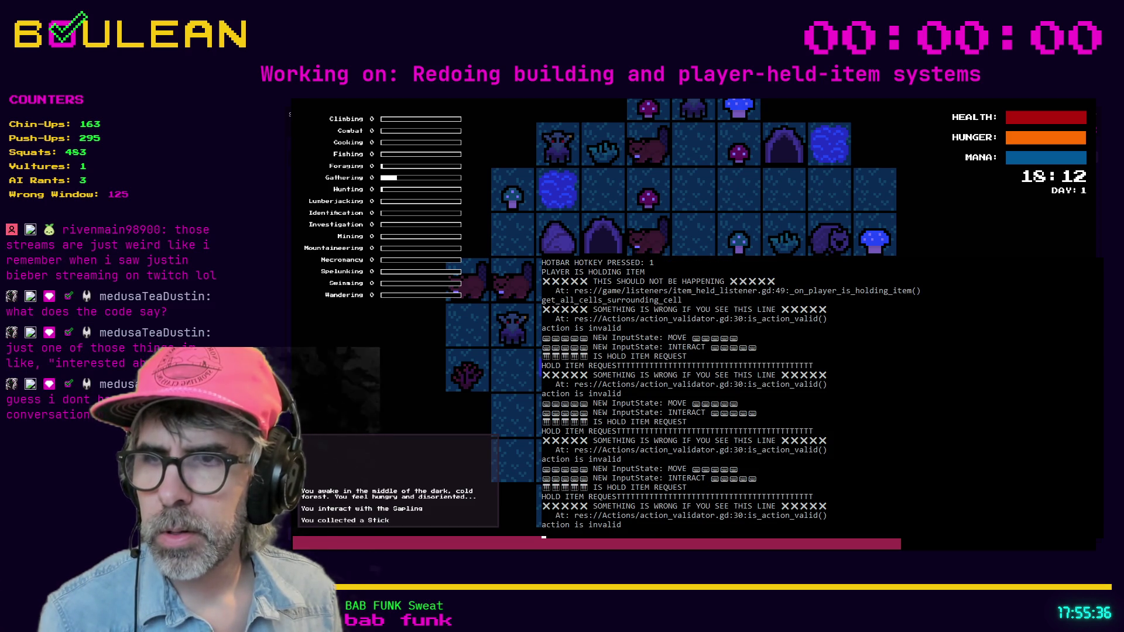
key("1")
key("e")
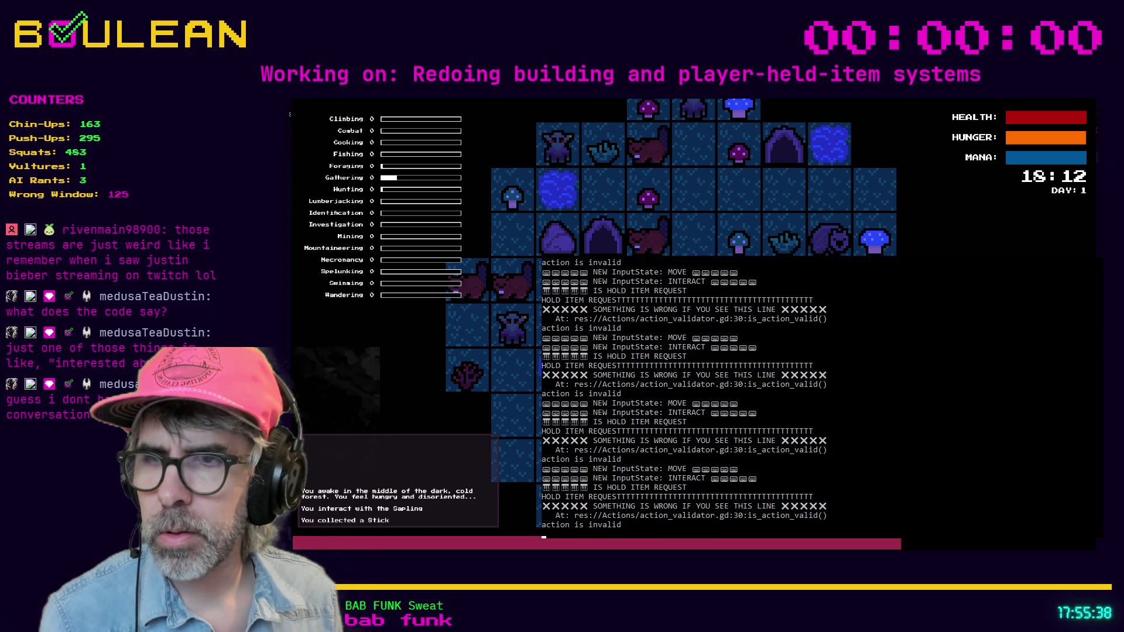
key("1")
key("e")
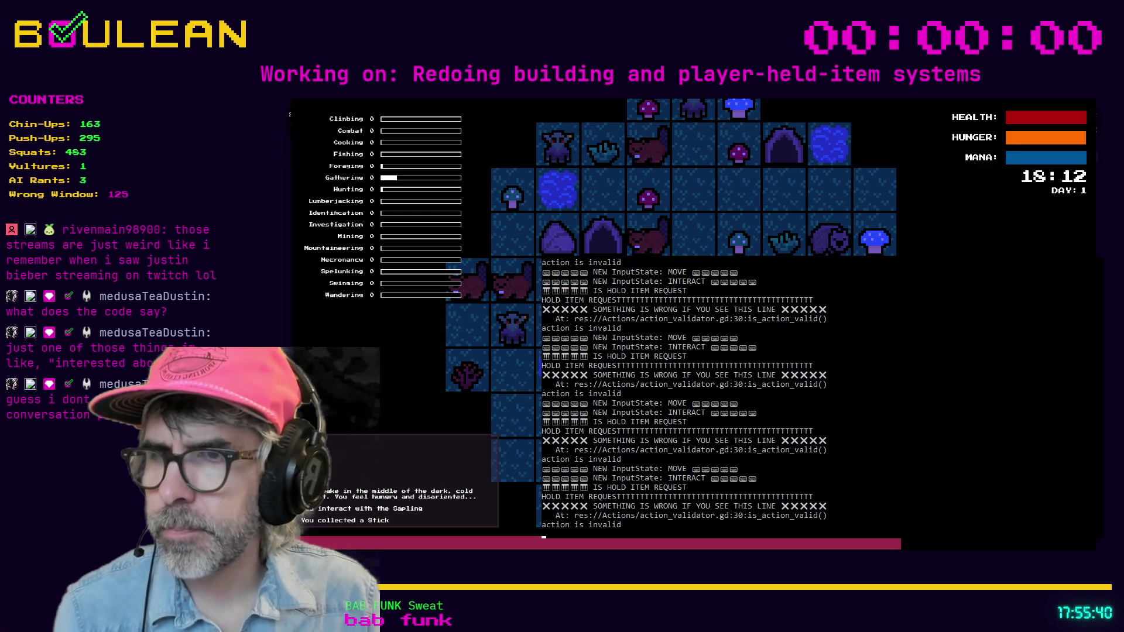
key("e")
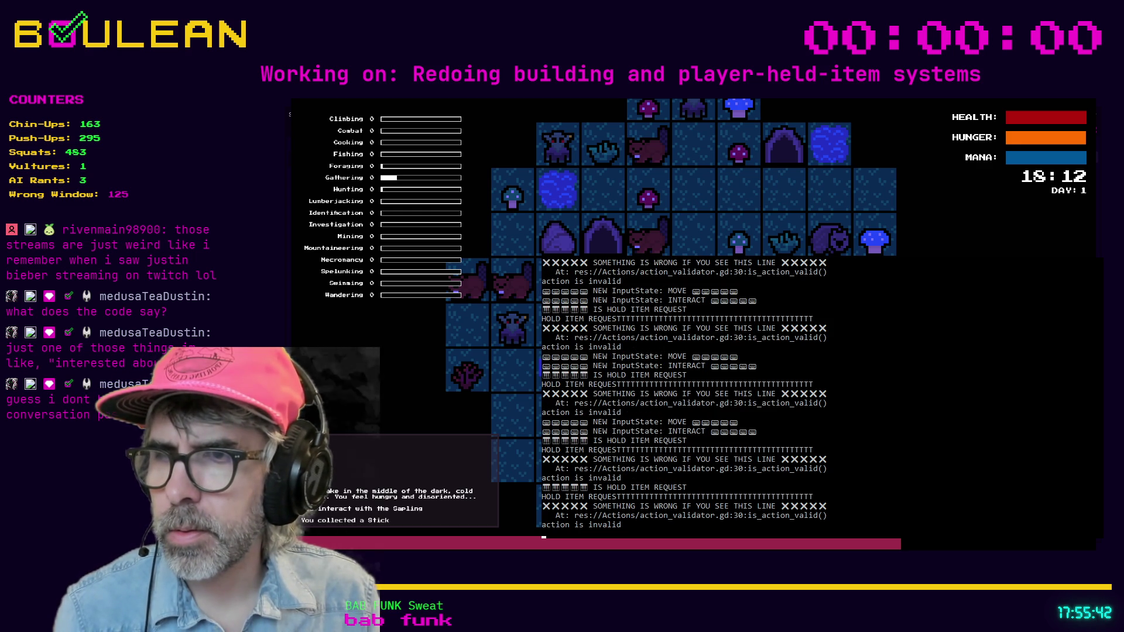
key("1")
key("1")
key("1")
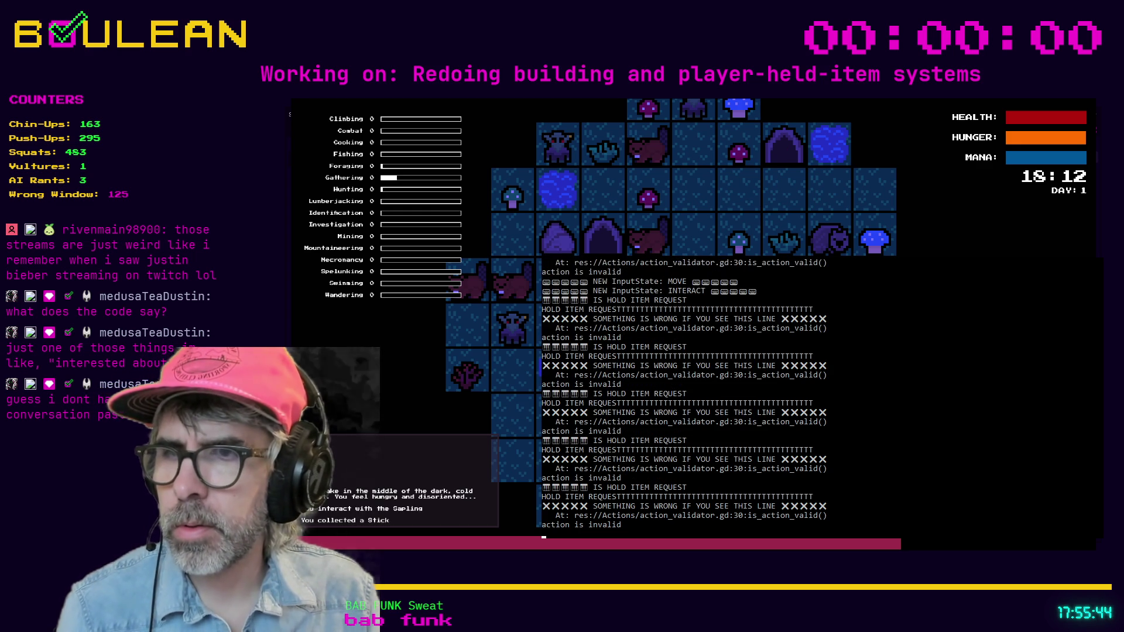
key("Escape")
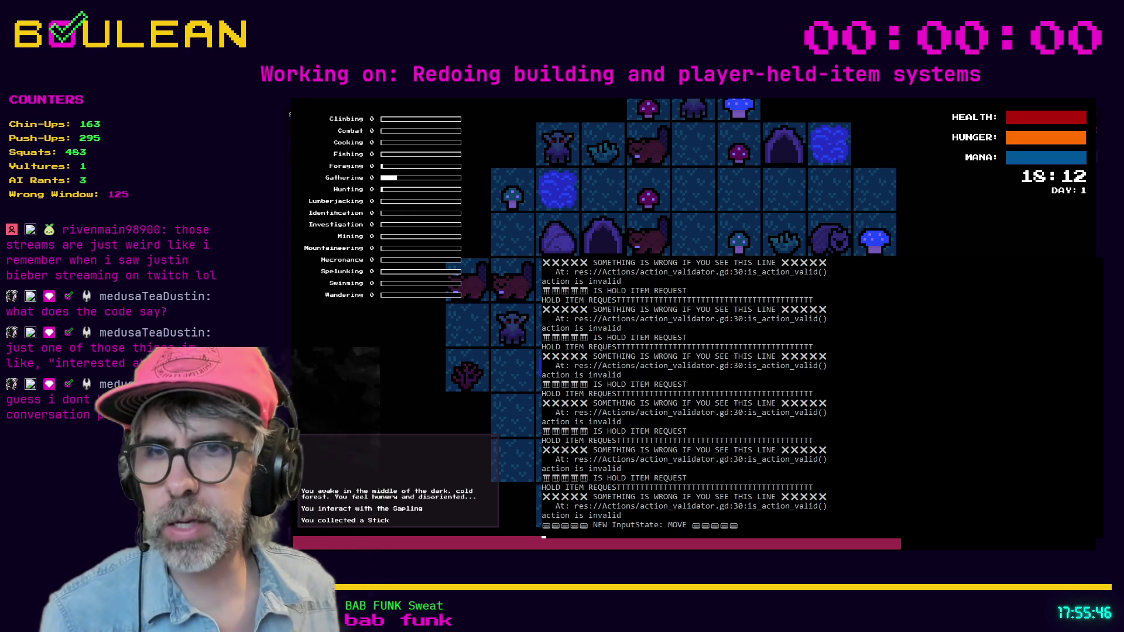
key("F8")
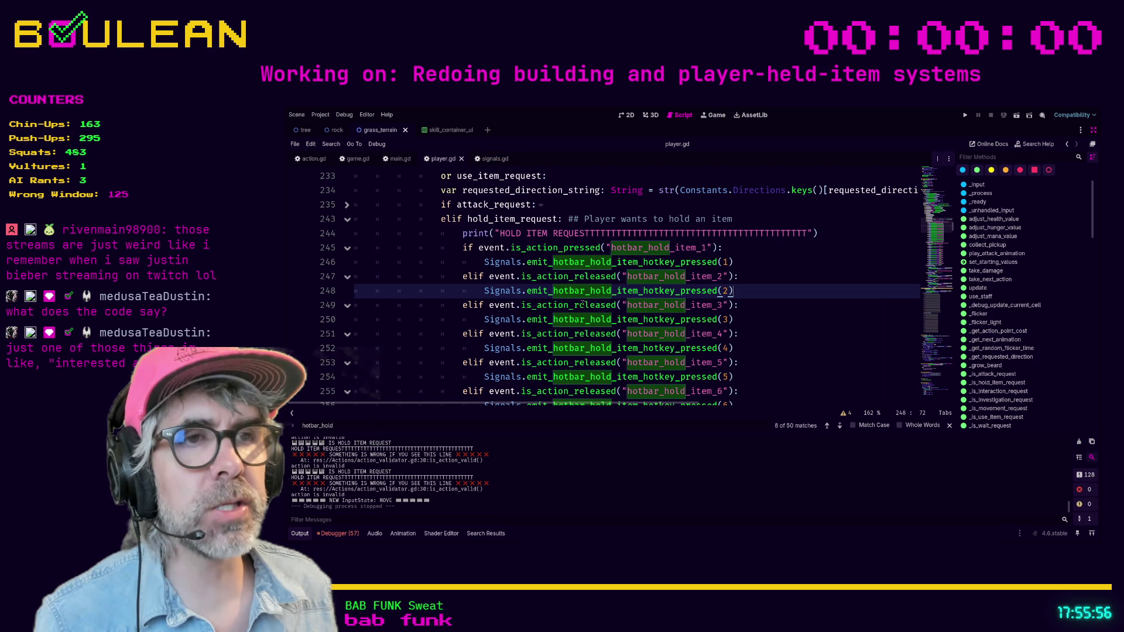
Change line 247 to is_action_pressed and check the is_action_released documentation
left_click(618, 276)
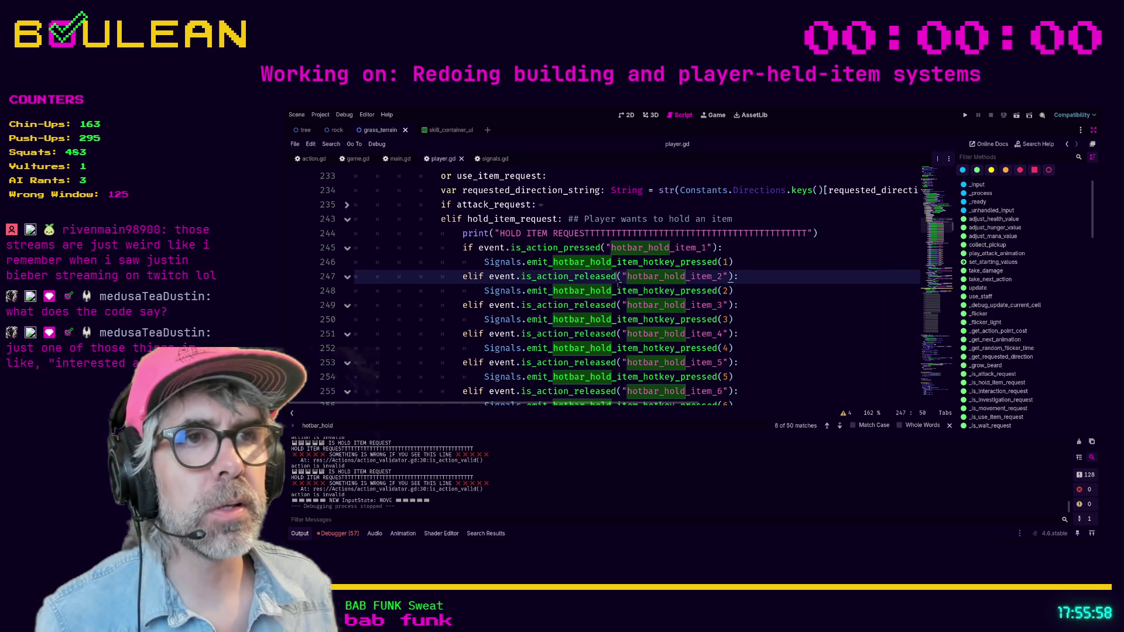
key("BackSpace")
key("BackSpace")
key("BackSpace")
type("pressed")
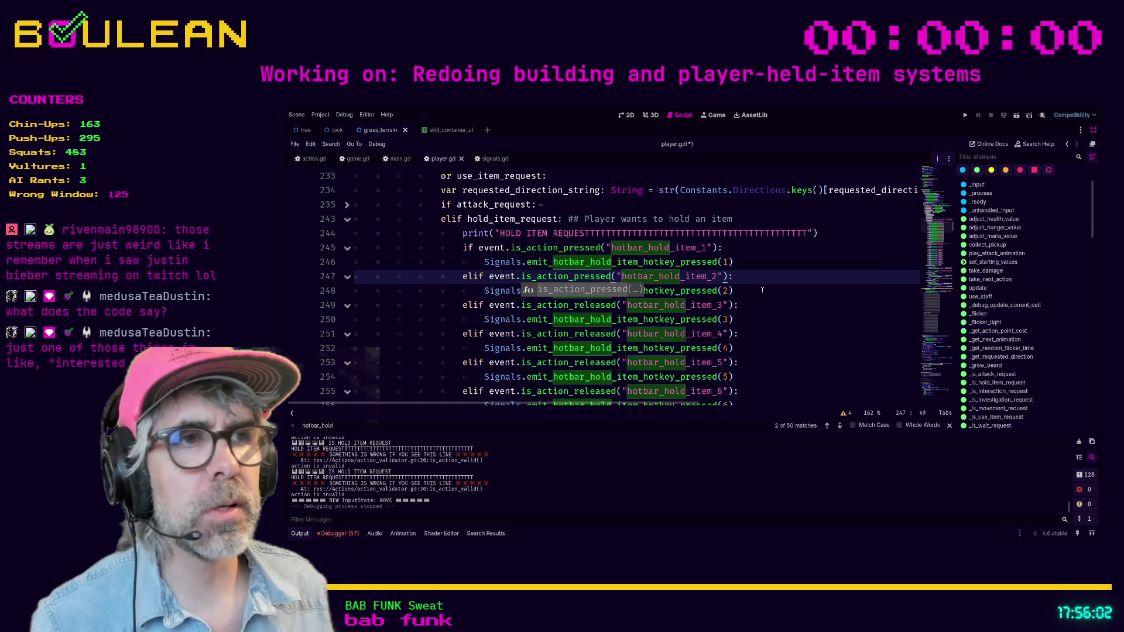
key("Down")
key("Down")
key("End")
left_click(613, 291)
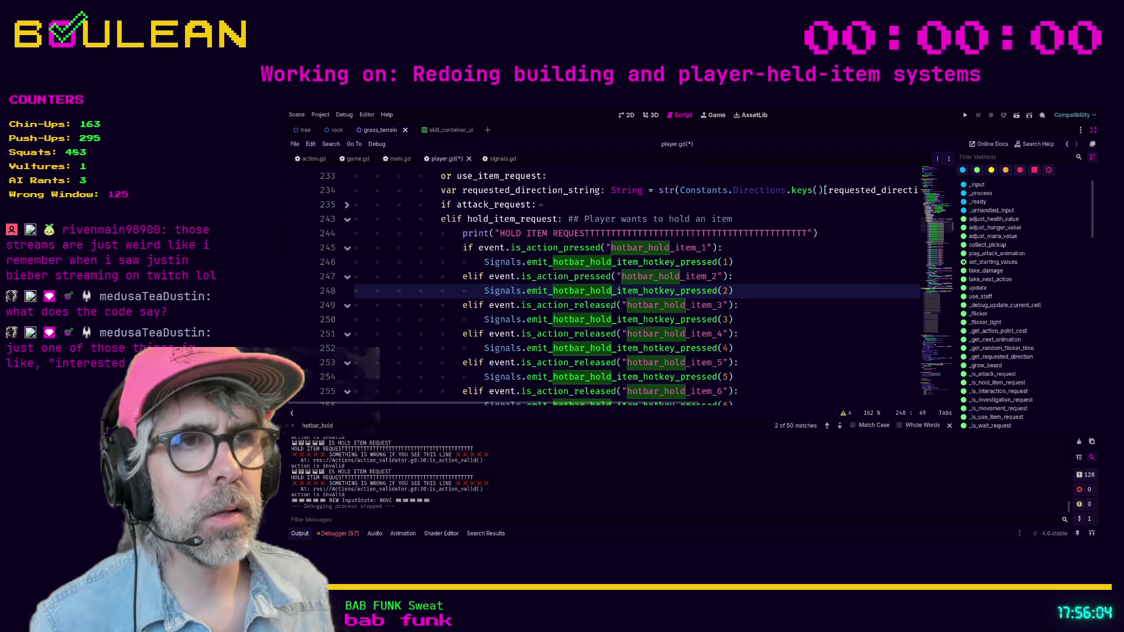
left_click(618, 305)
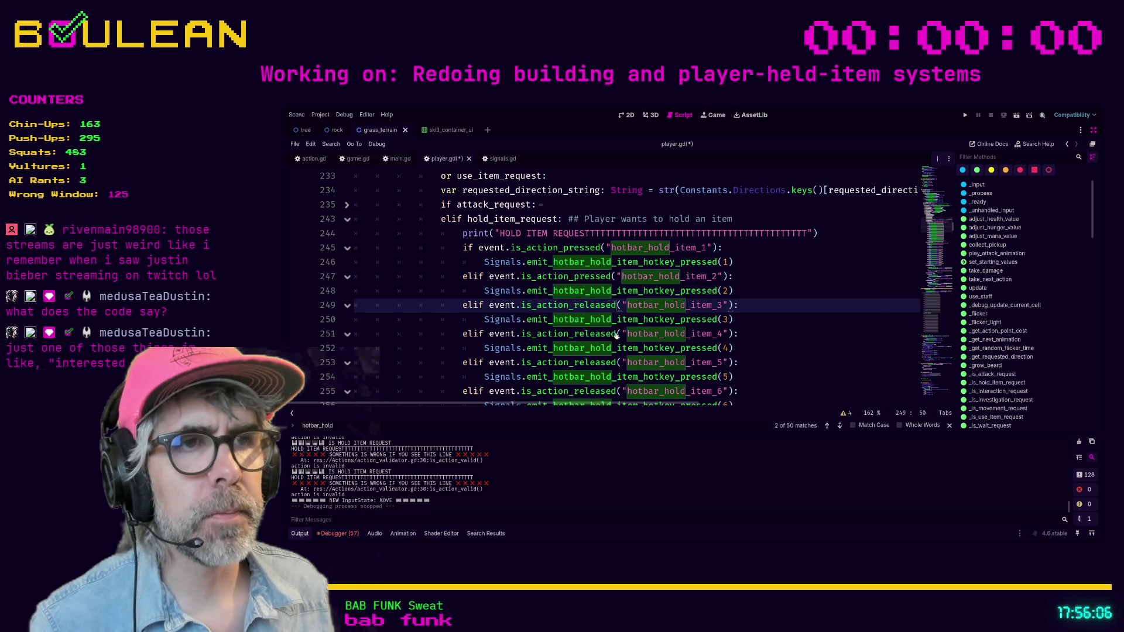
left_click(616, 334, "ctrl")
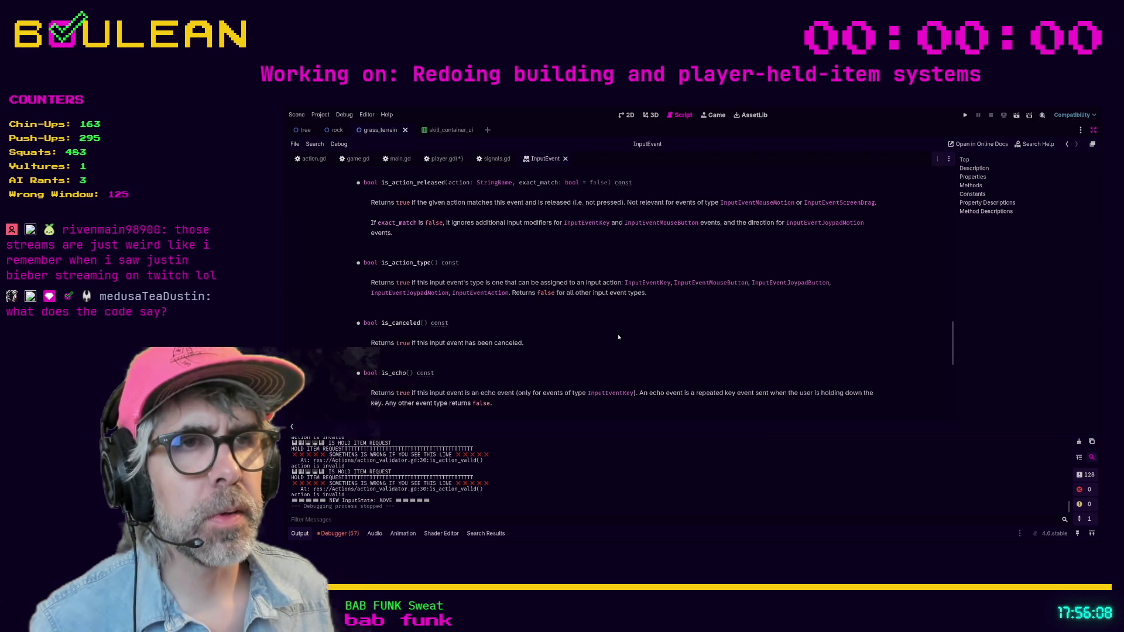
key("alt+Left")
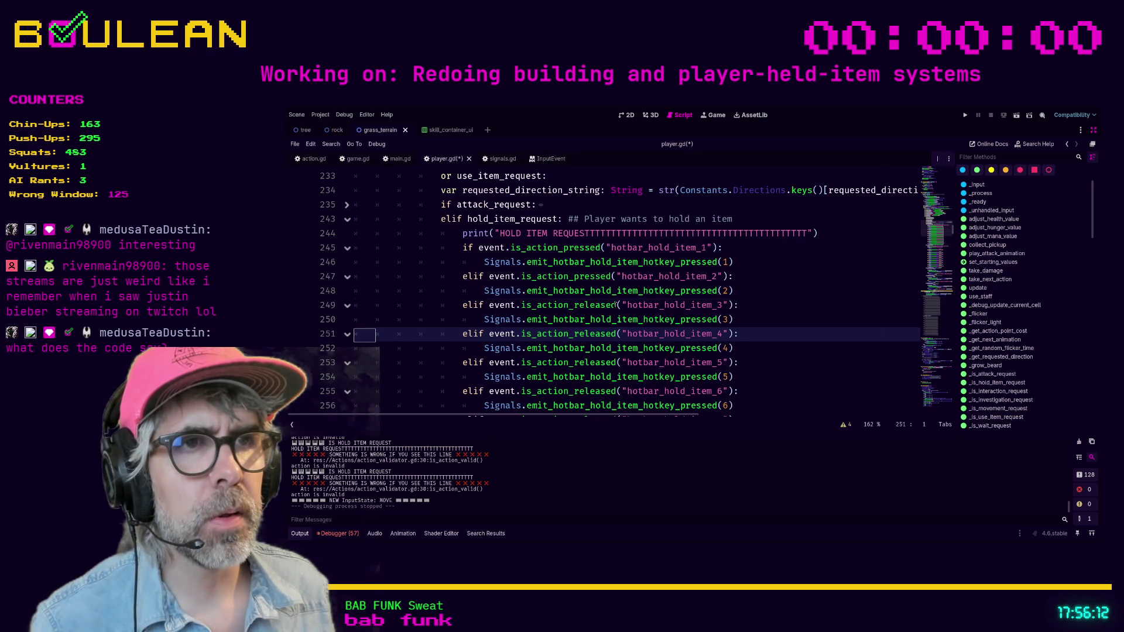
Switch lines 249–263 from is_action_released to is_action_pressed using multiple carets, then save and run
left_click(616, 305)
left_click(617, 333, "alt")
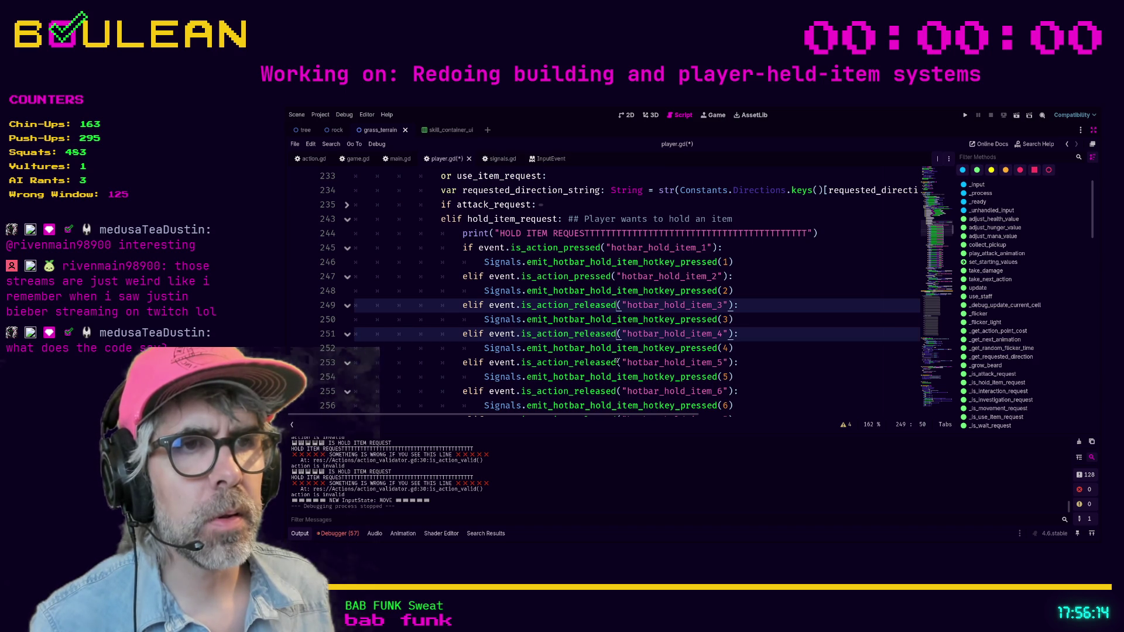
left_click(617, 362, "alt")
left_click(617, 391, "alt")
scroll(646, 335, "down", 5)
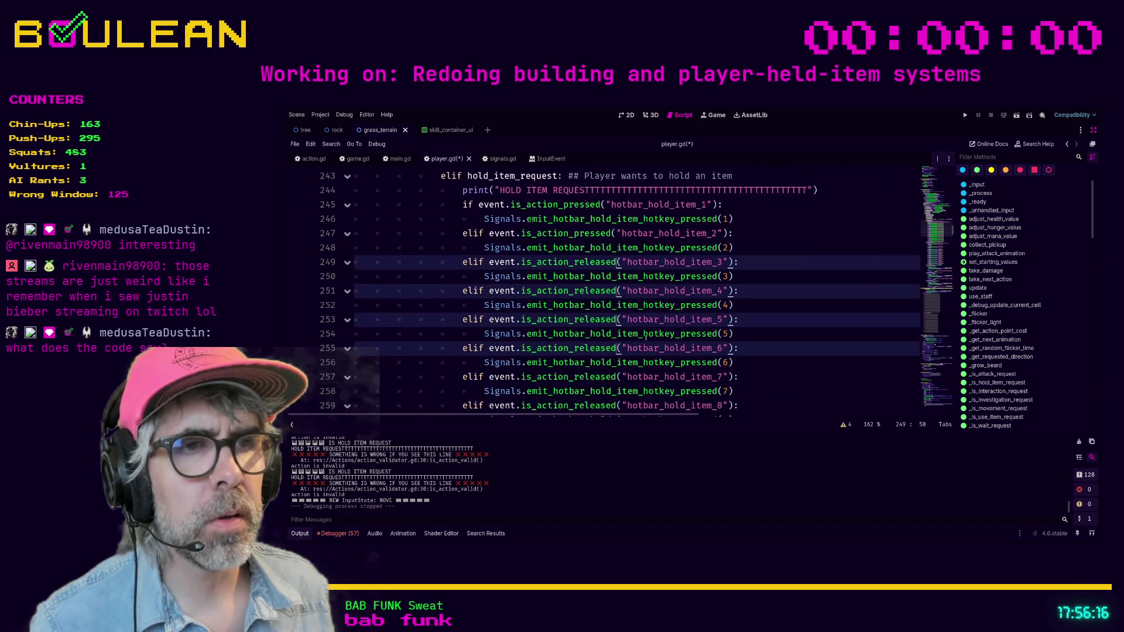
left_click(617, 291, "alt")
left_click(617, 319, "alt")
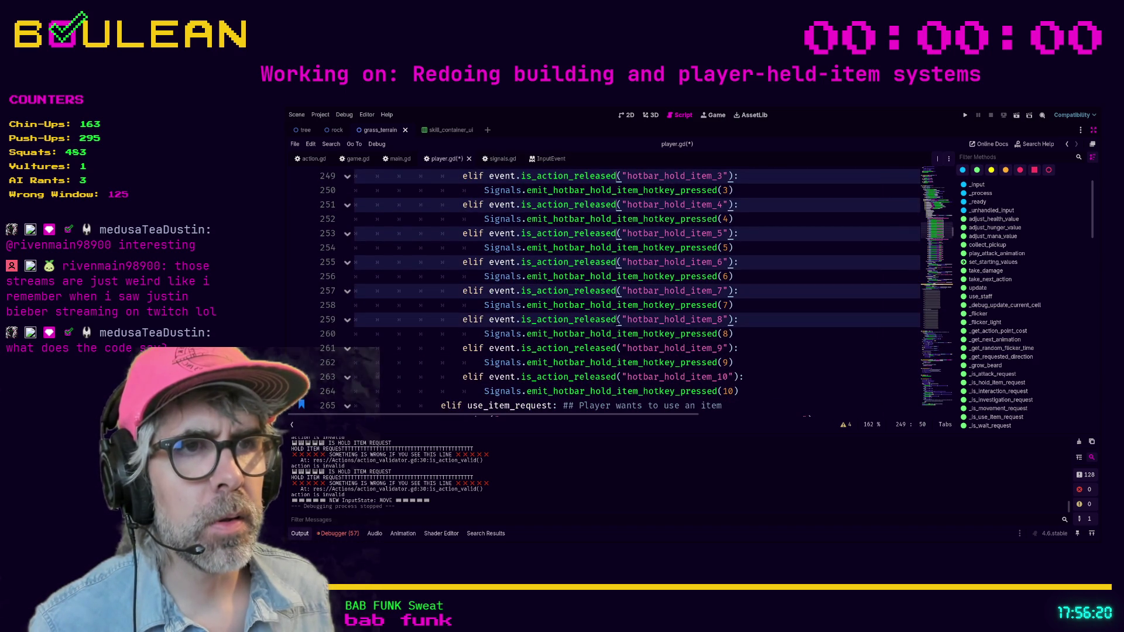
left_click(617, 348, "alt")
left_click(618, 377, "alt")
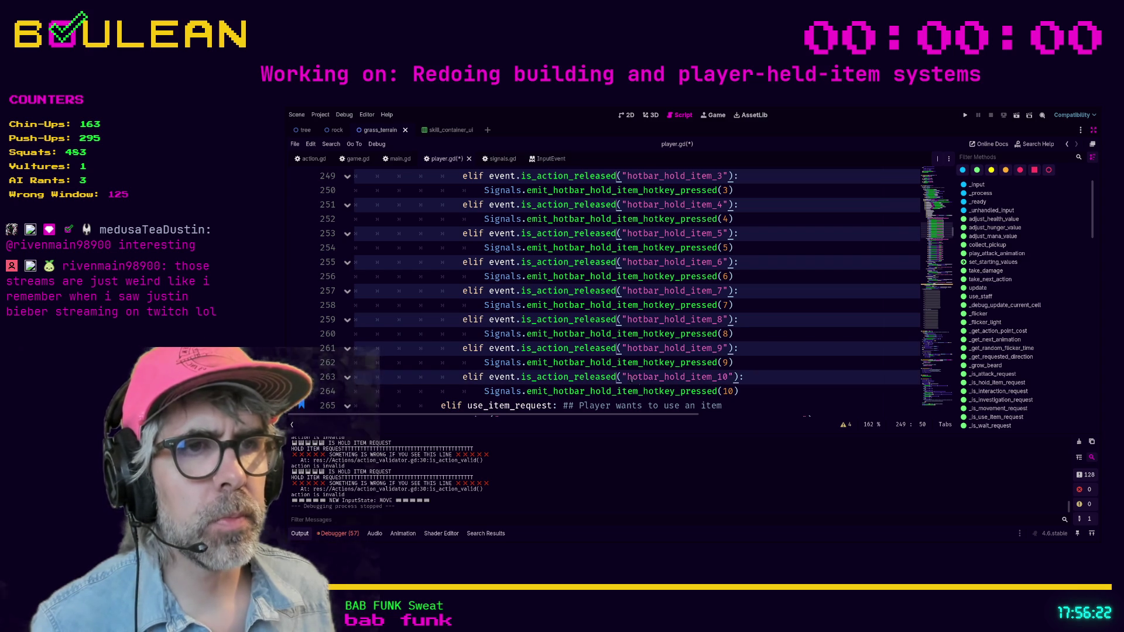
key("BackSpace")
key("BackSpace")
key("BackSpace")
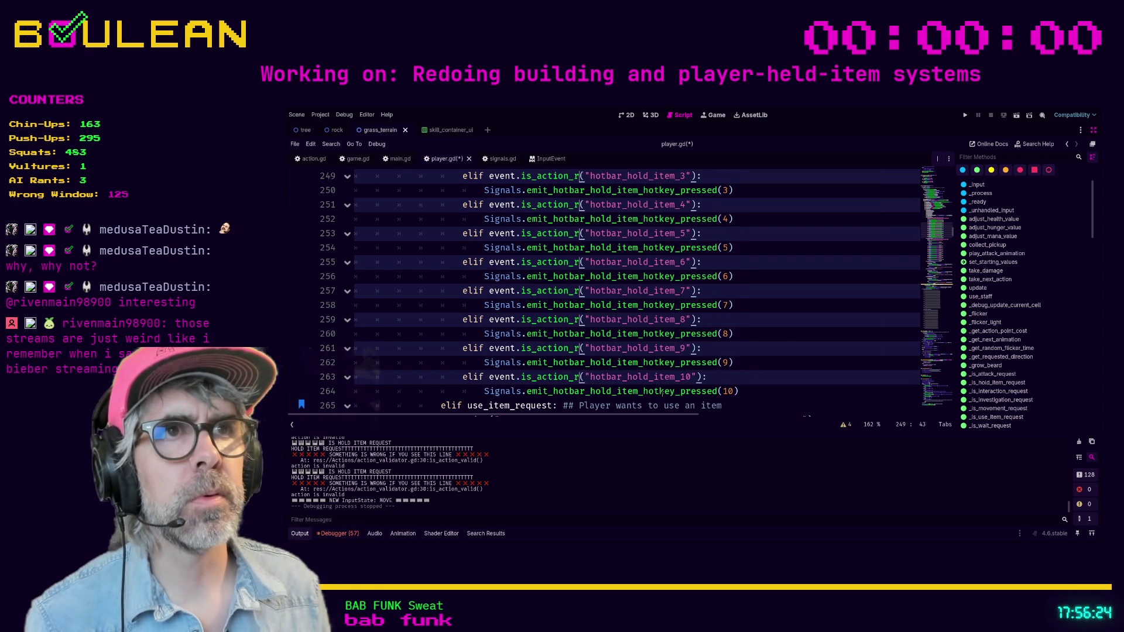
type("pressed")
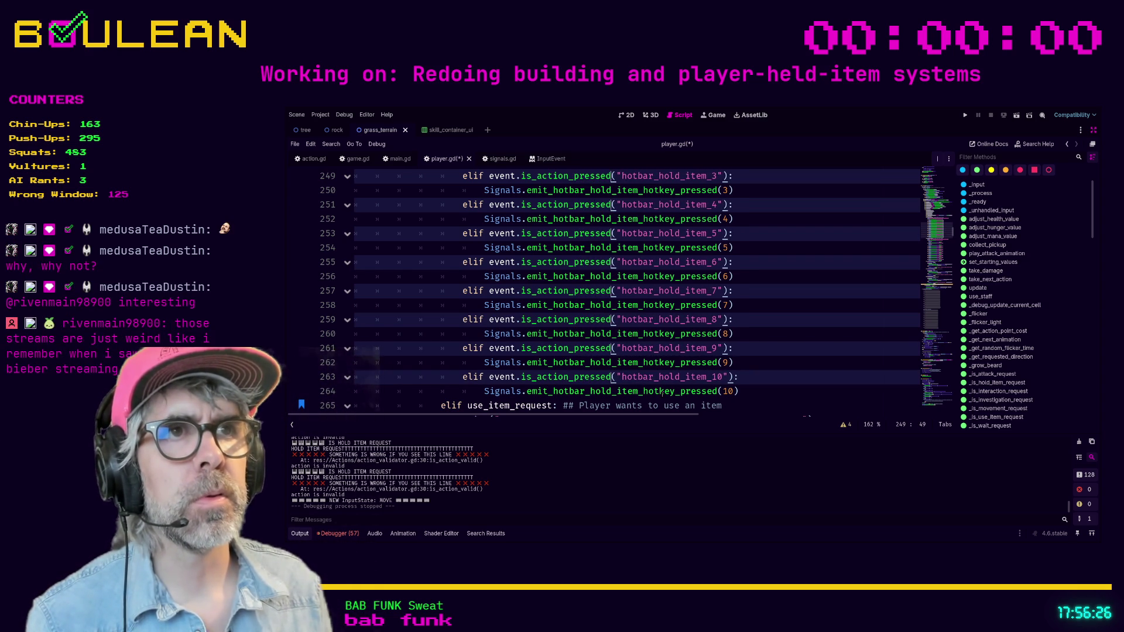
scroll(757, 327, "up", 2)
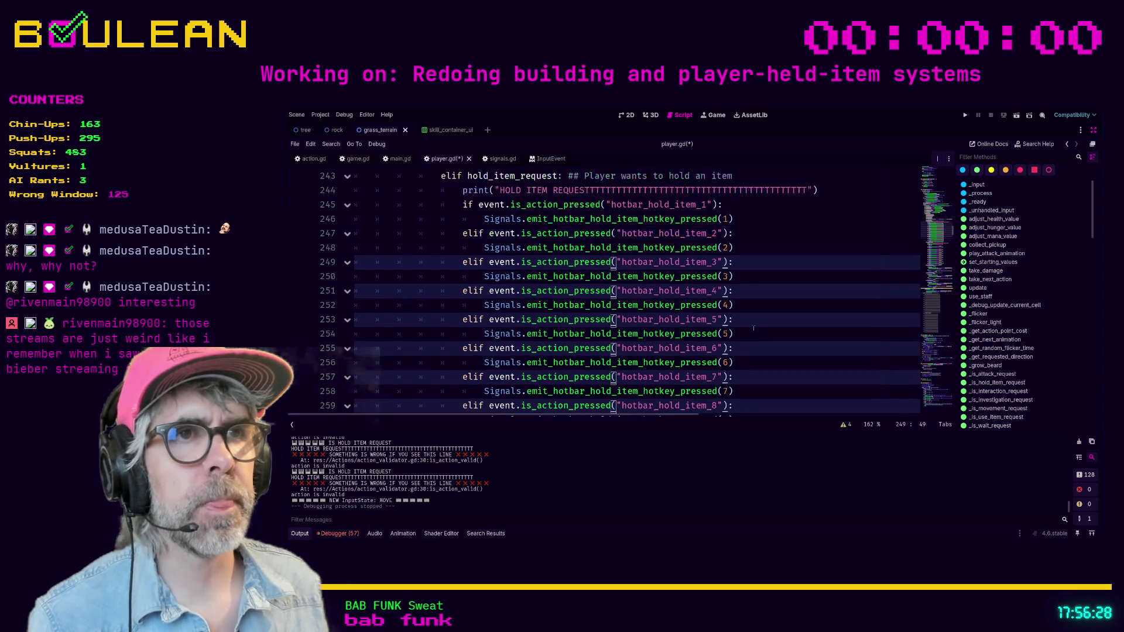
left_click(769, 264)
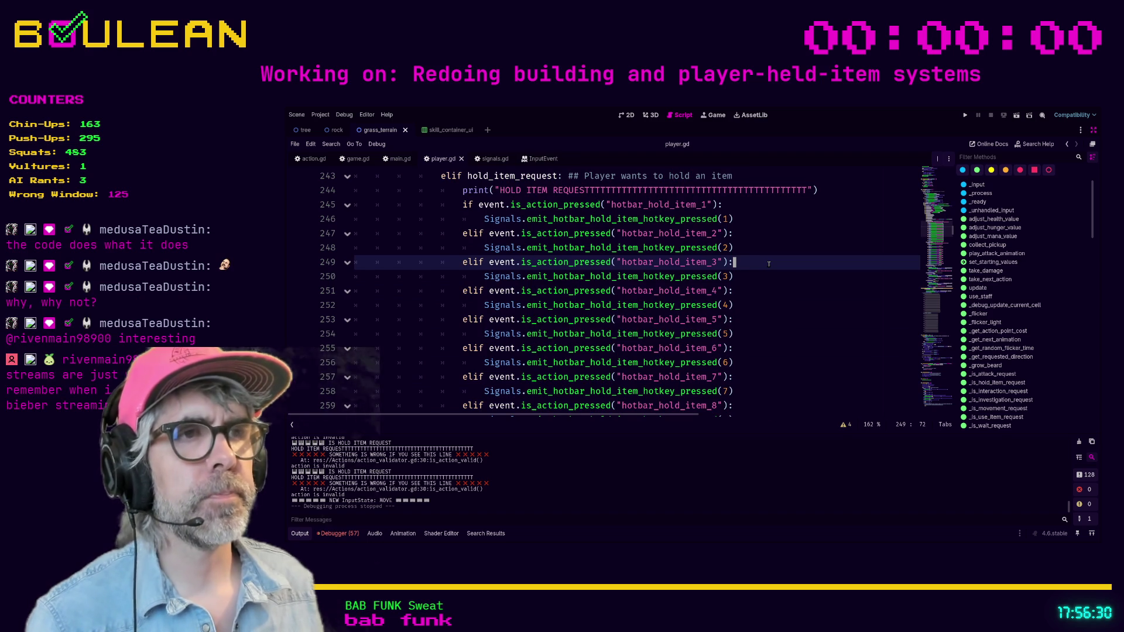
key("F5")
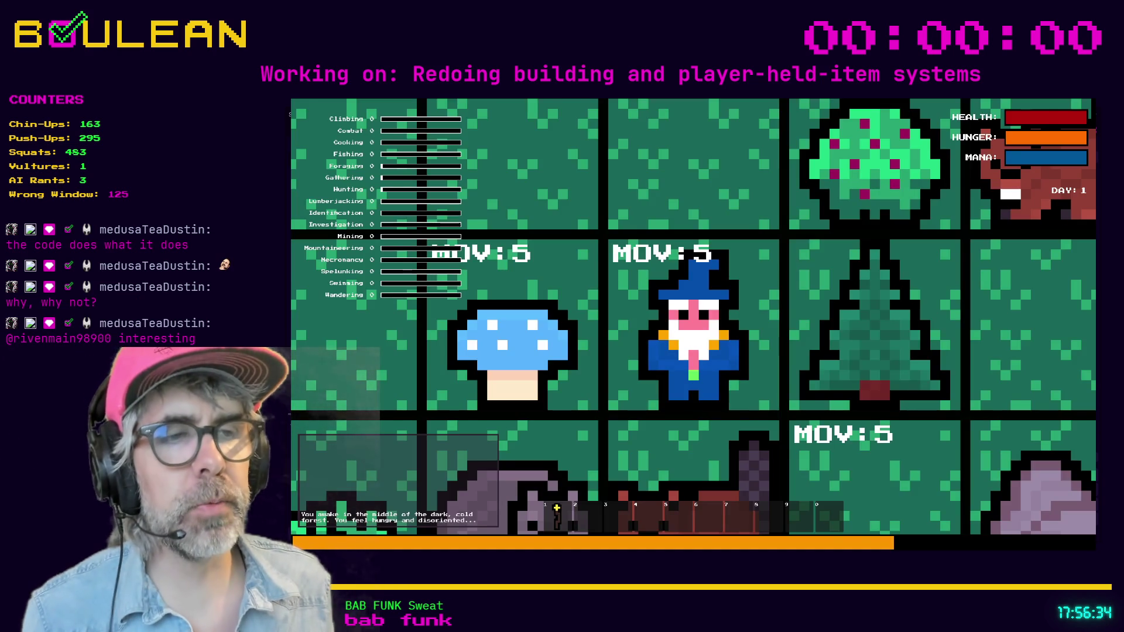
Pick up the Blue Mushroom, drop it on the tile above, and walk back to collect it
scroll(466, 237, "down", 3)
scroll(694, 325, "down", 3)
key("e")
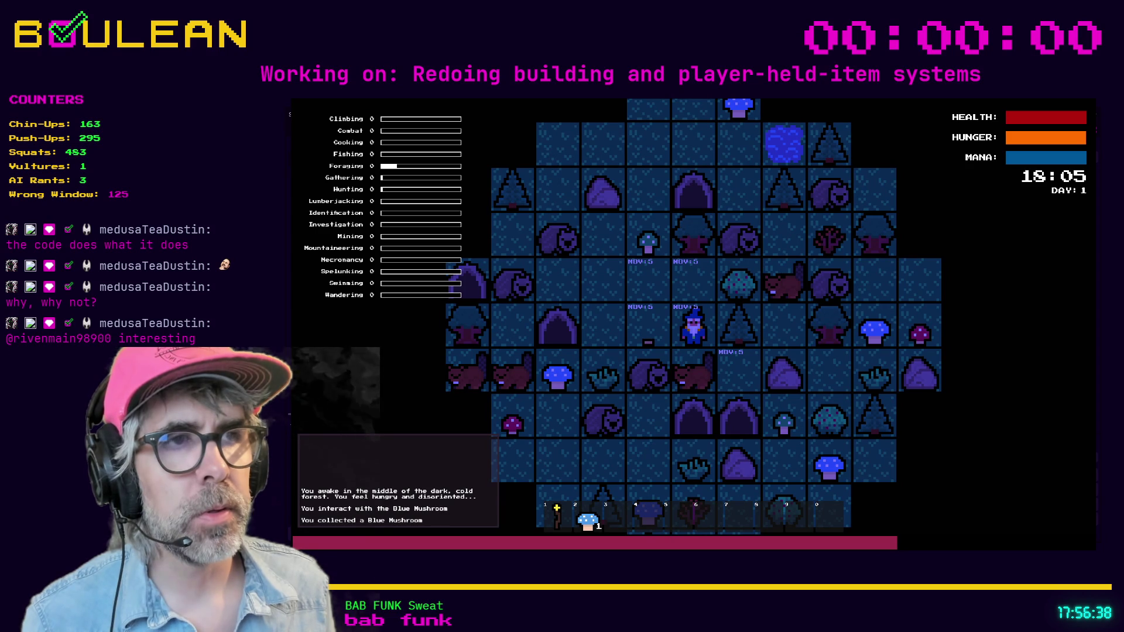
key("q")
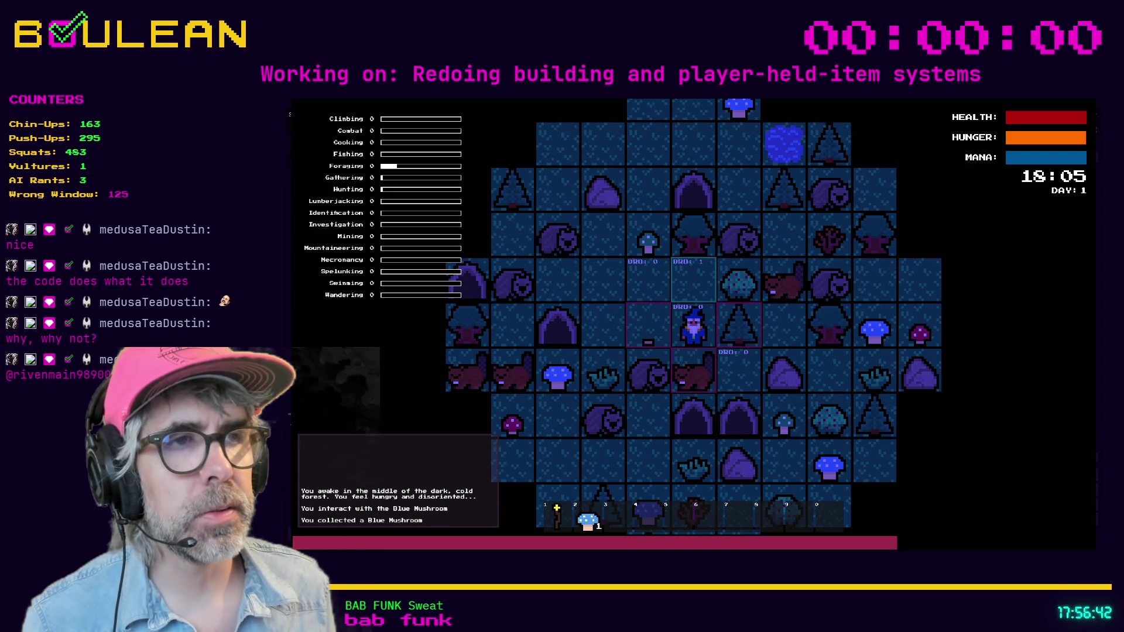
key("w")
key("w")
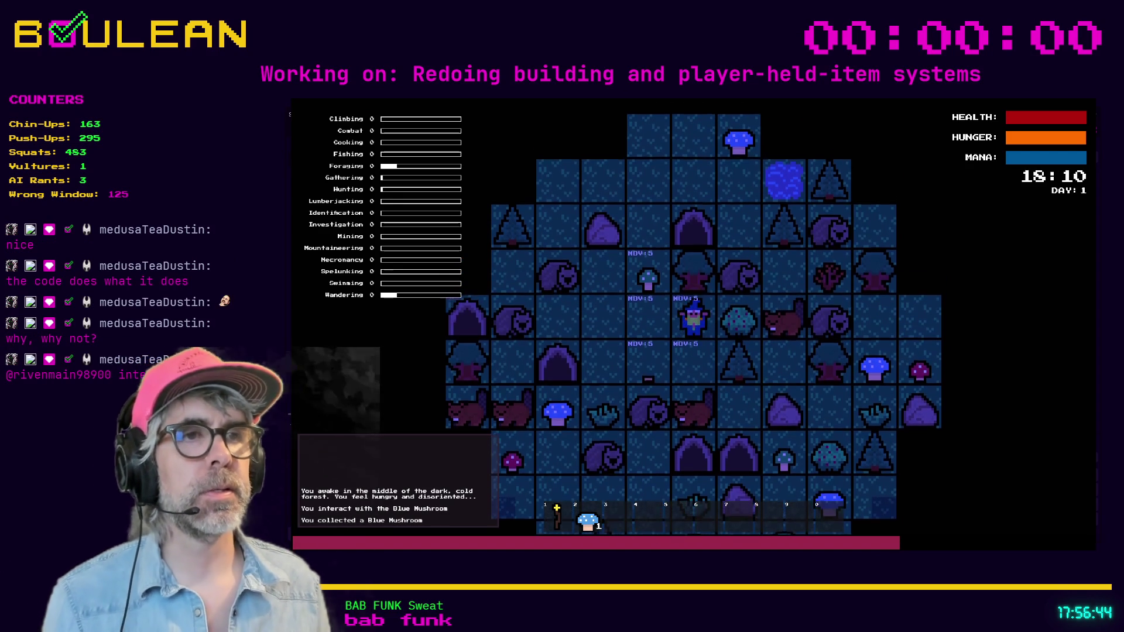
key("a")
key("w")
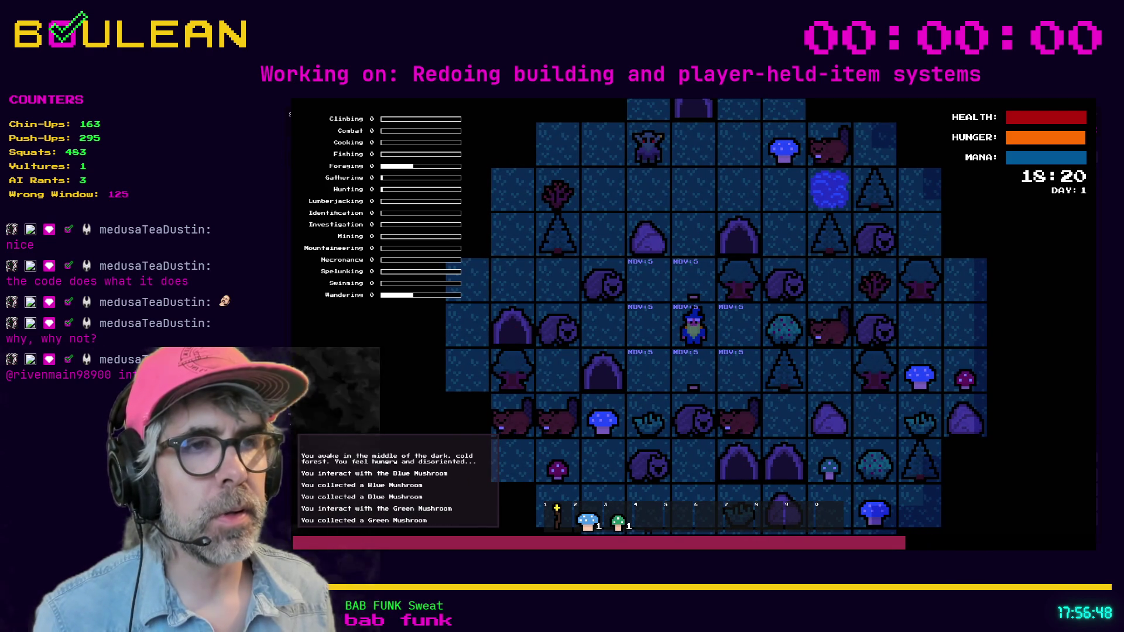
Collect the Green Mushroom, toggle the torch, drop and recollect the Blue Mushroom, then stop
key("1")
key("1")
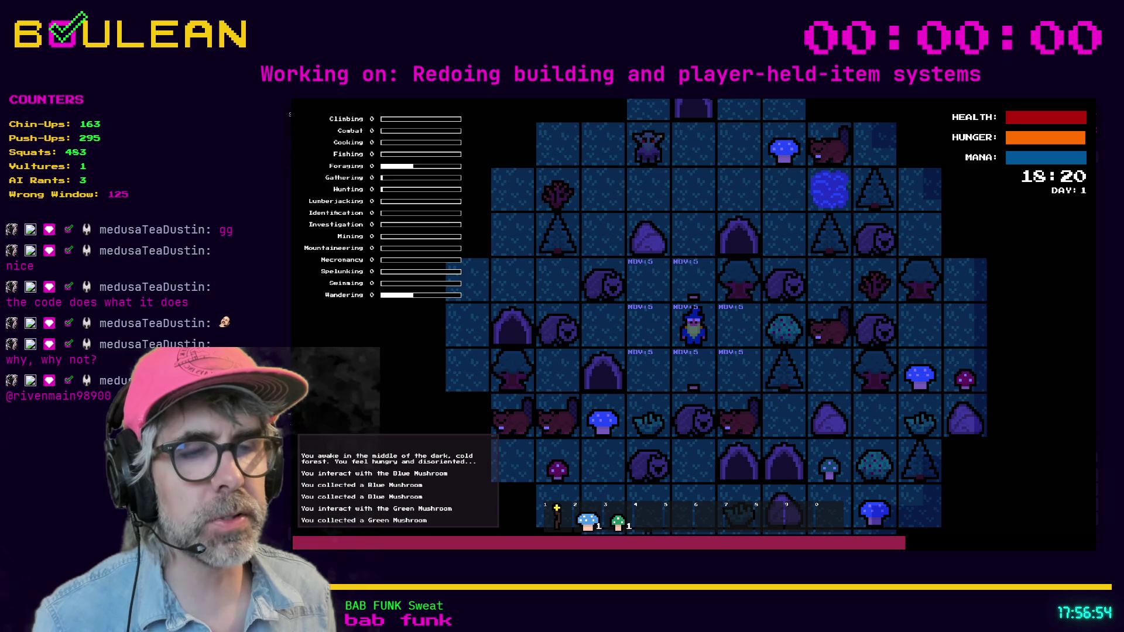
key("1")
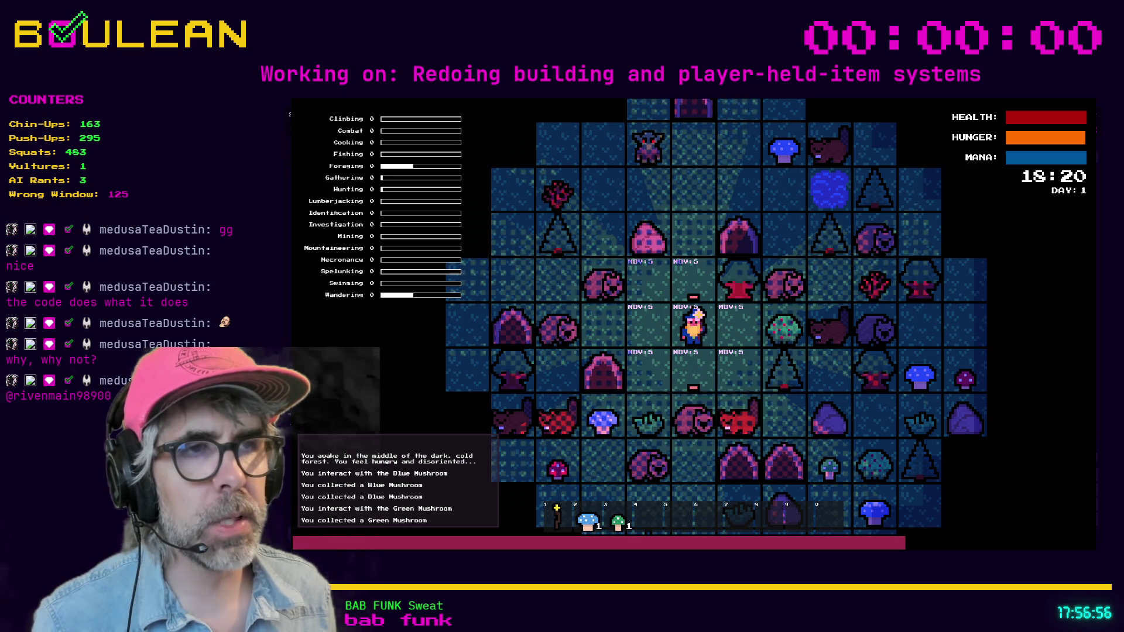
key("1")
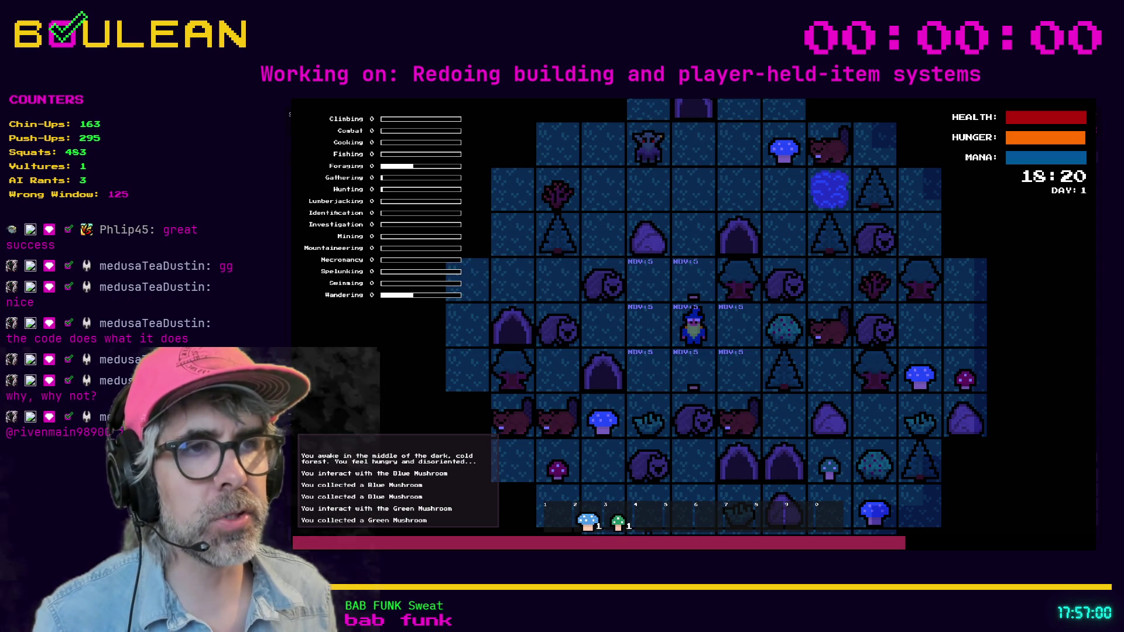
key("2")
left_click(739, 328)
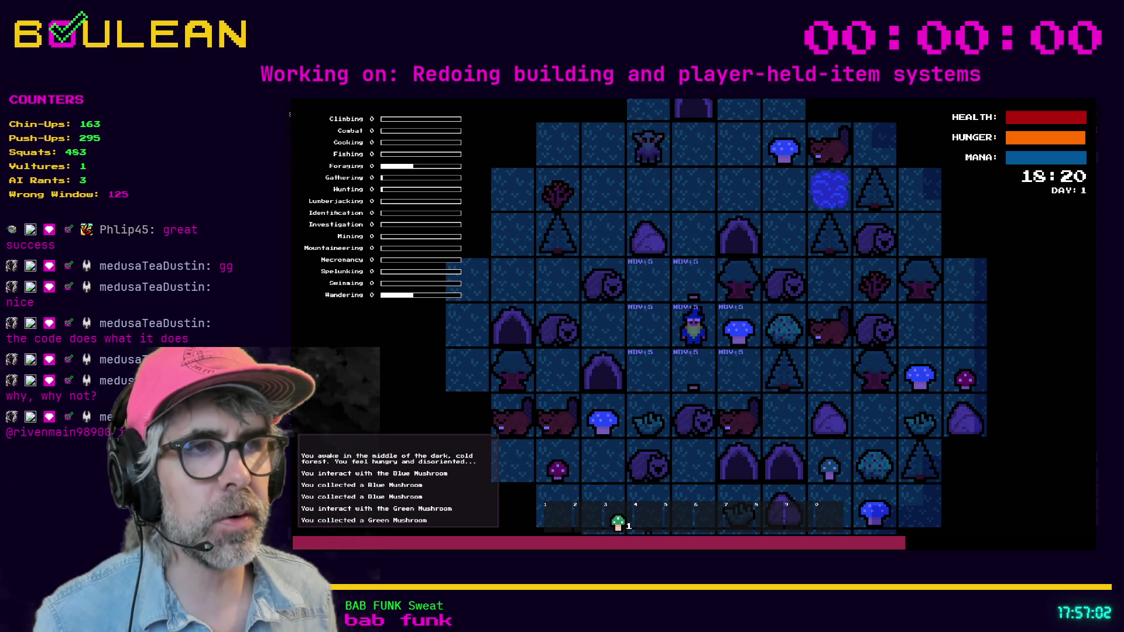
key("1")
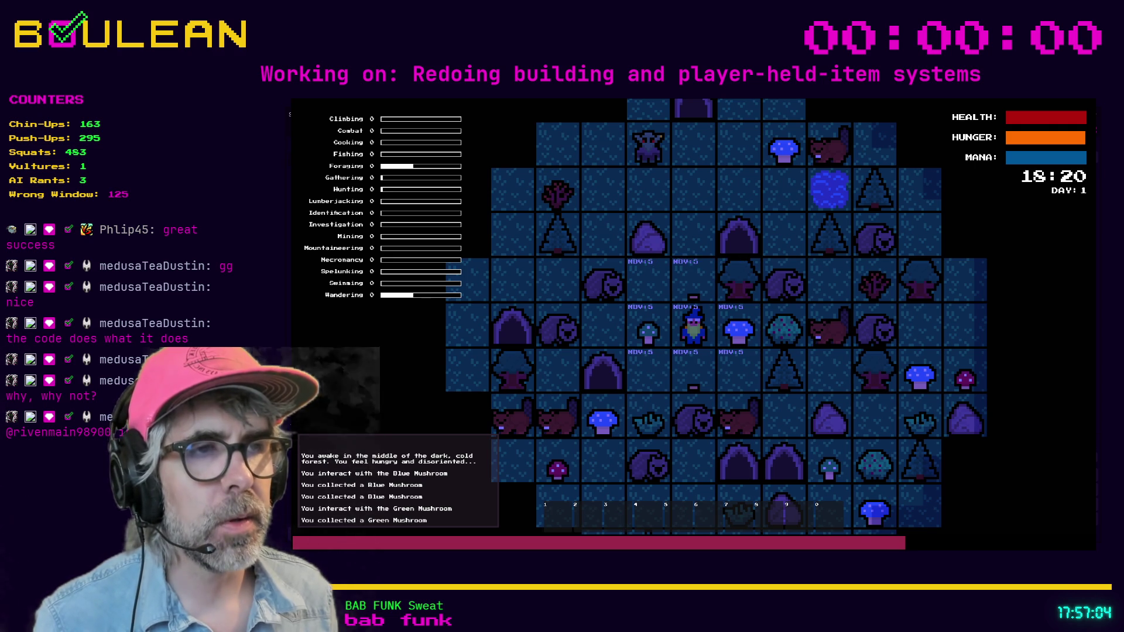
key("a")
key("d")
key("d")
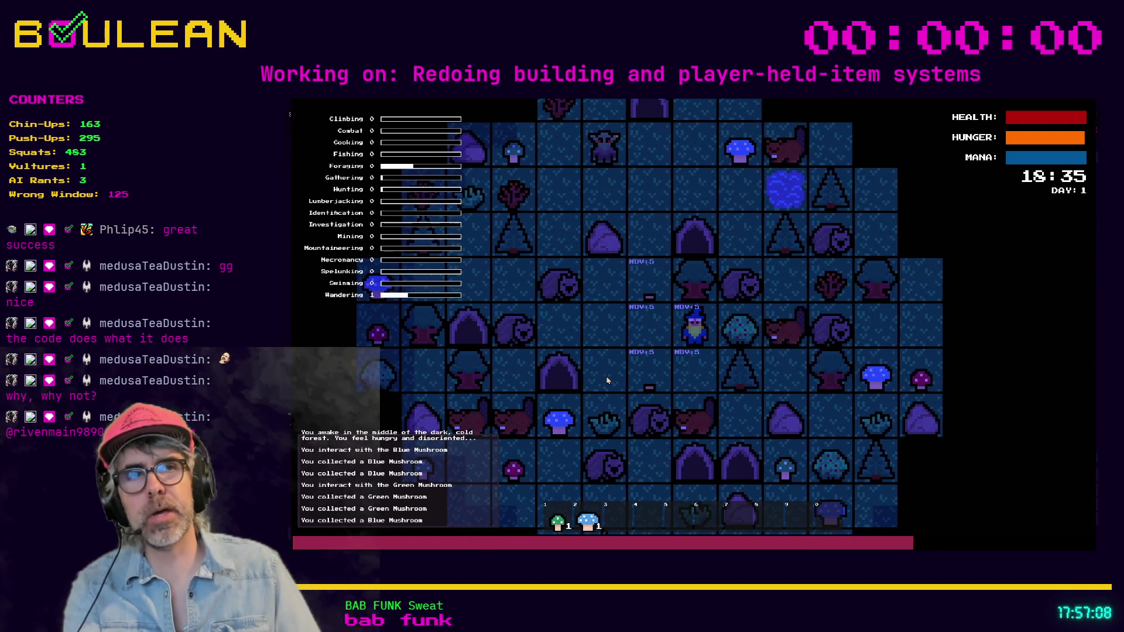
key("F8")
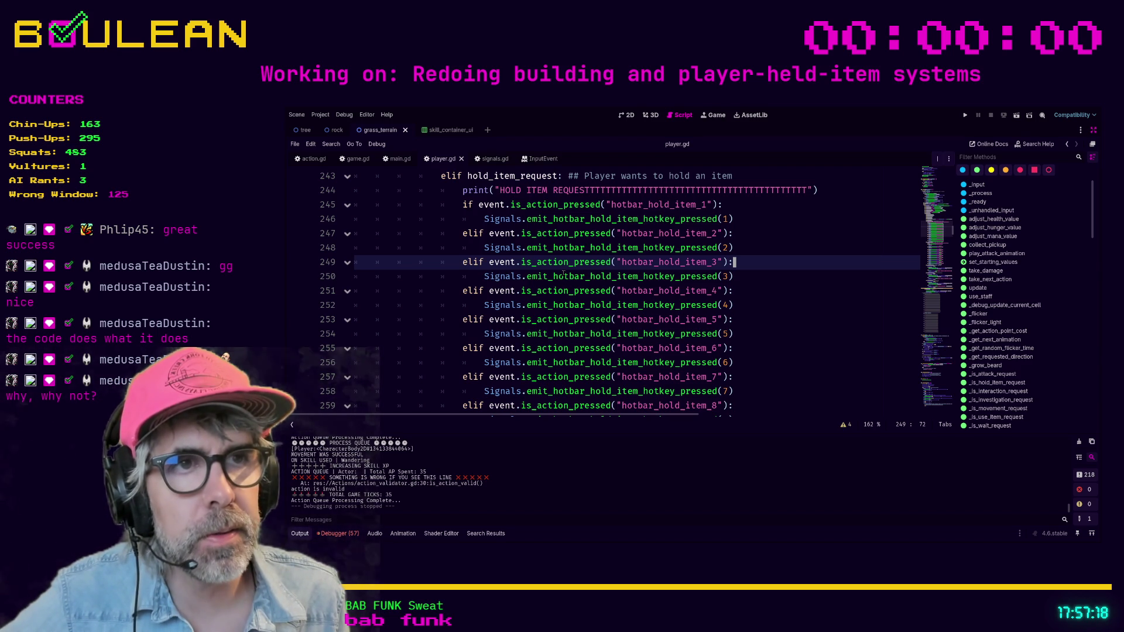
scroll(574, 285, "down", 2)
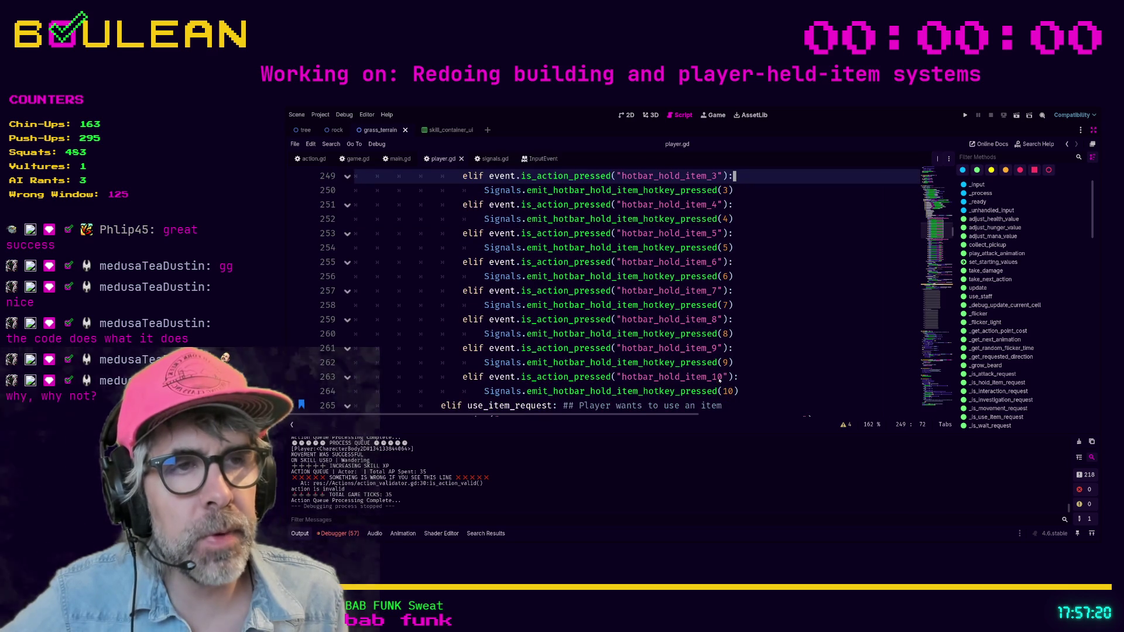
left_click_drag(751, 397, 462, 392)
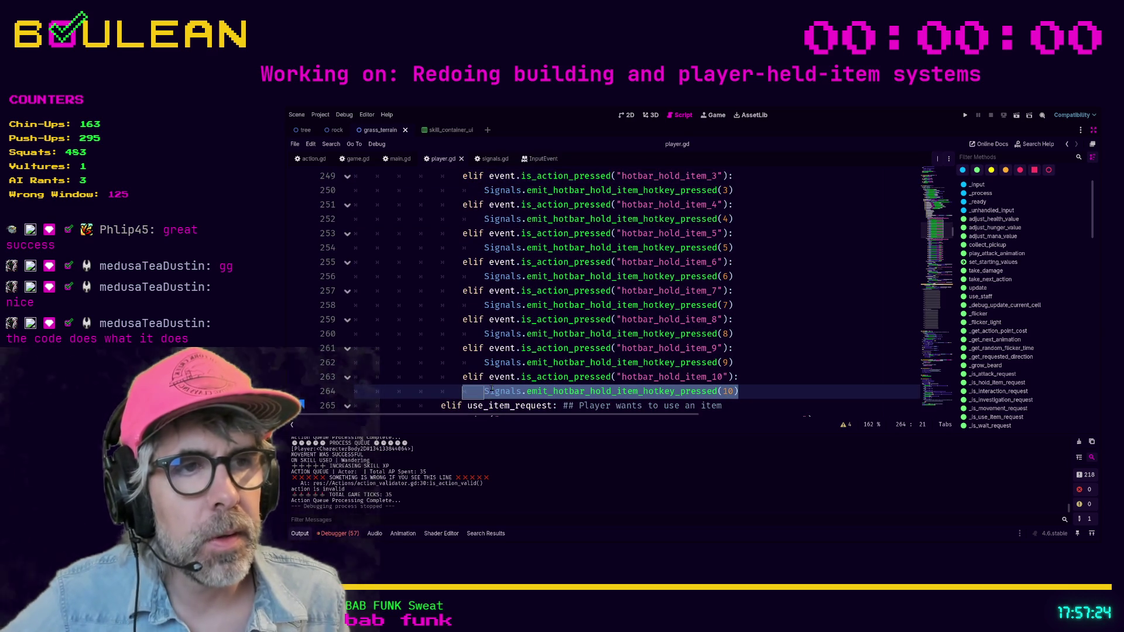
left_click(740, 363)
left_click_drag(739, 391, 467, 389)
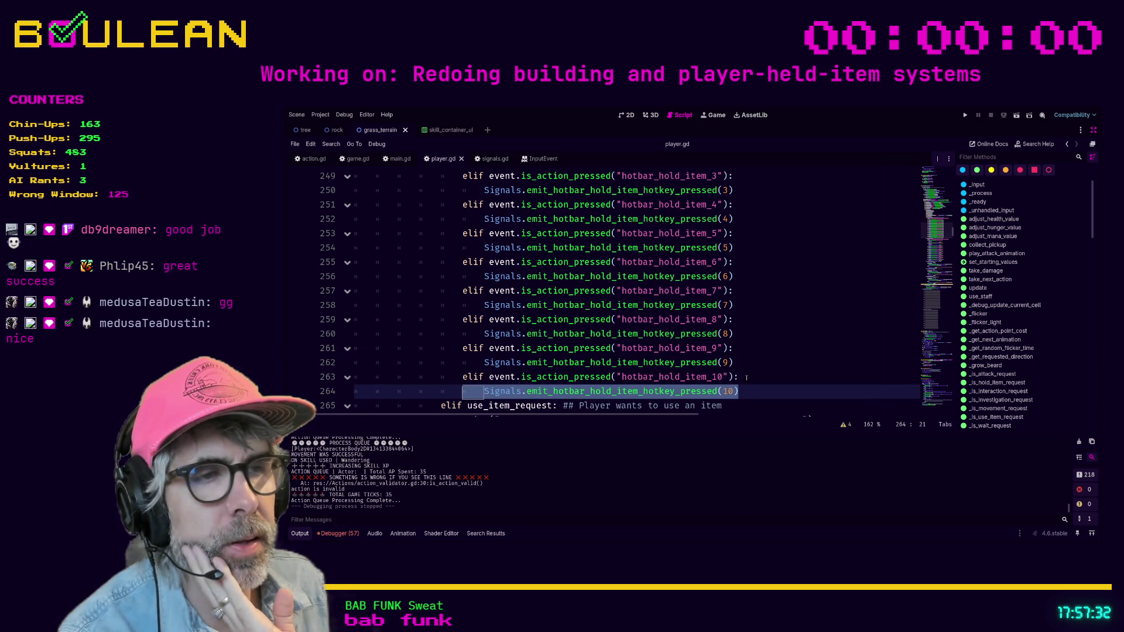
left_click(747, 378)
scroll(747, 369, "up", 3)
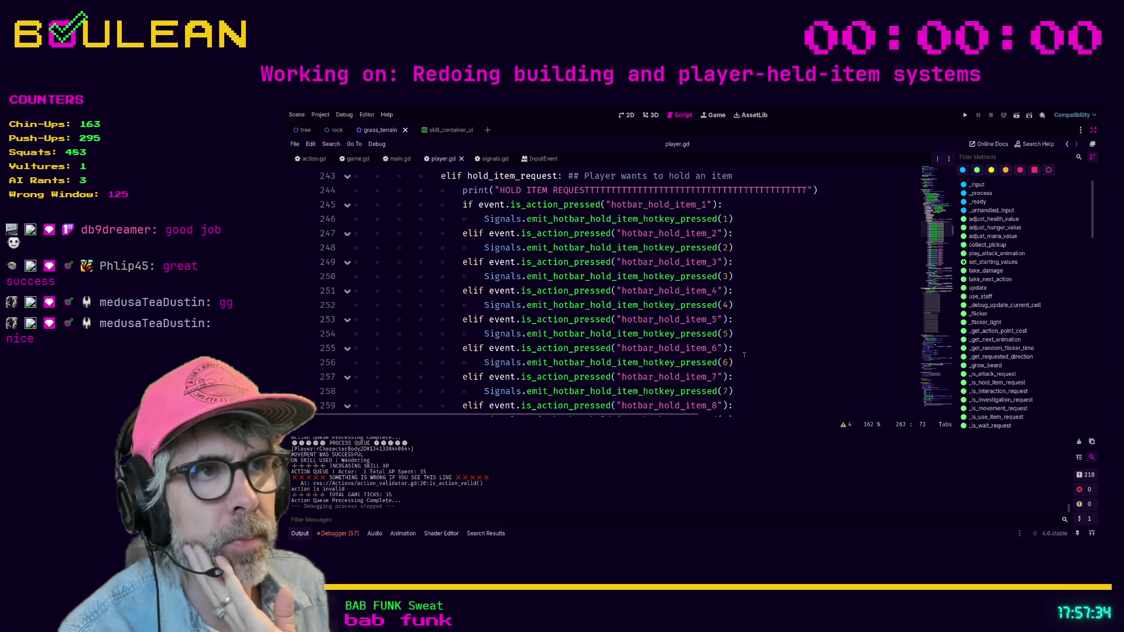
scroll(611, 255, "up", 1)
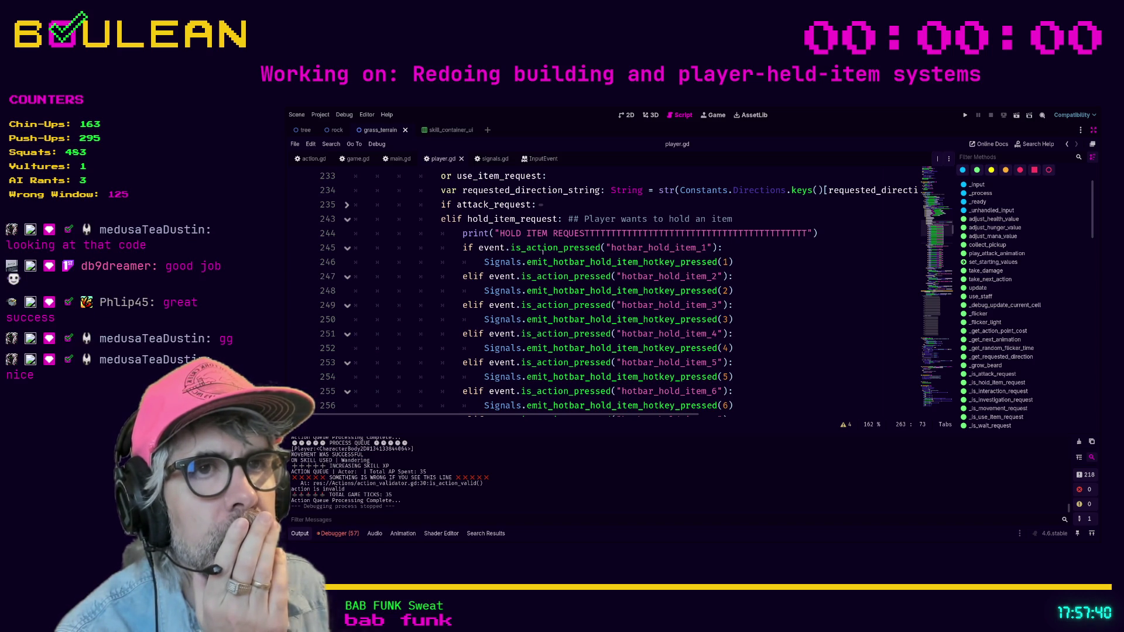
left_click(463, 247)
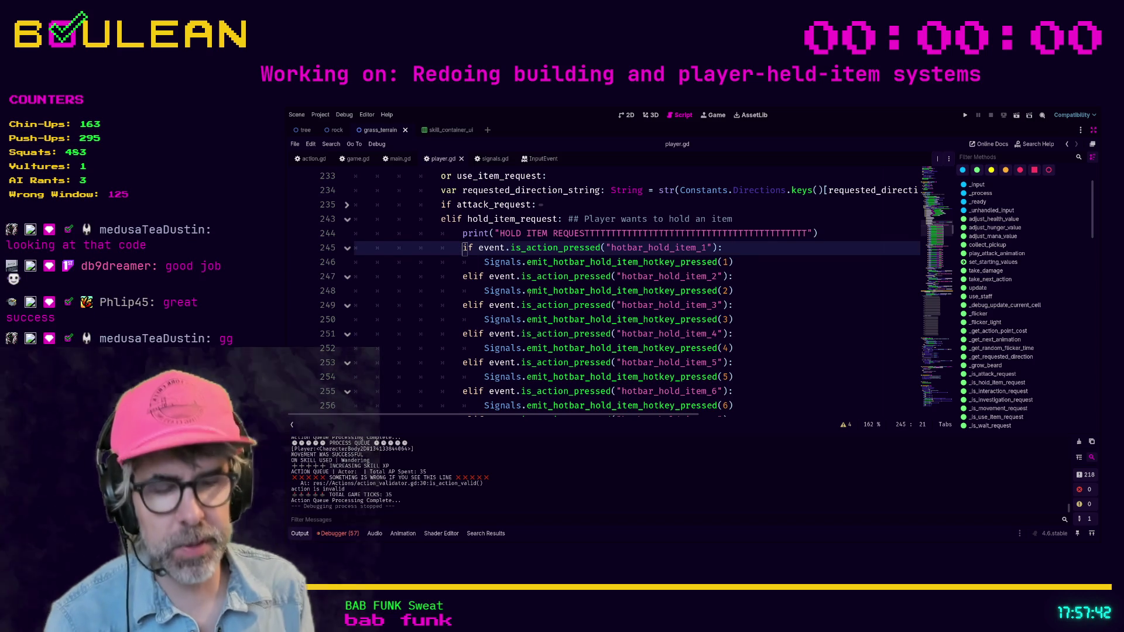
Declare 'var hotkey_number: int' on a new line above the hold-item if chain
key("Return")
key("Up")
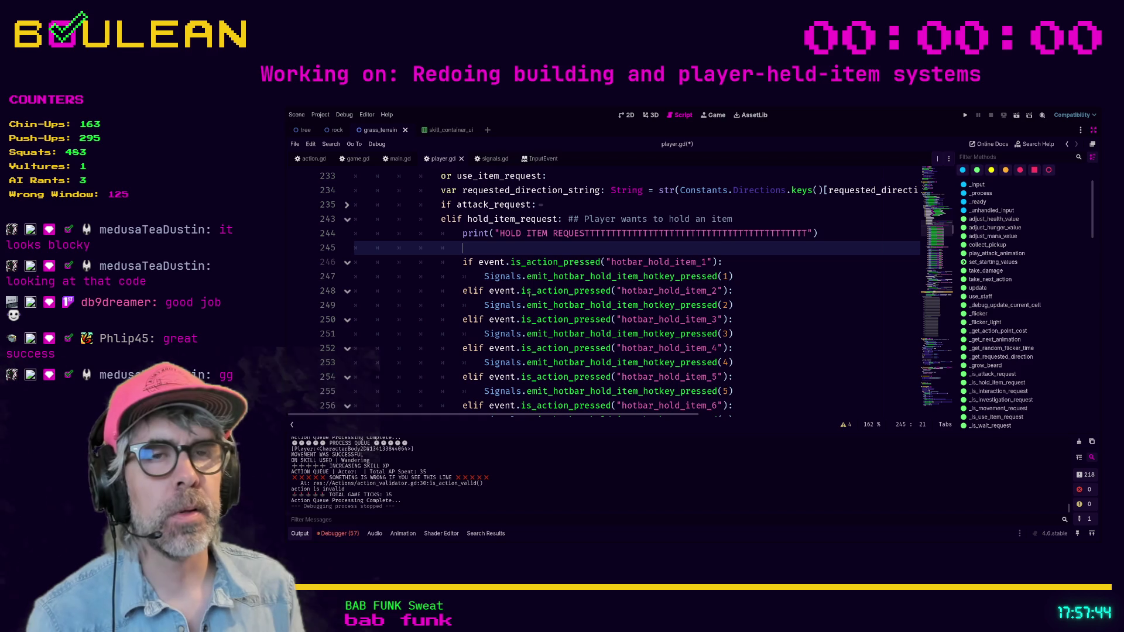
type("var hotkey_number: int")
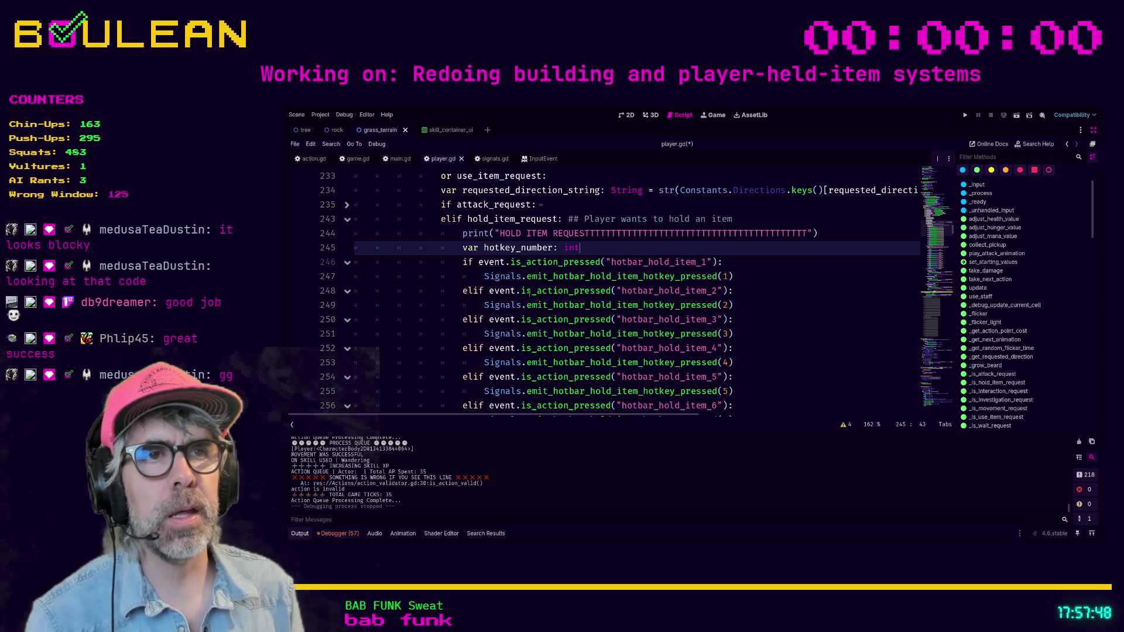
Comment out the item 1 signal emit and add 'hotkey_number = 1' below it
left_click(505, 276)
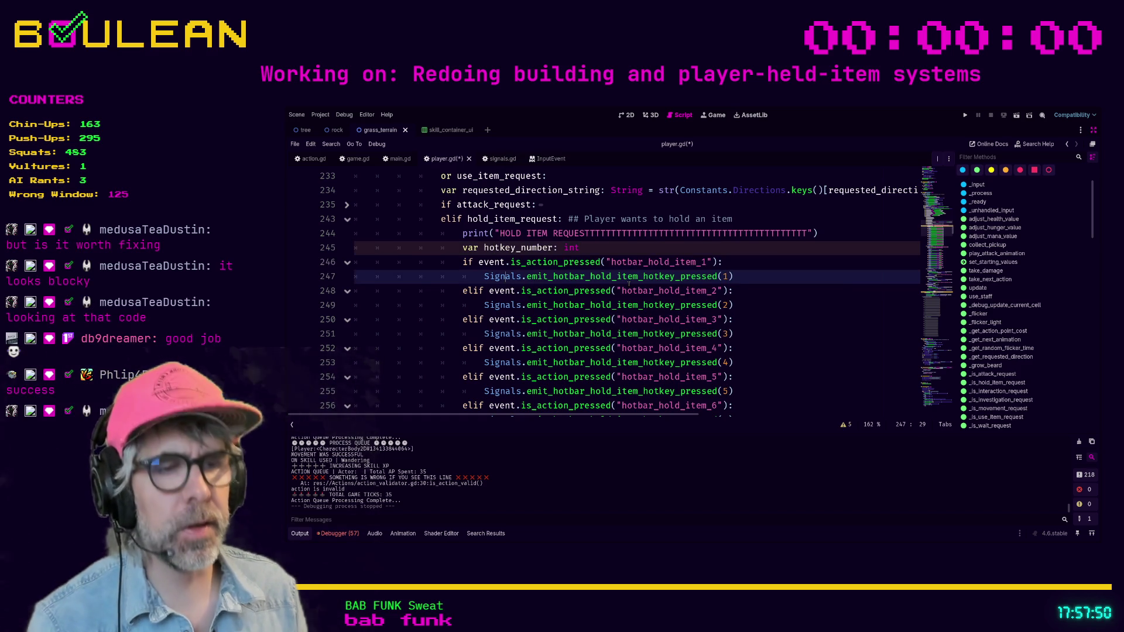
key("ctrl+k")
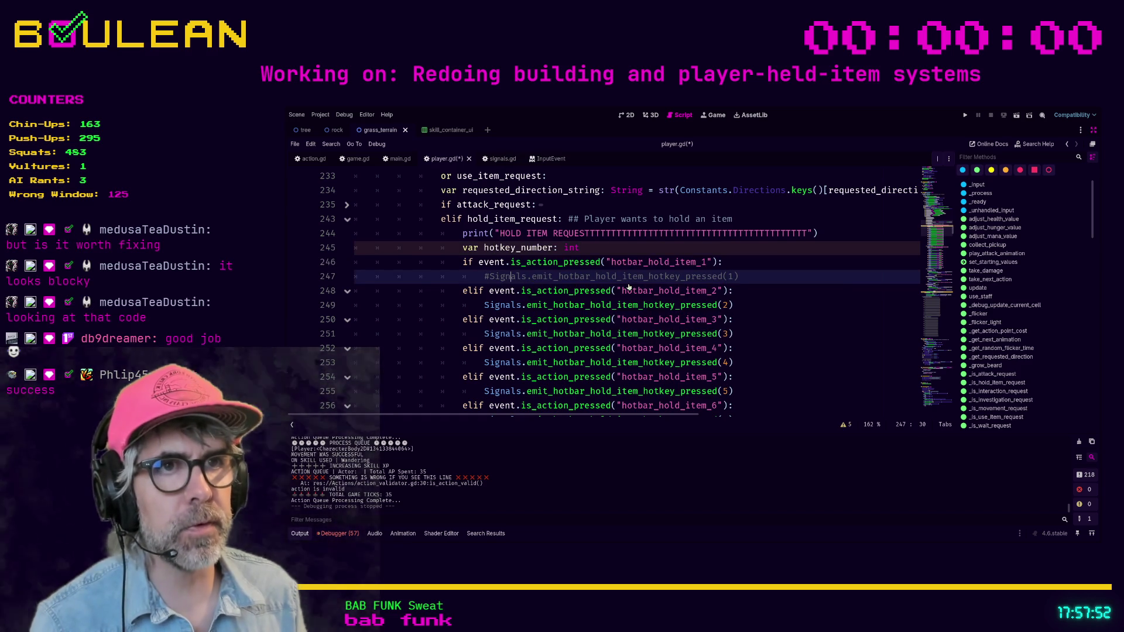
key("End")
key("Return")
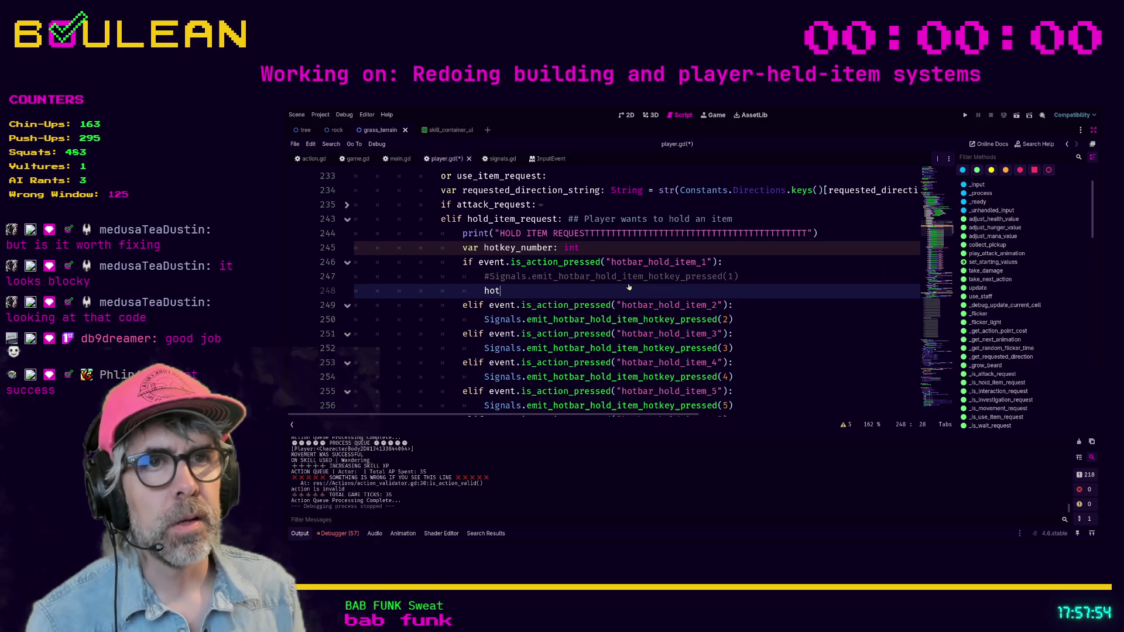
type("key")
key("Return")
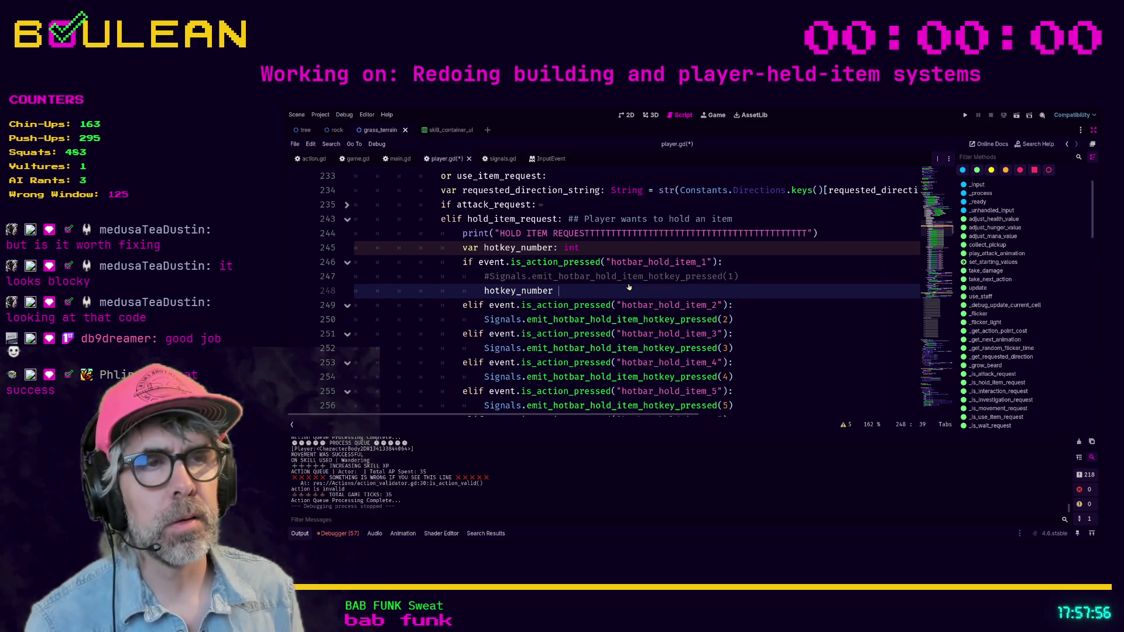
type("= 1")
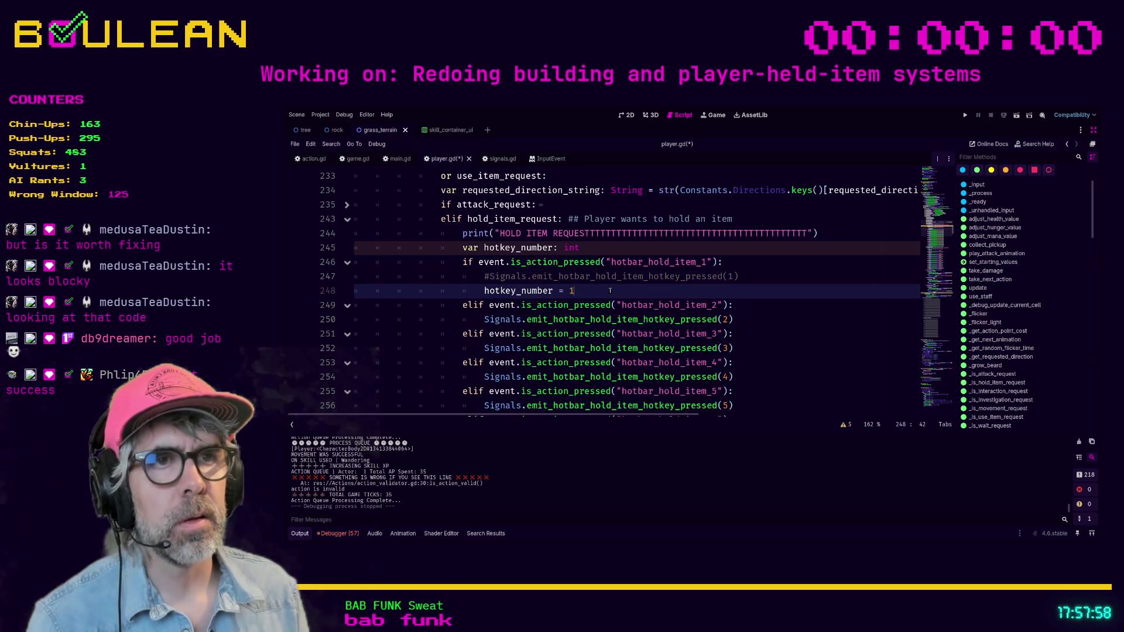
key("shift+Home")
key("ctrl+c")
Comment out the item 2–4 emits, pasting the hotkey_number assignment below each
left_click(746, 319)
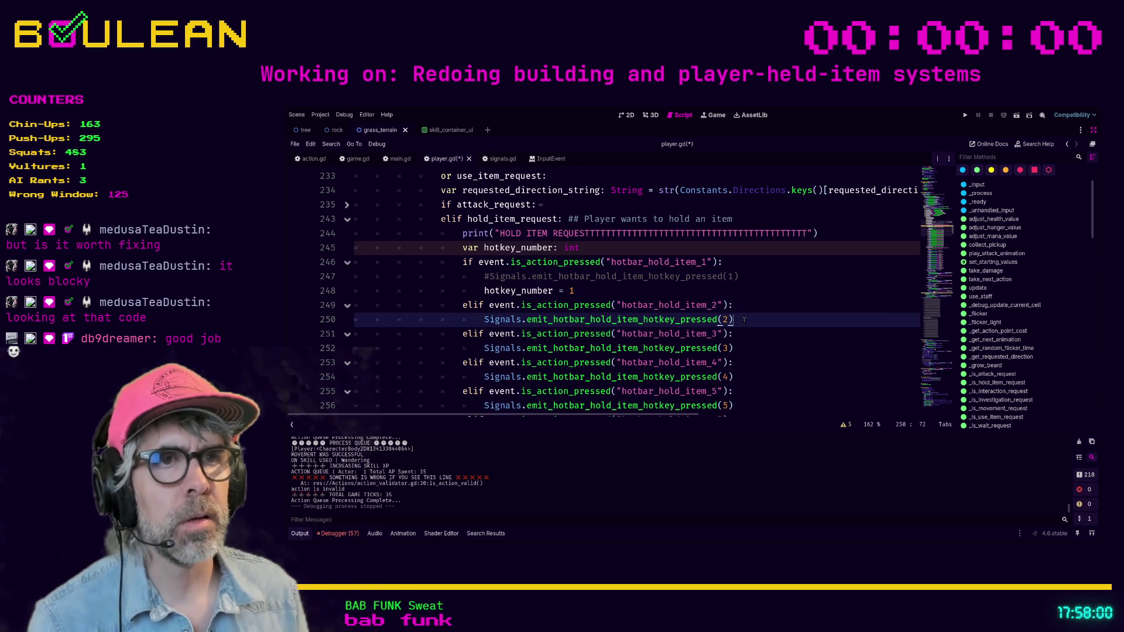
key("shift+Home")
key("ctrl+k")
key("End")
key("Return")
key("ctrl+v")
key("Down")
key("Down")
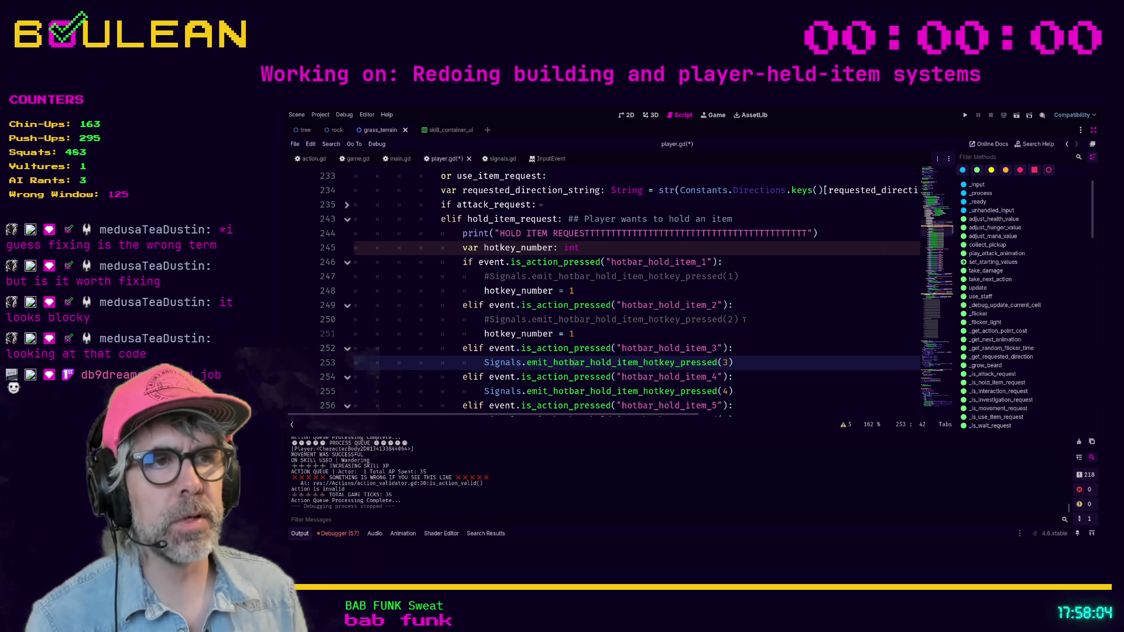
key("shift+Home")
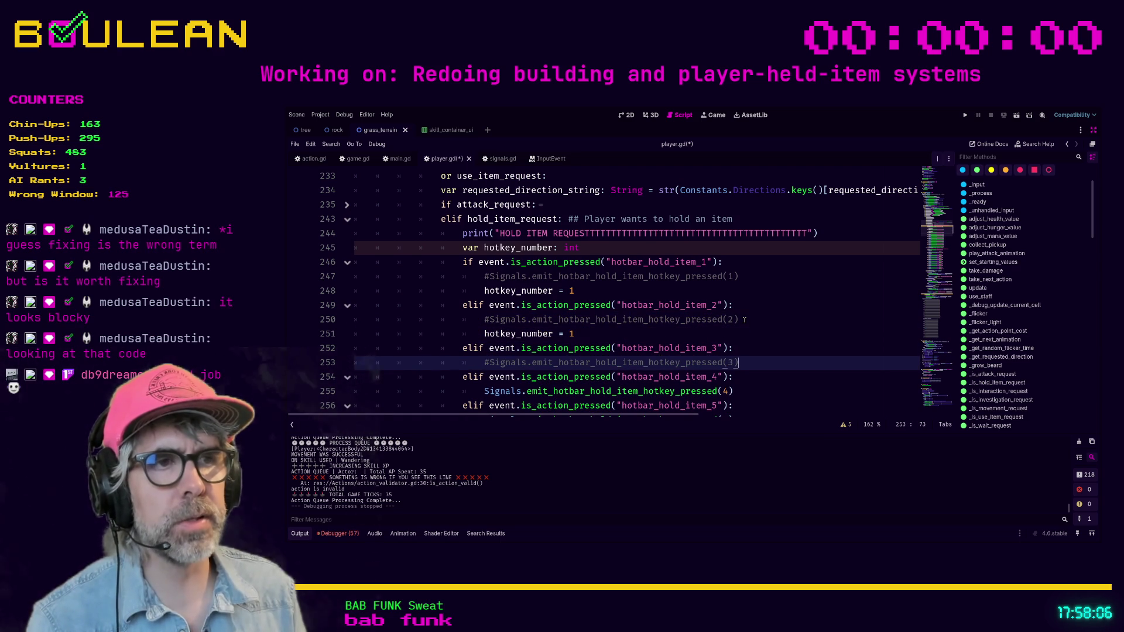
key("ctrl+k")
key("End")
key("Return")
key("ctrl+v")
key("Down")
key("Down")
key("ctrl+k")
key("Return")
key("ctrl+v")
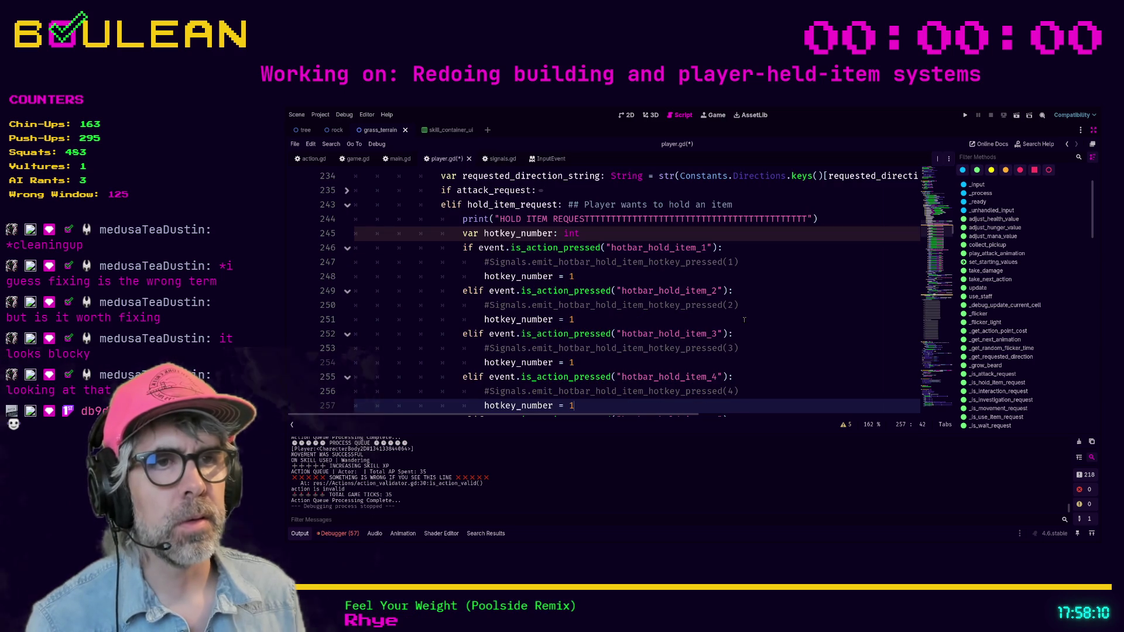
Change the pasted assignment values to 2, 3 and 4 for items 2–4
left_click(584, 314)
key("BackSpace")
type("2")
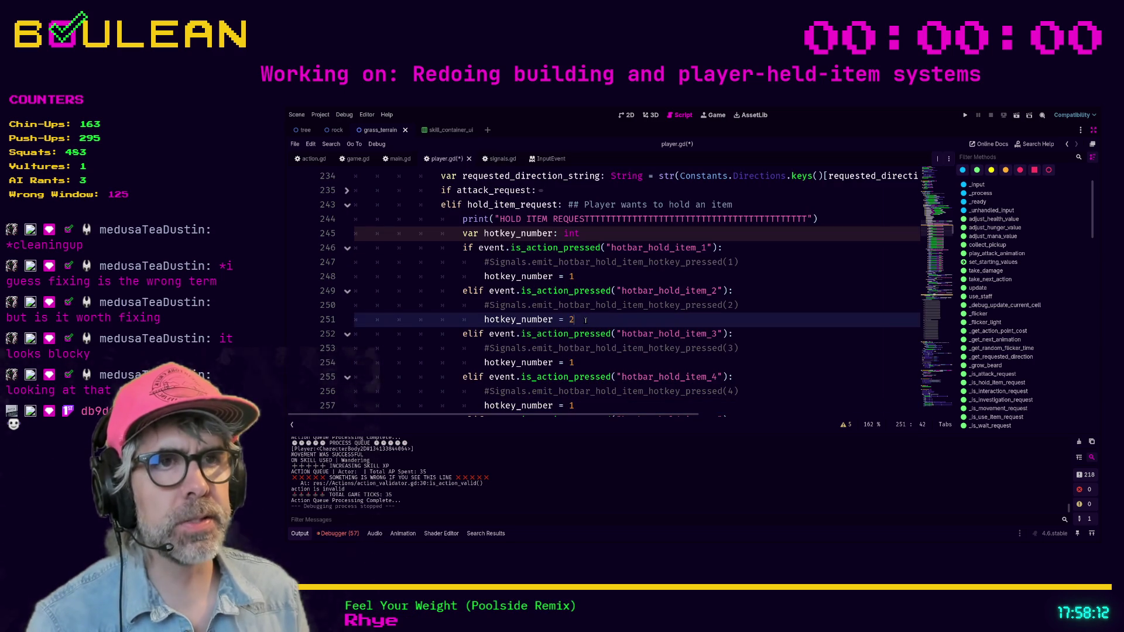
key("Down")
key("Down")
key("Down")
key("BackSpace")
type("3")
key("Down")
key("Down")
key("Down")
key("BackSpace")
type("4")
Comment out the item 5 emit and add 'hotkey_number= 5' below it
key("Down")
key("Down")
key("Down")
key("Up")
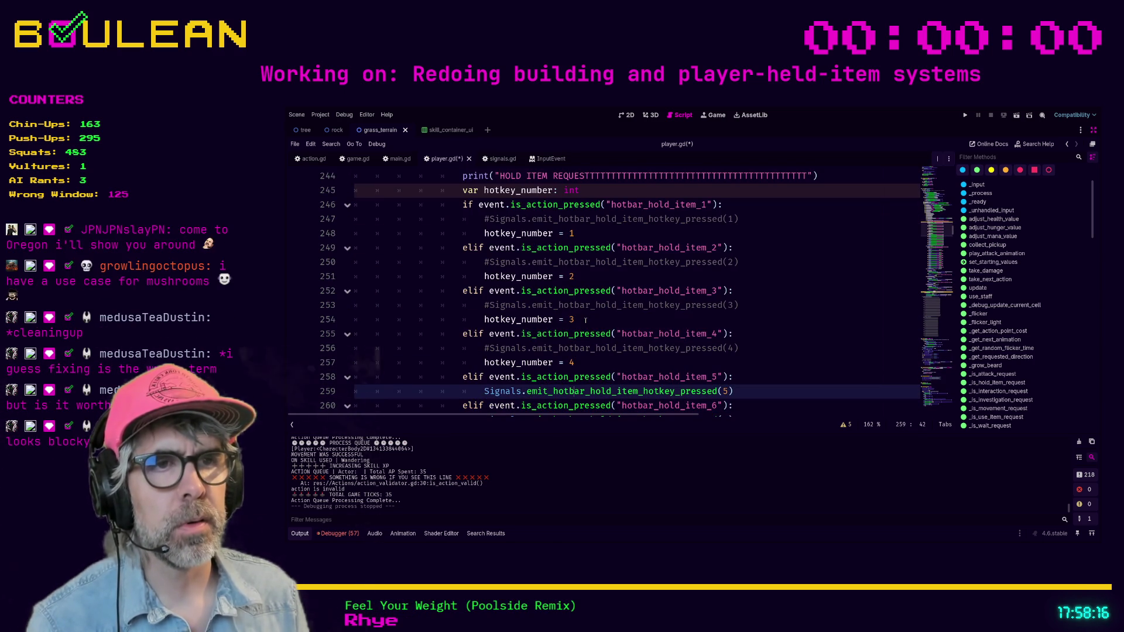
key("ctrl+k")
key("End")
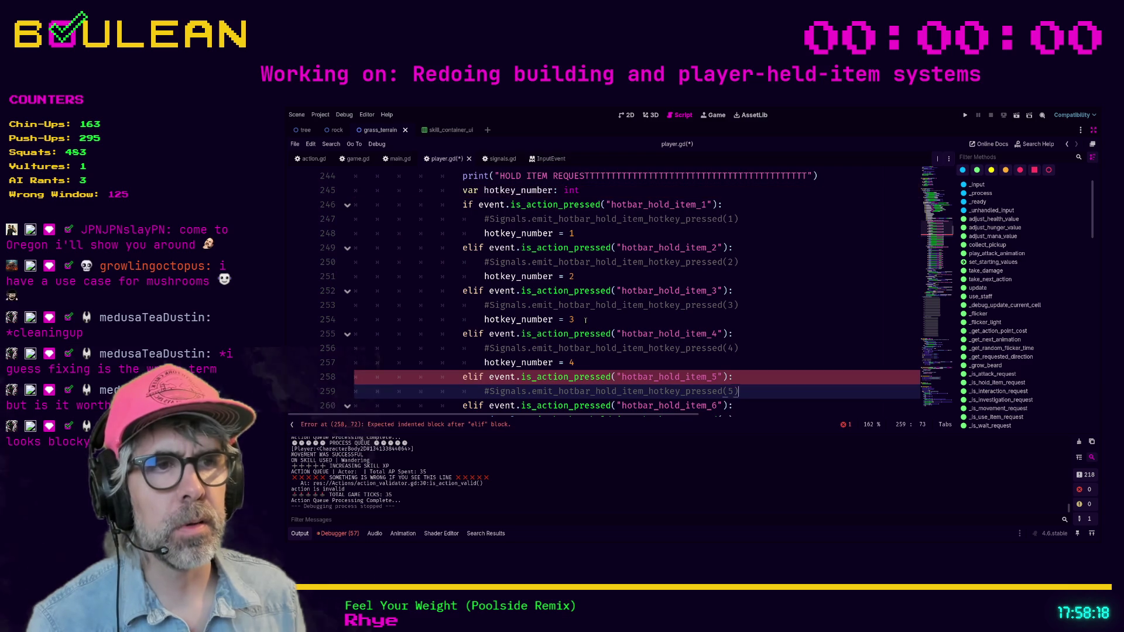
key("Return")
type("hotkey_nu")
type("mber")
type("= 5")
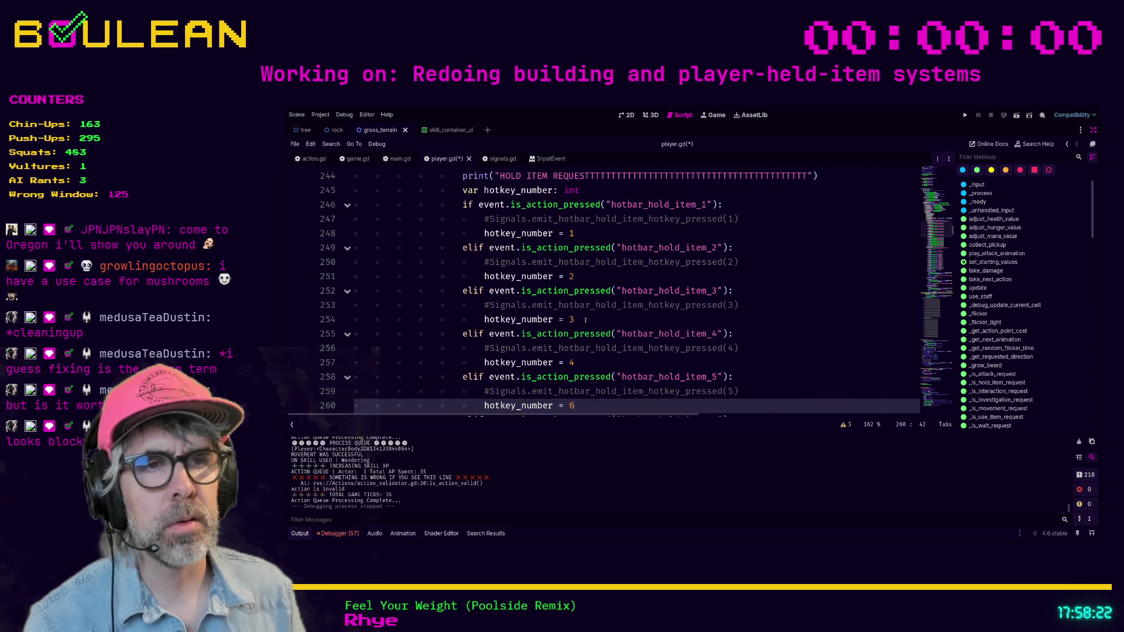
scroll(617, 319, "up", 1)
Add 'hotkey_number = 6' under the item 6 emit and comment that emit out
scroll(621, 325, "down", 3)
scroll(630, 334, "down", 2)
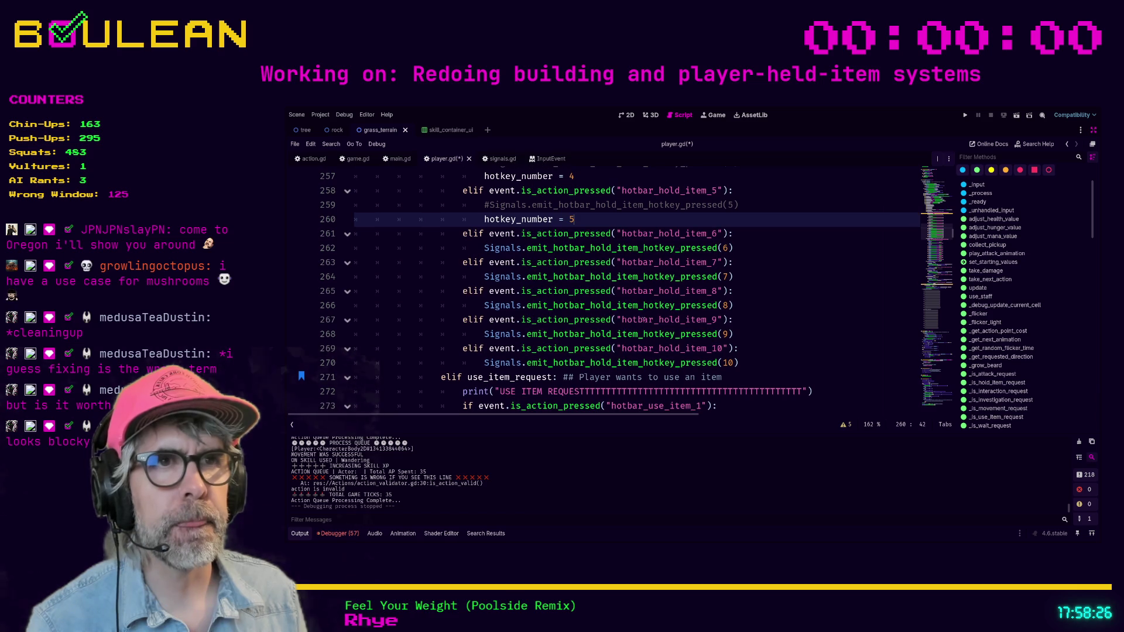
left_click(739, 250)
scroll(739, 250, "up", 1)
key("Down")
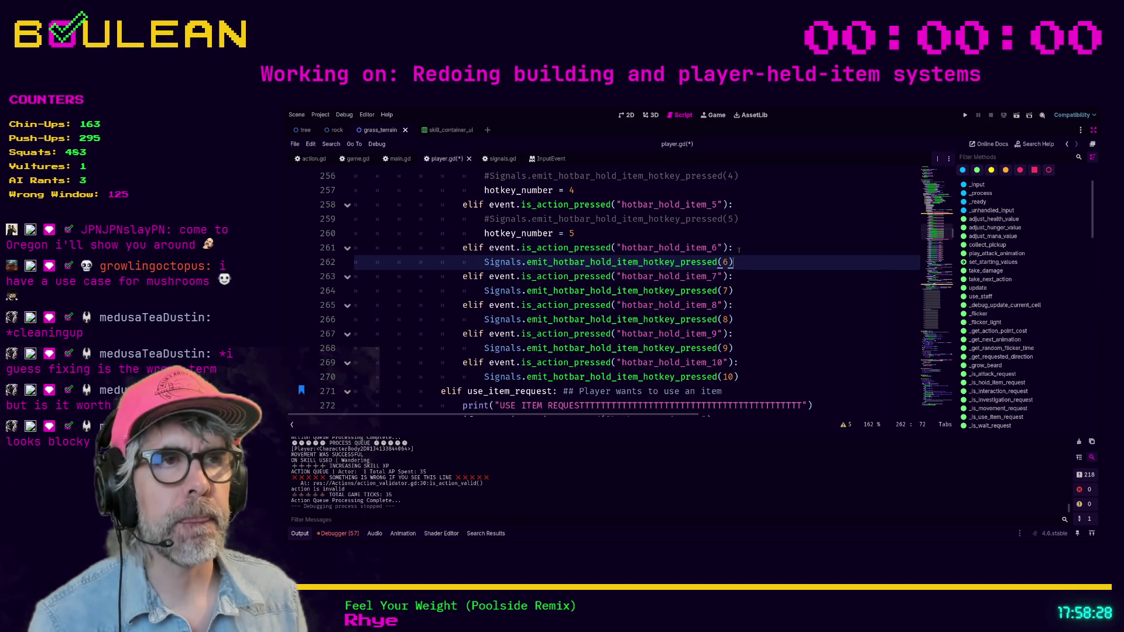
key("Return")
type("hotkey_number = 1")
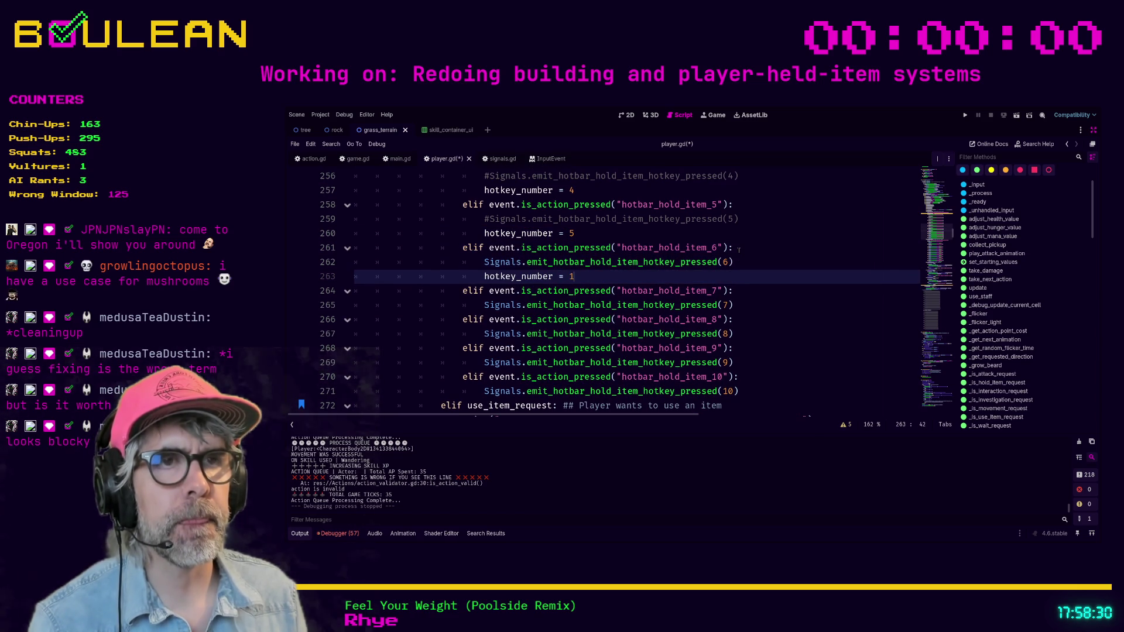
key("BackSpace")
type("6")
key("Up")
key("ctrl+k")
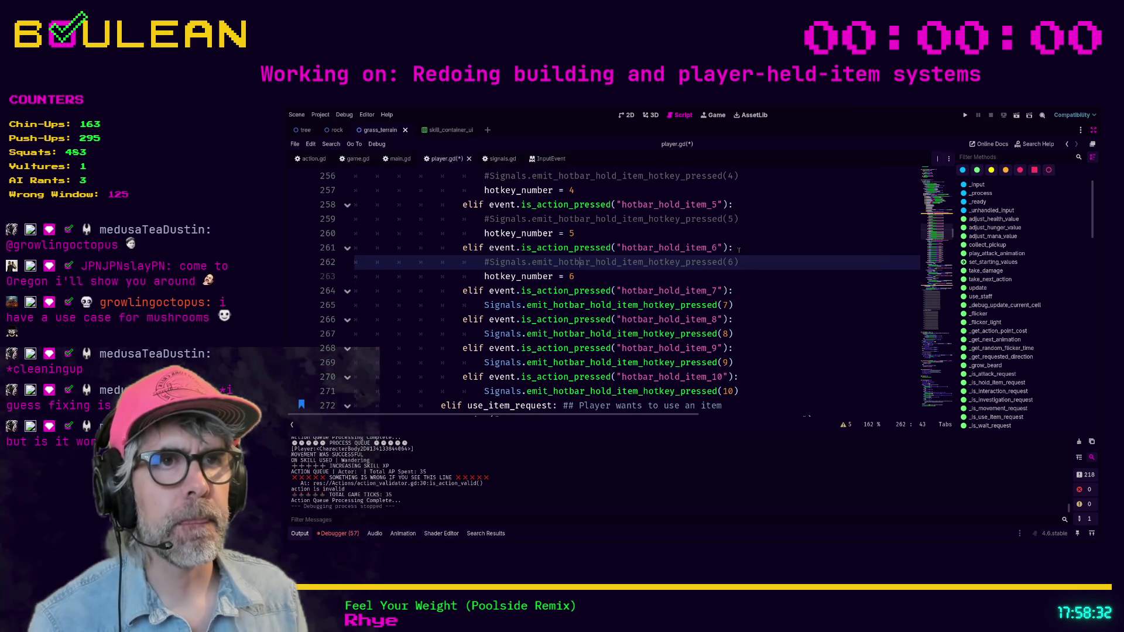
Comment out the item 7 emit and add 'hotkey_number = 7' below it
key("Down")
key("Down")
key("Down")
key("End")
key("ctrl+k")
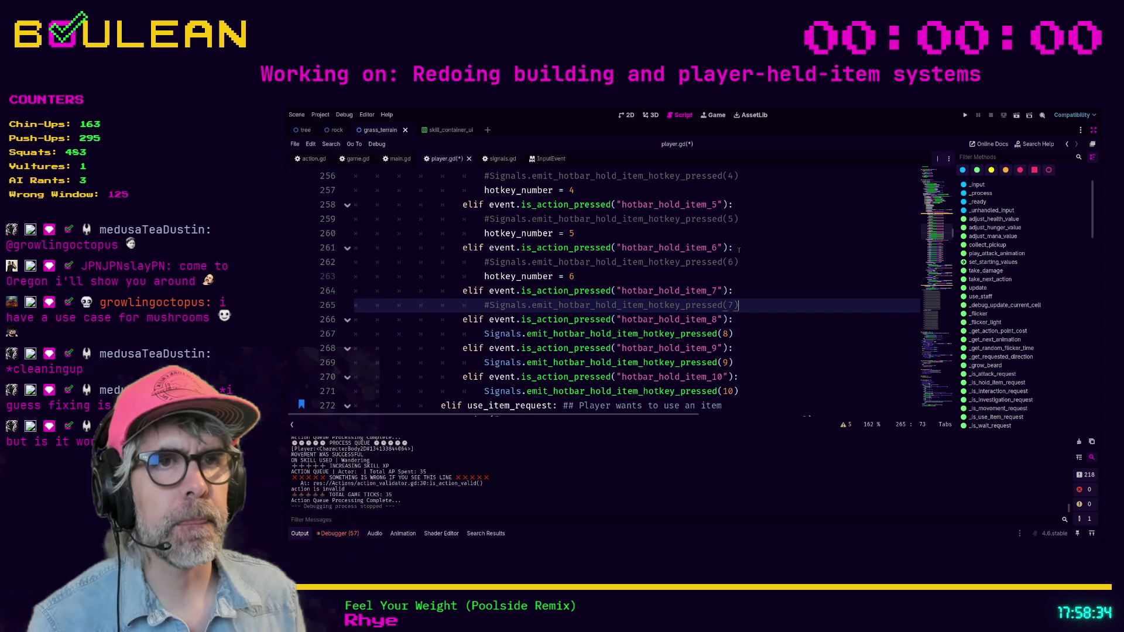
key("Return")
type("hotkey_number = 6")
key("BackSpace")
type("7")
Comment out the item 8 emit and add 'hotkey_number = 8' below it
key("Down")
key("End")
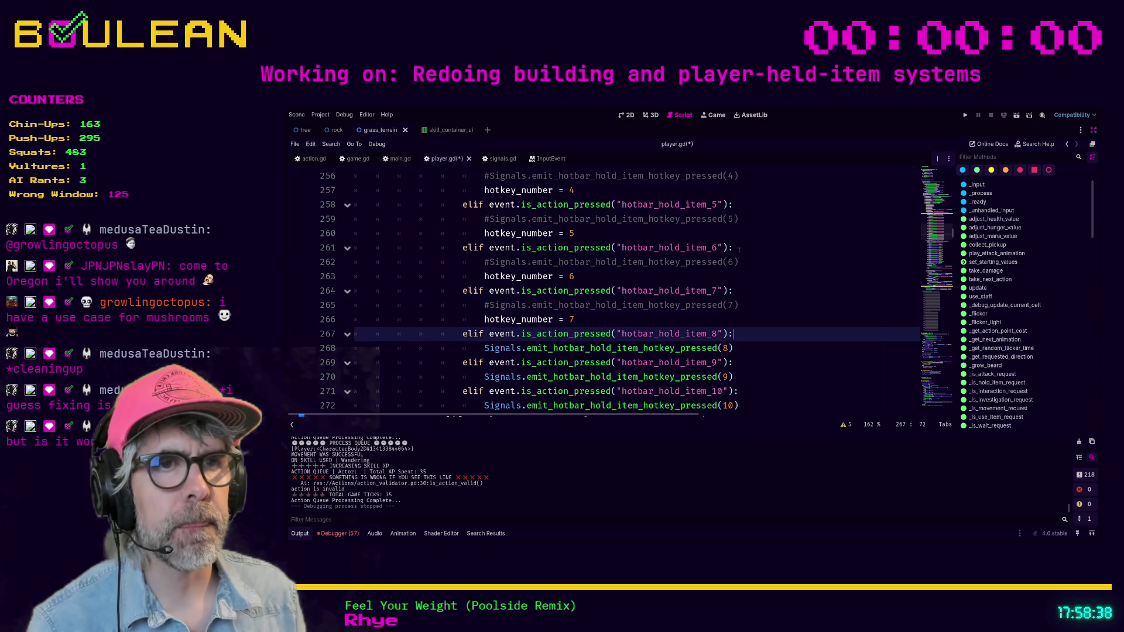
key("Down")
key("End")
key("ctrl+k")
key("Return")
type("hotkey_number = 1")
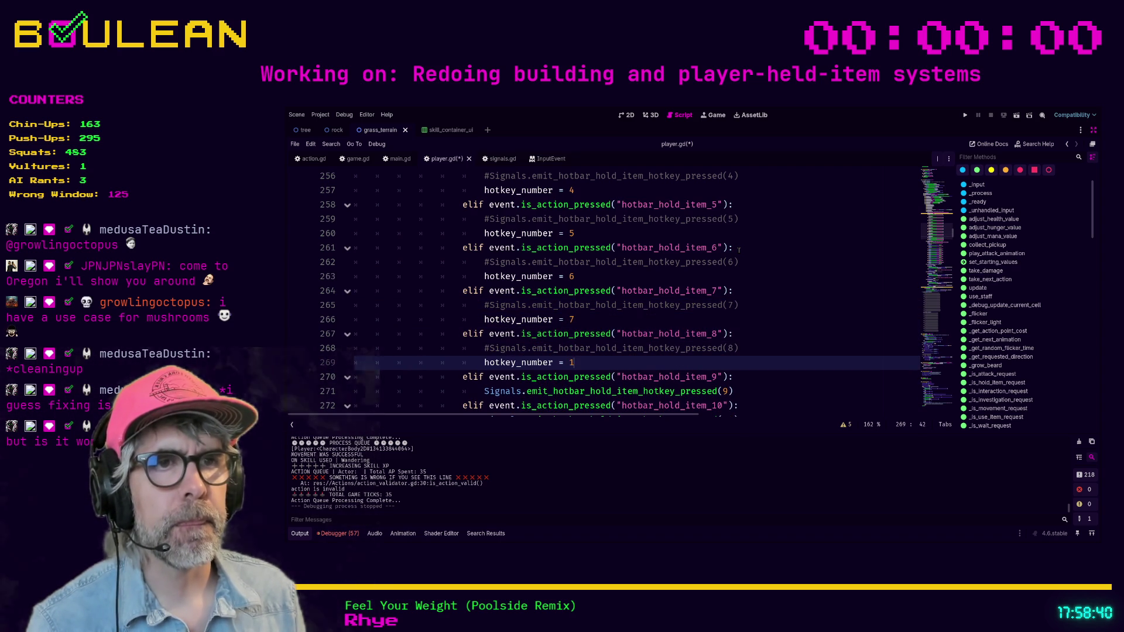
key("BackSpace")
type("8")
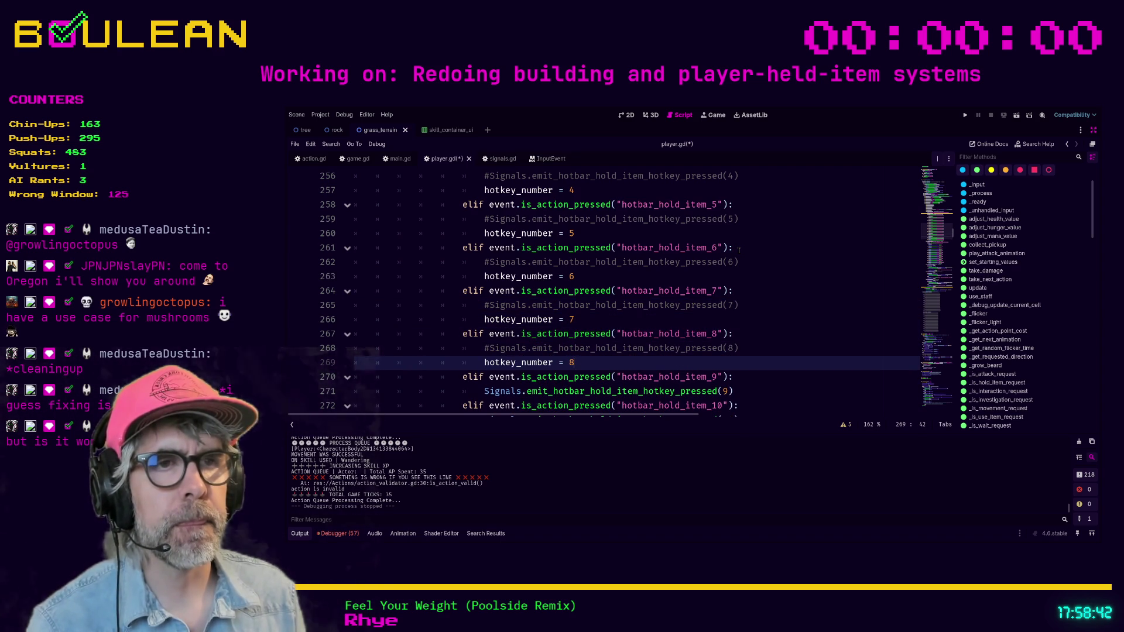
Comment out the item 9 and item 10 emits, pasting a hotkey_number assignment under item 9
key("Down")
key("Down")
key("ctrl+k")
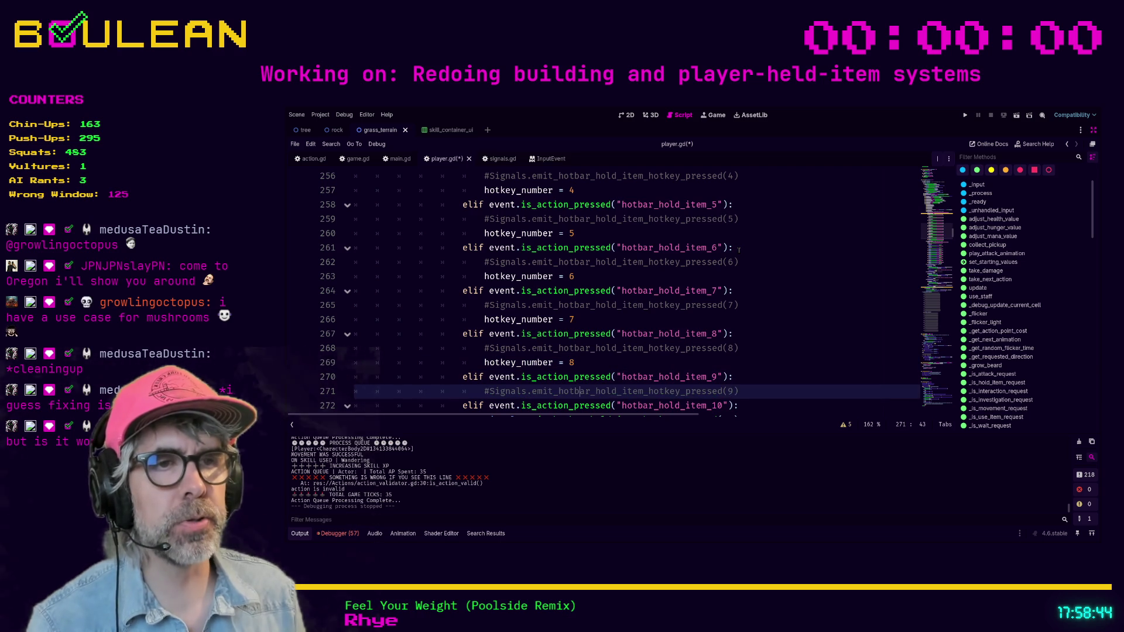
key("End")
key("Return")
type("hotkey_number = 1")
type("7")
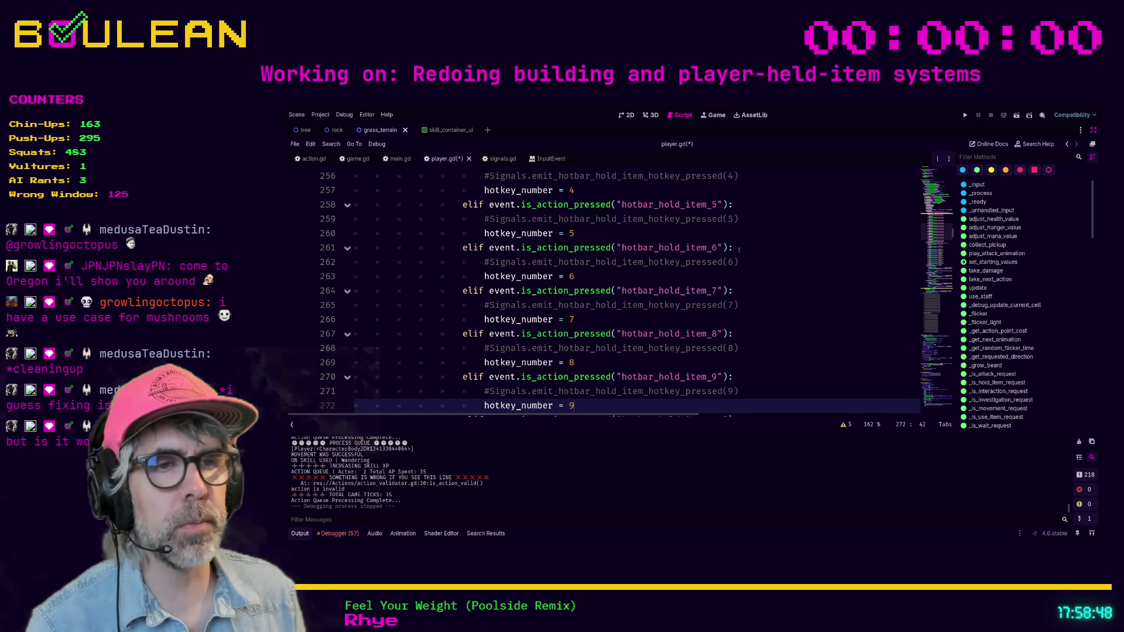
key("Down")
key("Down")
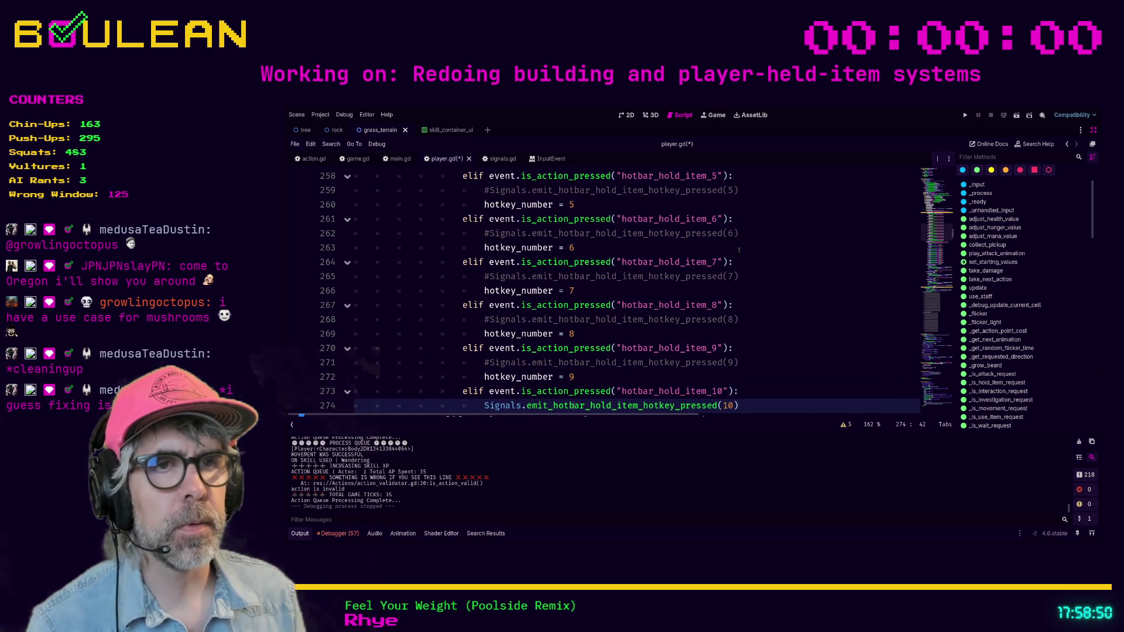
key("ctrl+Down")
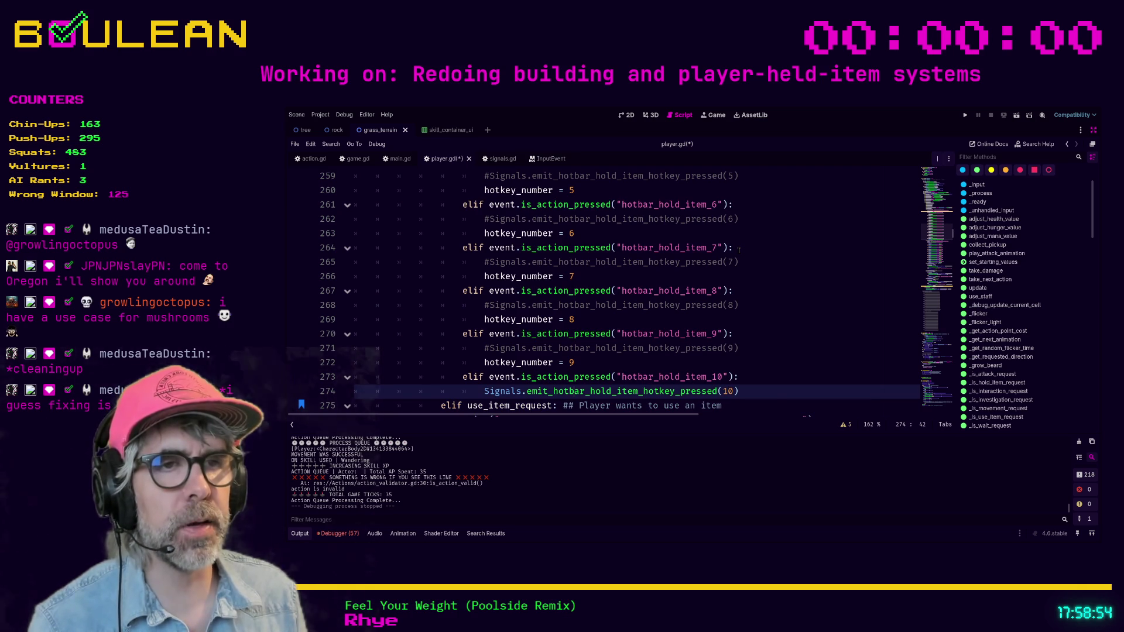
key("ctrl+k")
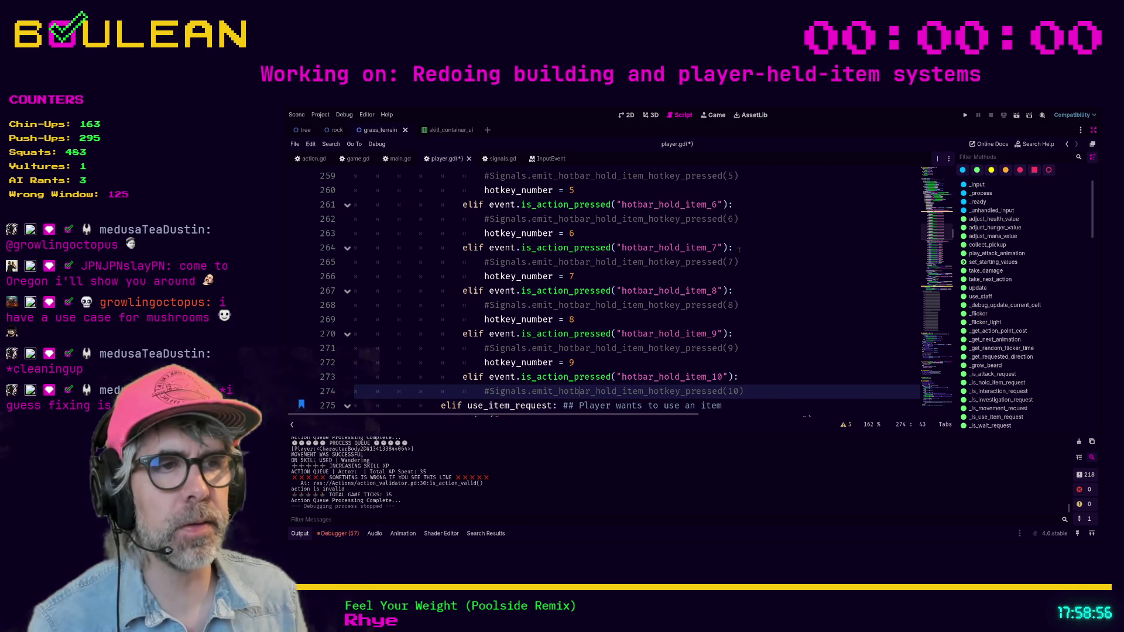
Add a hotkey_number = 10 assignment below the commented item 10 emit
key("End")
key("Return")
type("hotkey_number = 1")
type("-")
type("0")
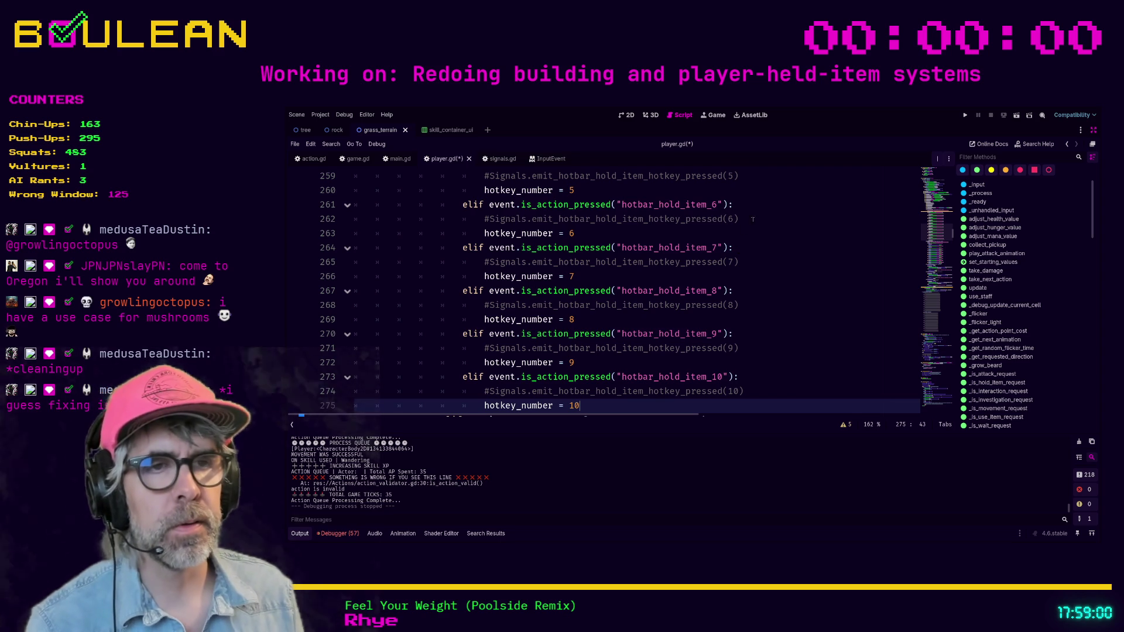
scroll(756, 228, "down", 3)
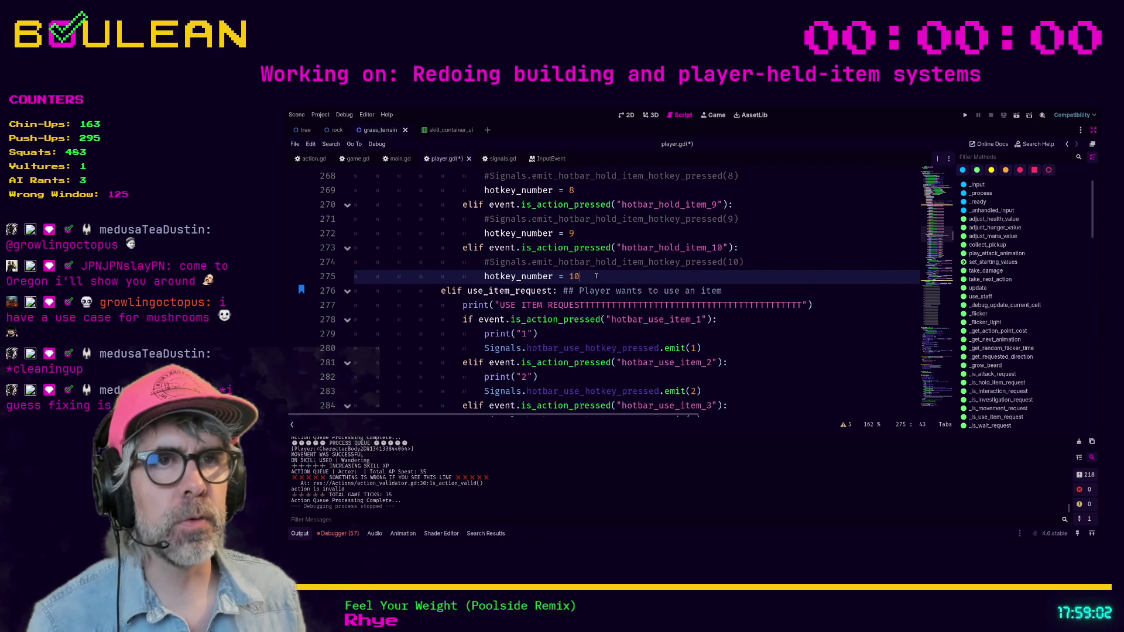
Add a dedented Signals.emit_hotbar_hold_item_hotkey_pressed(hotkey_number) line after the elif chain
key("Return")
key("BackSpace")
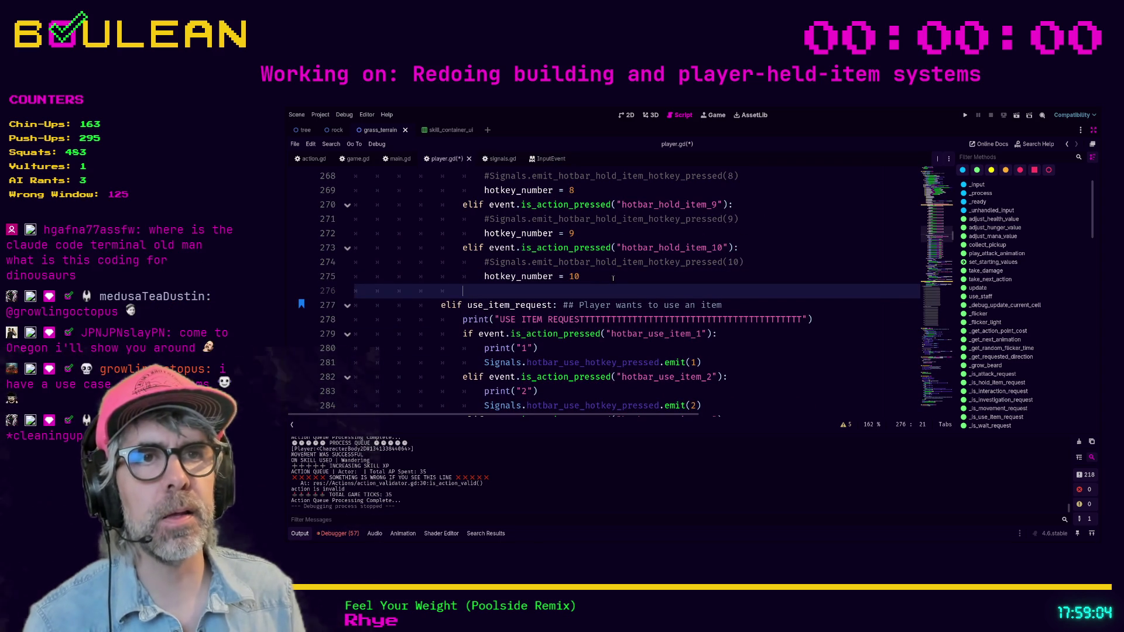
type("Sig")
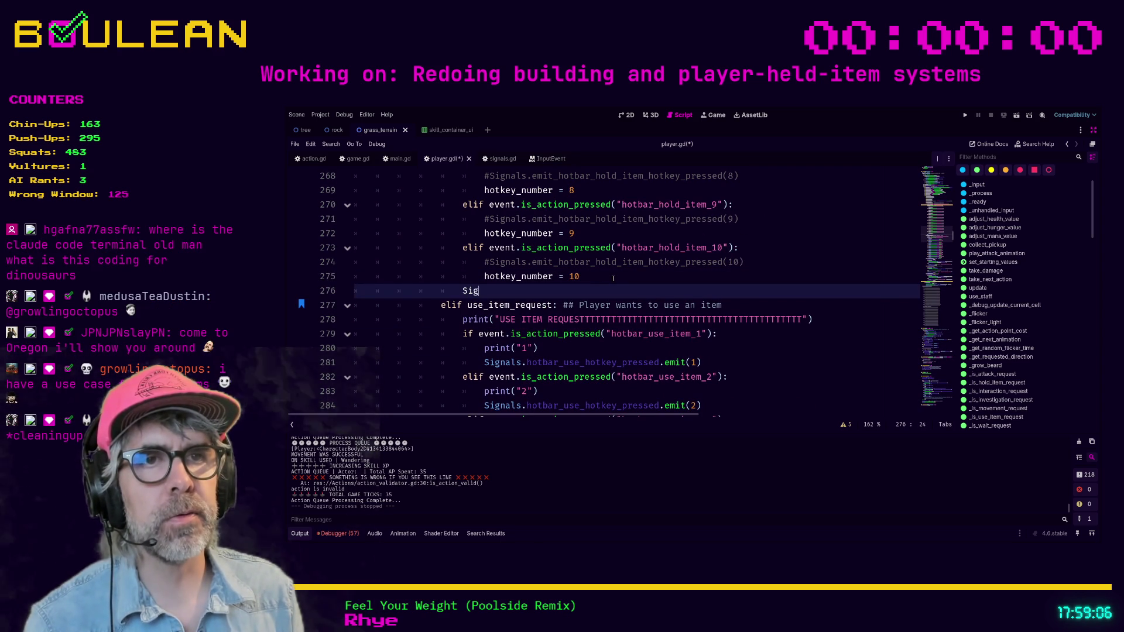
type("nals.emit_hot")
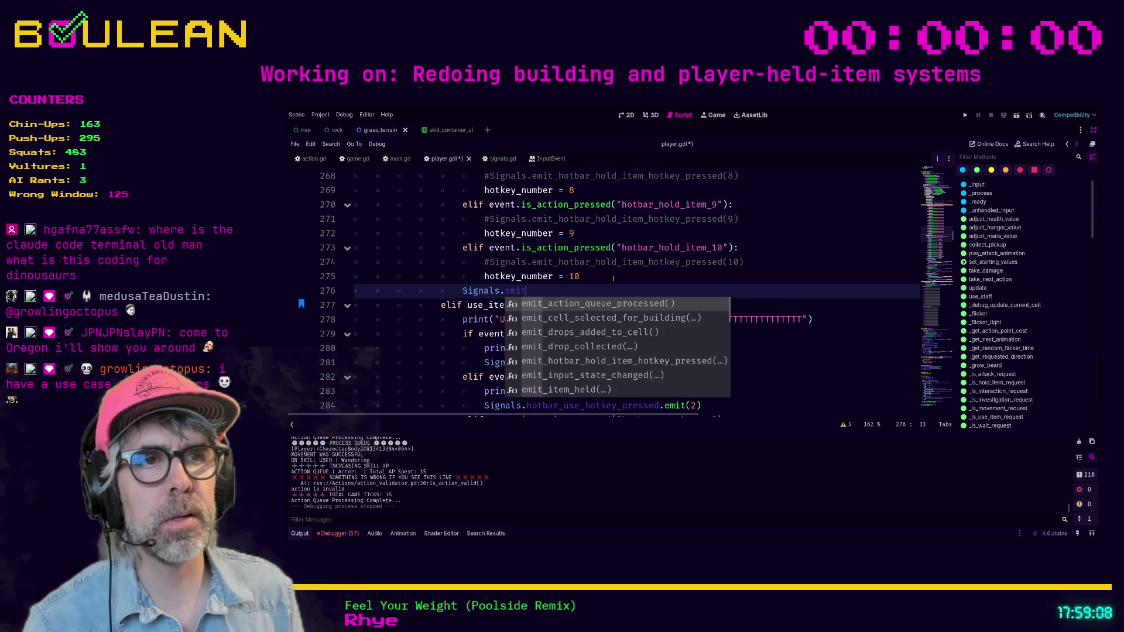
key("Return")
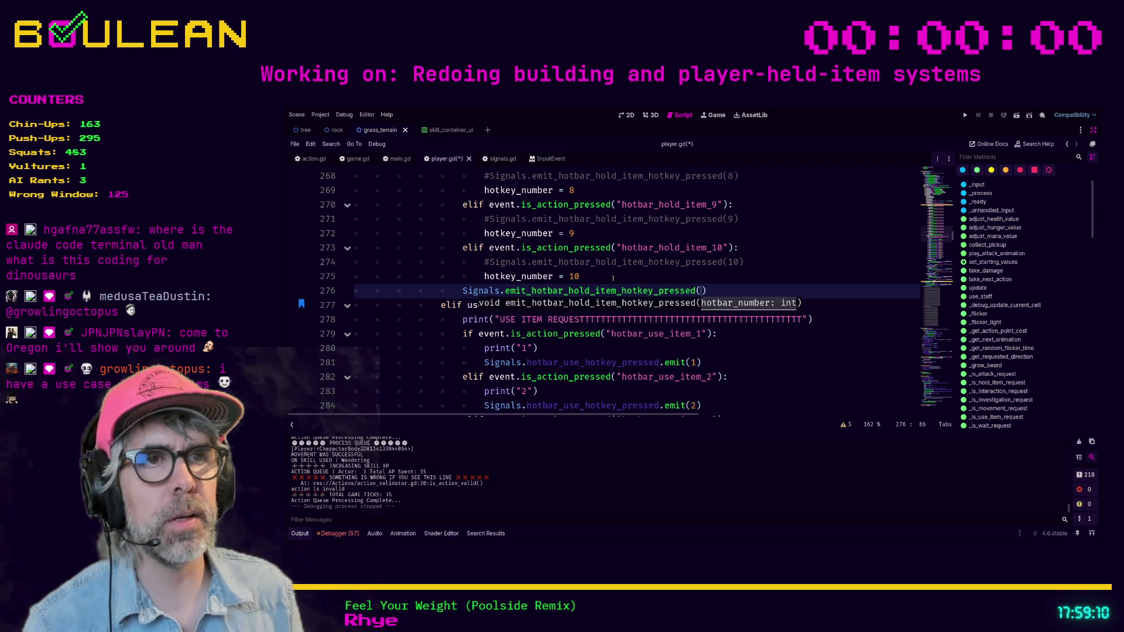
type("hotkey")
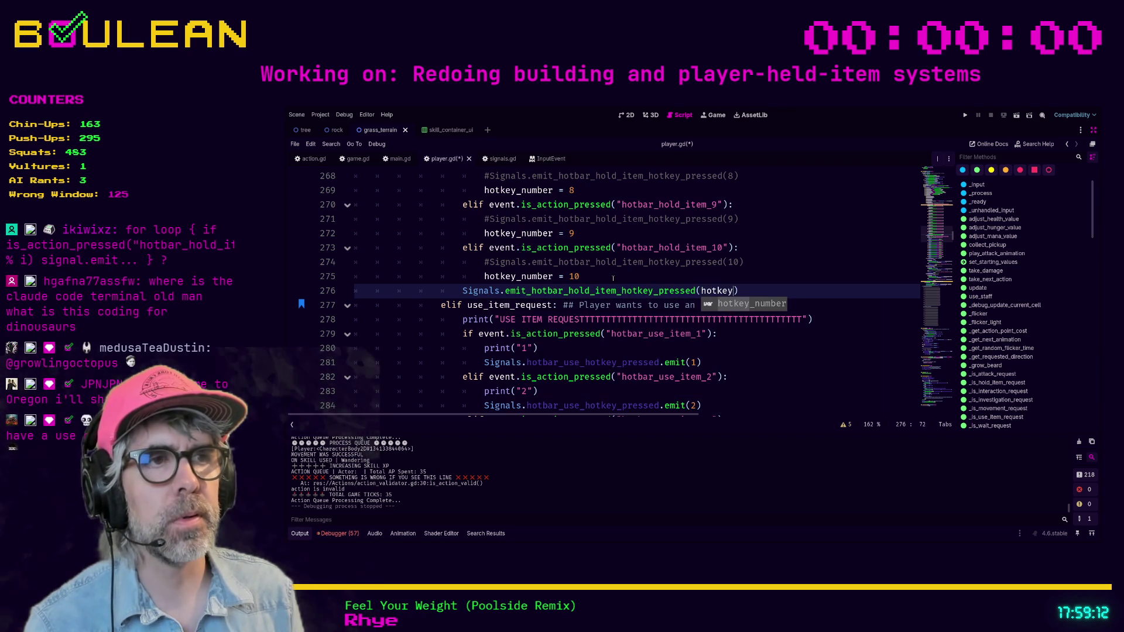
key("Return")
Save player.gd and run the game with F5
scroll(727, 277, "down", 1)
key("ctrl+s")
scroll(727, 277, "up", 5)
left_click(767, 305)
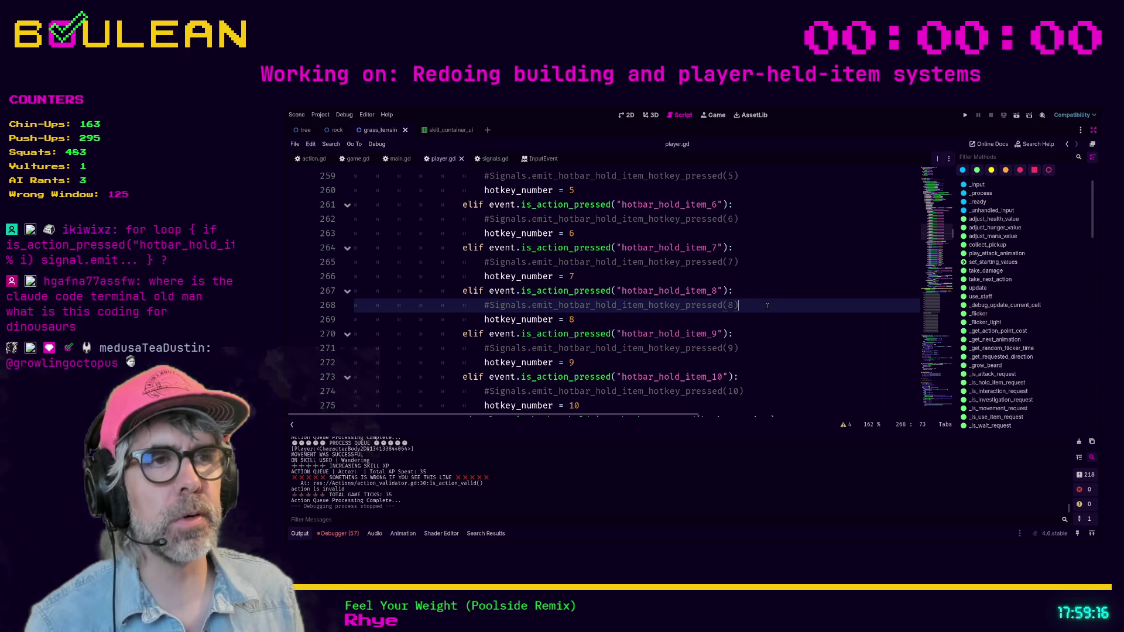
key("F5")
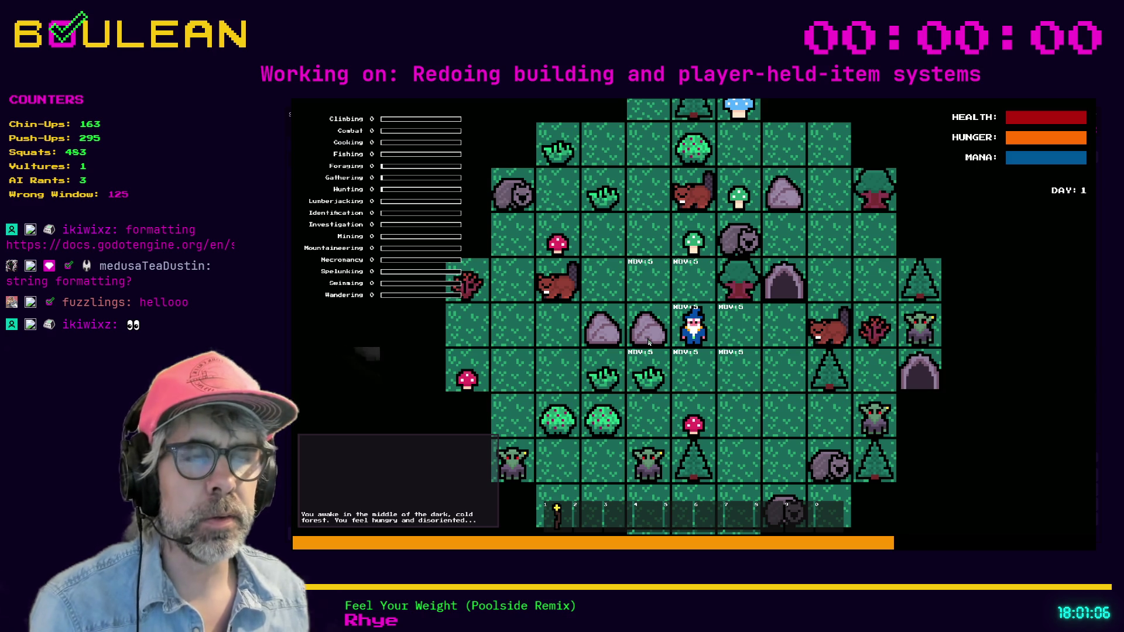
Stop the test run with F8 to return to player.gd
key("F8")
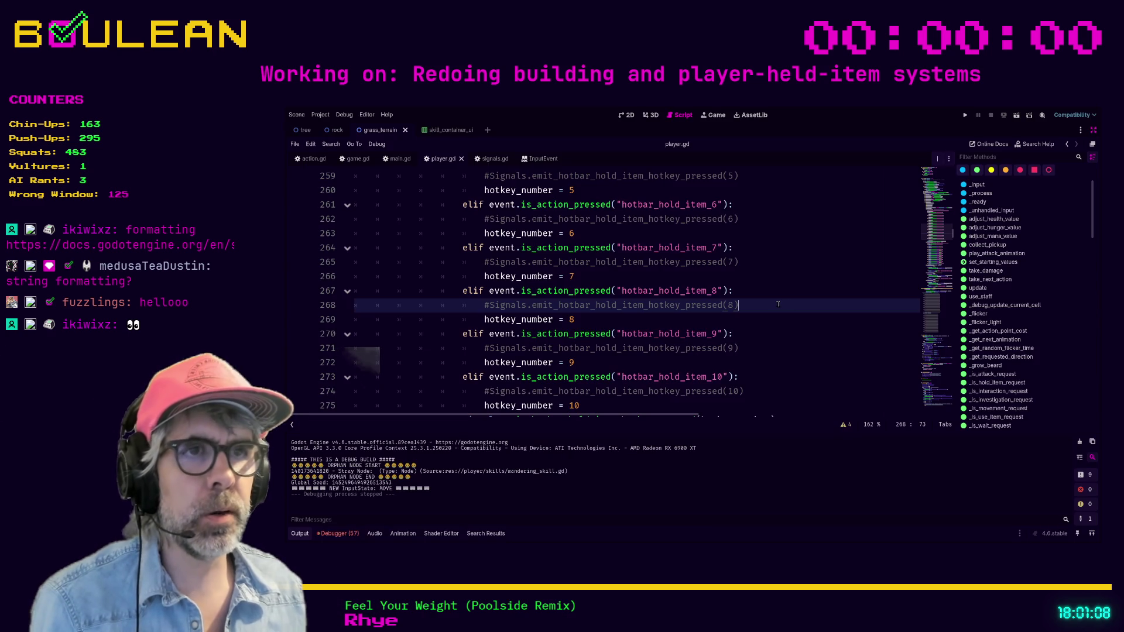
Delete the commented emit lines for hotkeys 6 through 10
left_click(778, 304)
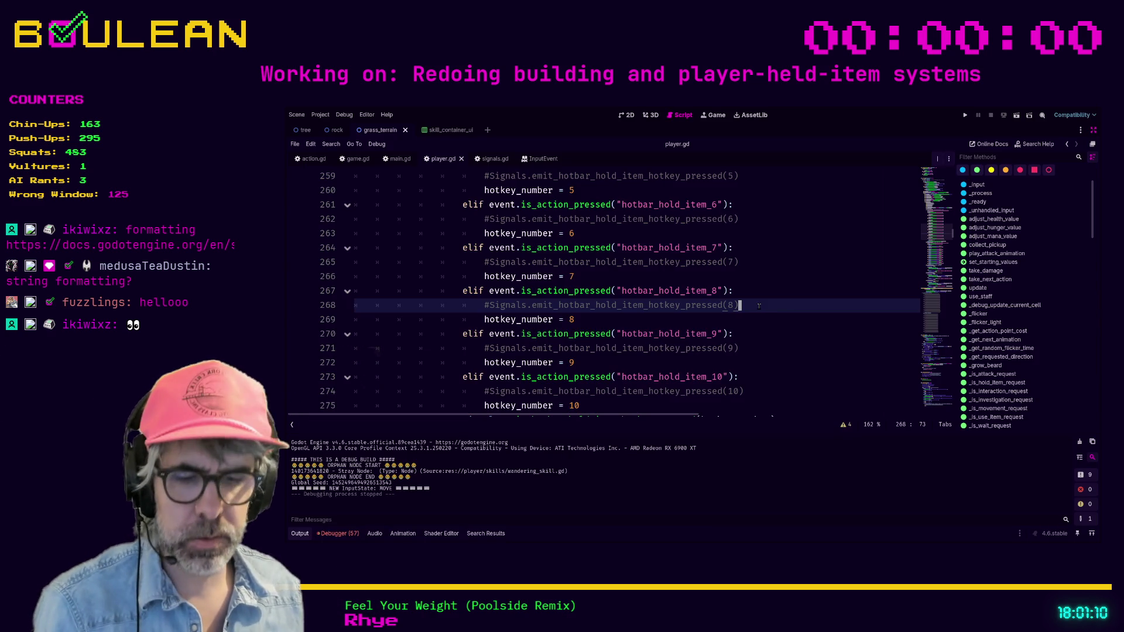
key("ctrl+shift+k")
key("Up")
key("Up")
key("Up")
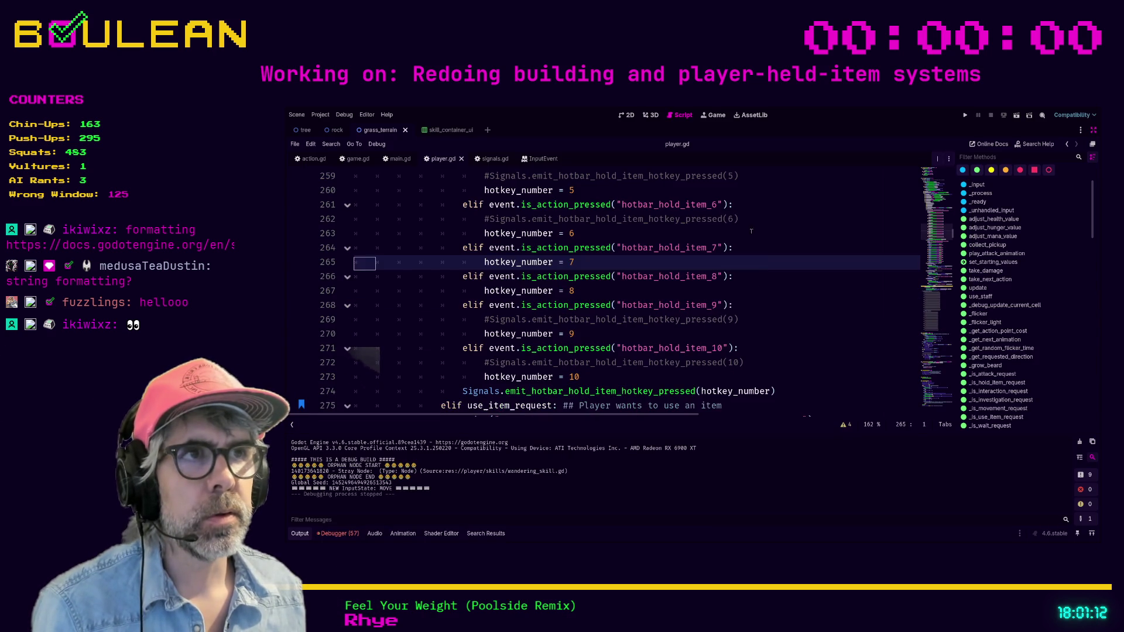
key("ctrl+shift+k")
key("Up")
key("Up")
key("Up")
key("ctrl+shift+k")
key("Down")
key("Down")
key("Down")
key("ctrl+shift+k")
key("Down")
key("Down")
key("ctrl+shift+k")
Delete the commented emit lines for hotkeys 4, 3, 2 and 1
scroll(758, 314, "down", 1)
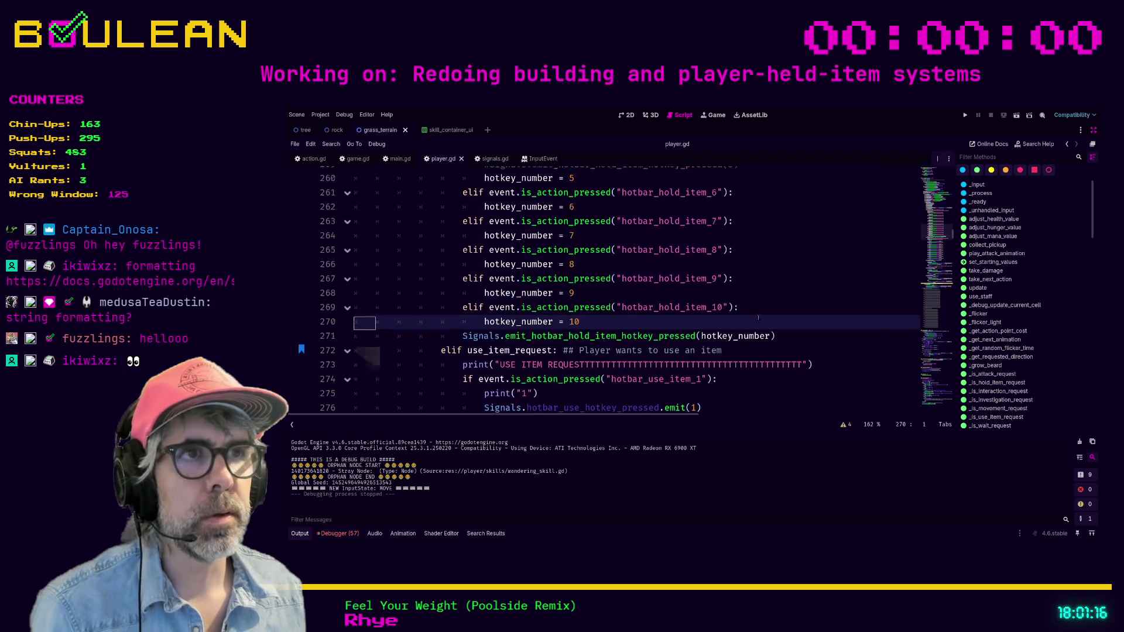
scroll(753, 281, "up", 4)
left_click(751, 277)
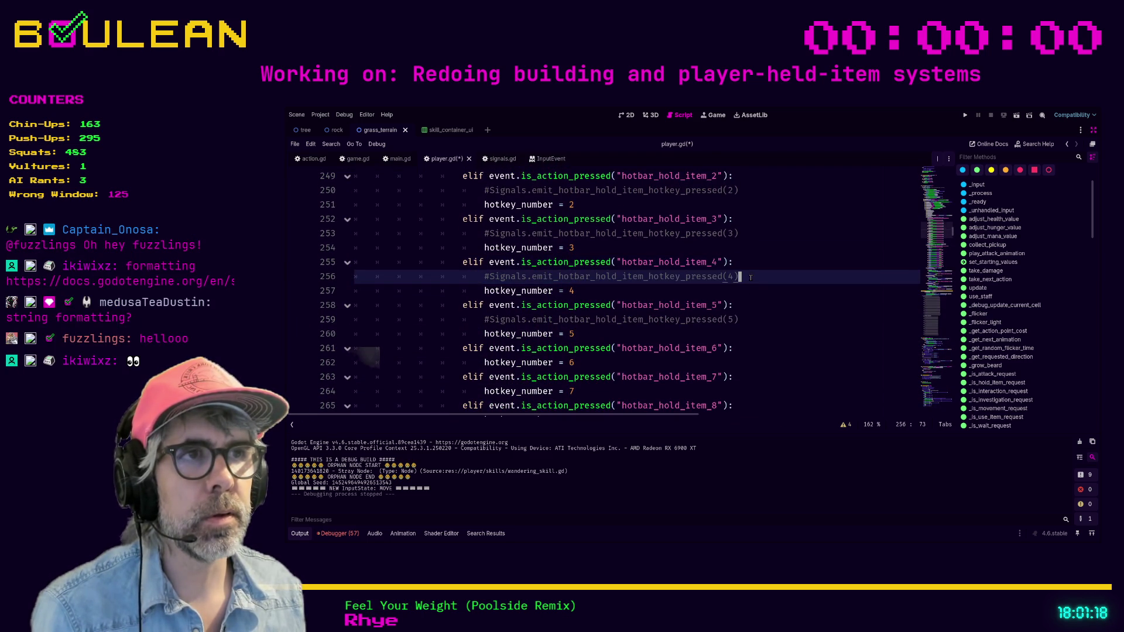
key("ctrl+shift+k")
left_click(753, 303)
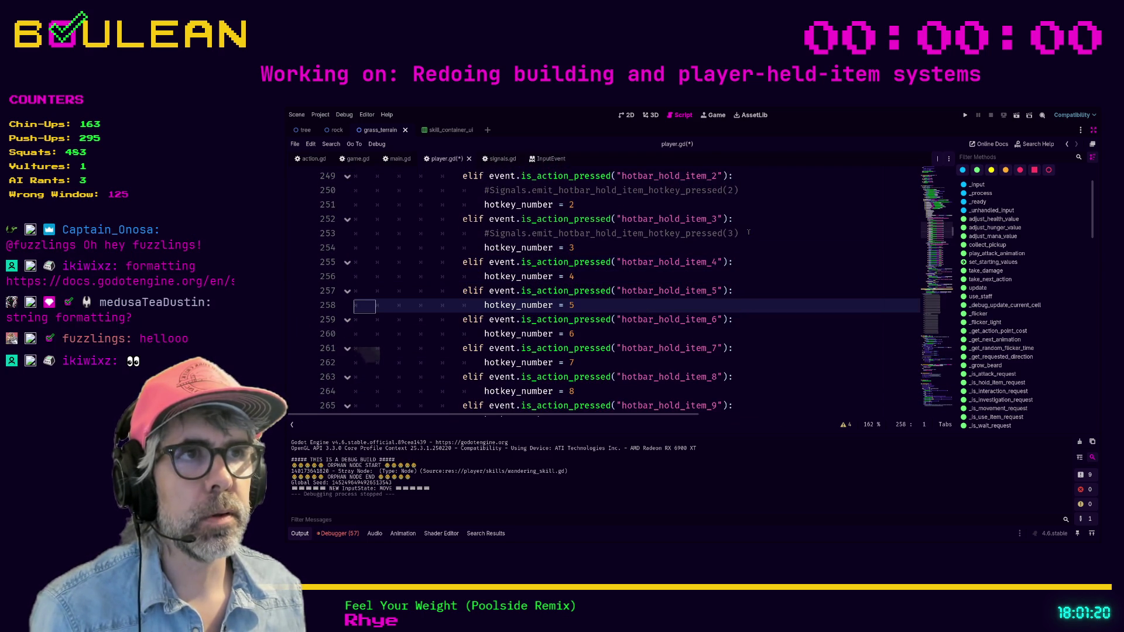
left_click(748, 233)
key("ctrl+shift+k")
key("Up")
key("Up")
key("Up")
key("ctrl+shift+k")
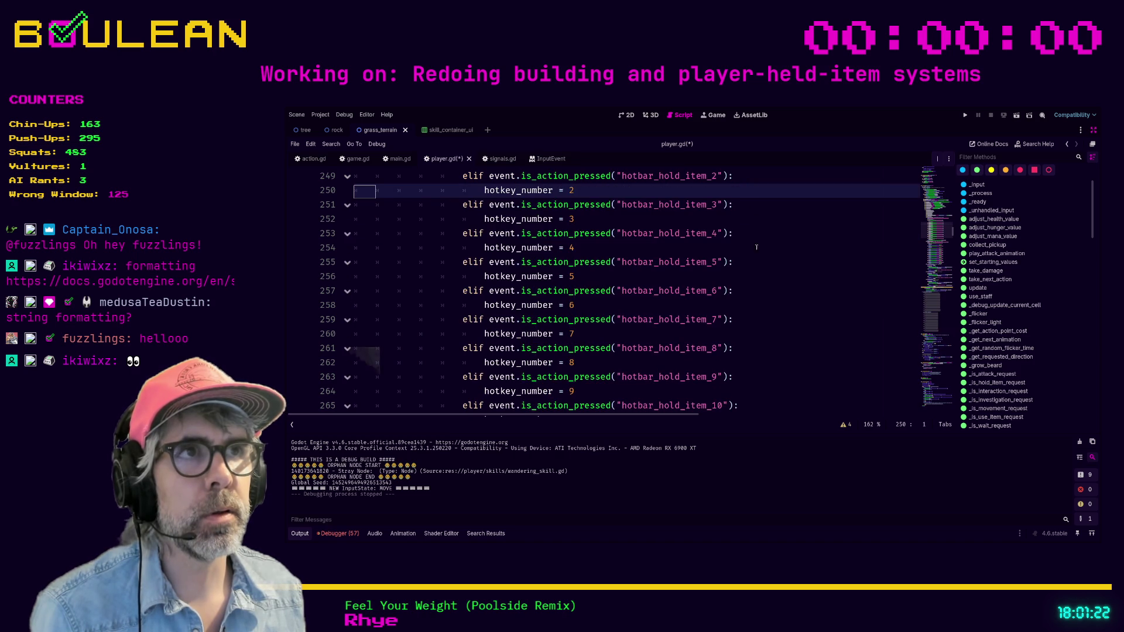
scroll(762, 295, "up", 1)
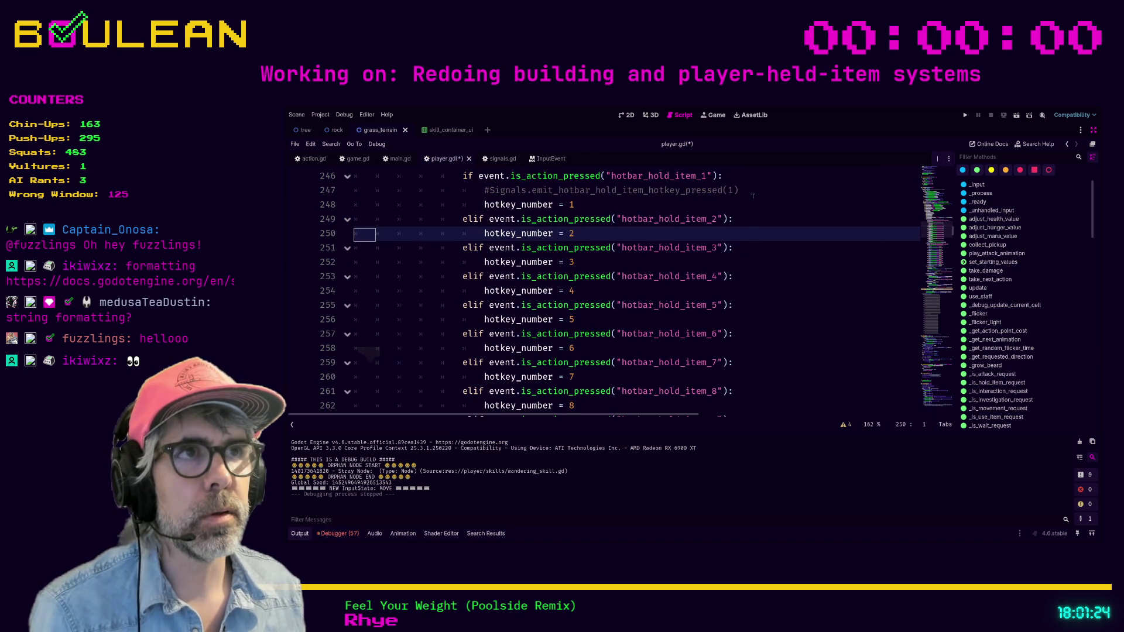
key("Up")
key("Up")
key("Up")
key("ctrl+shift+k")
Save and relaunch the game with F5
scroll(761, 281, "up", 4)
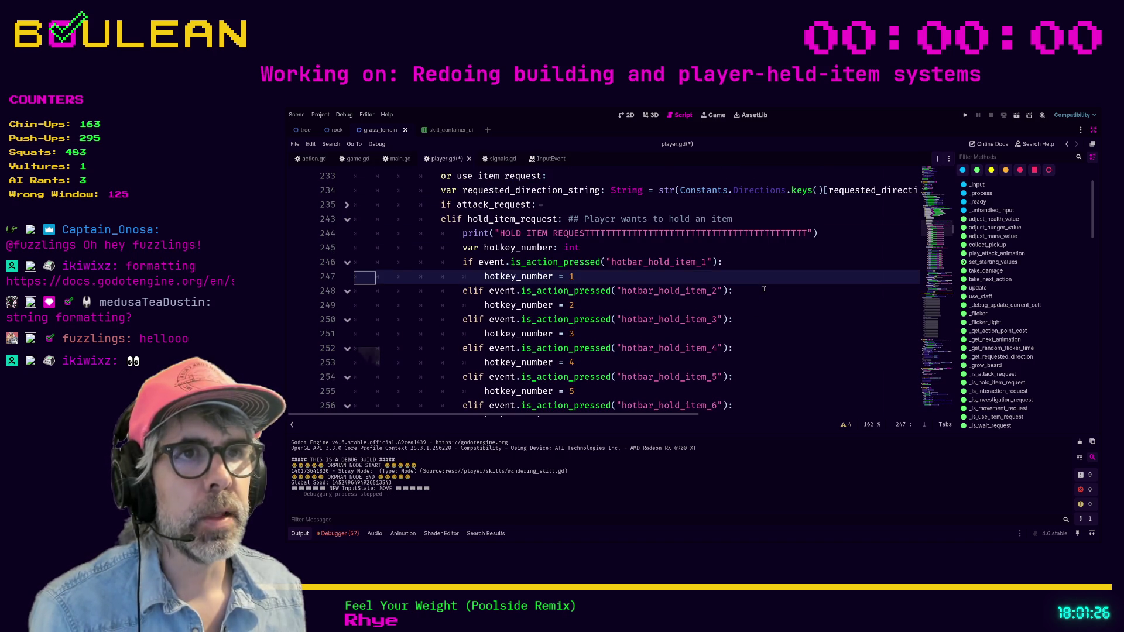
left_click(673, 234)
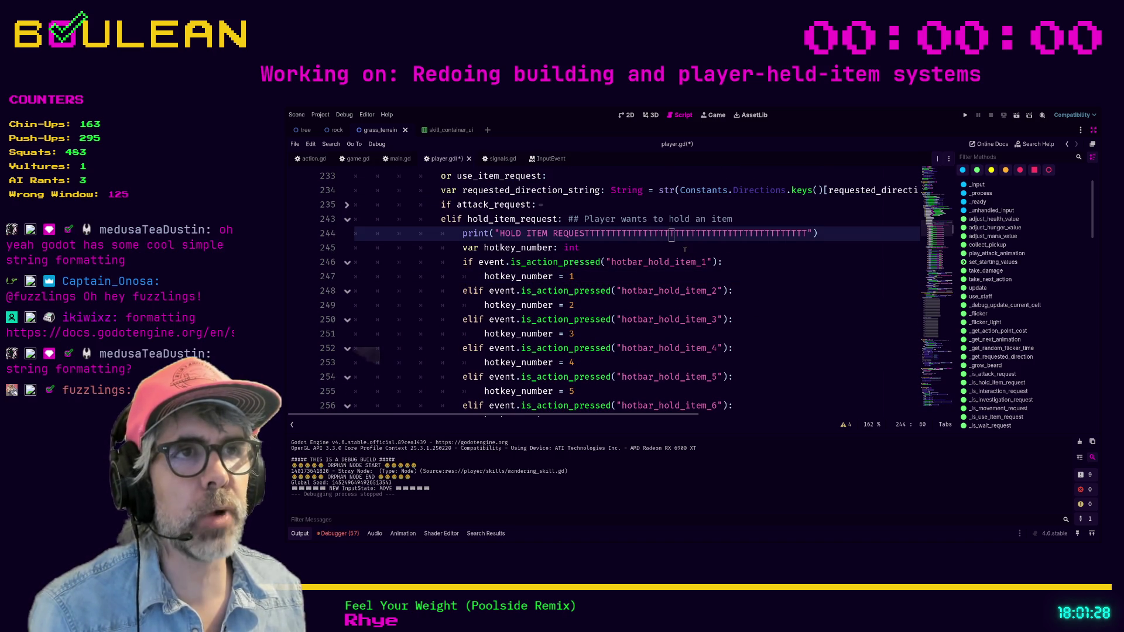
left_click(616, 305)
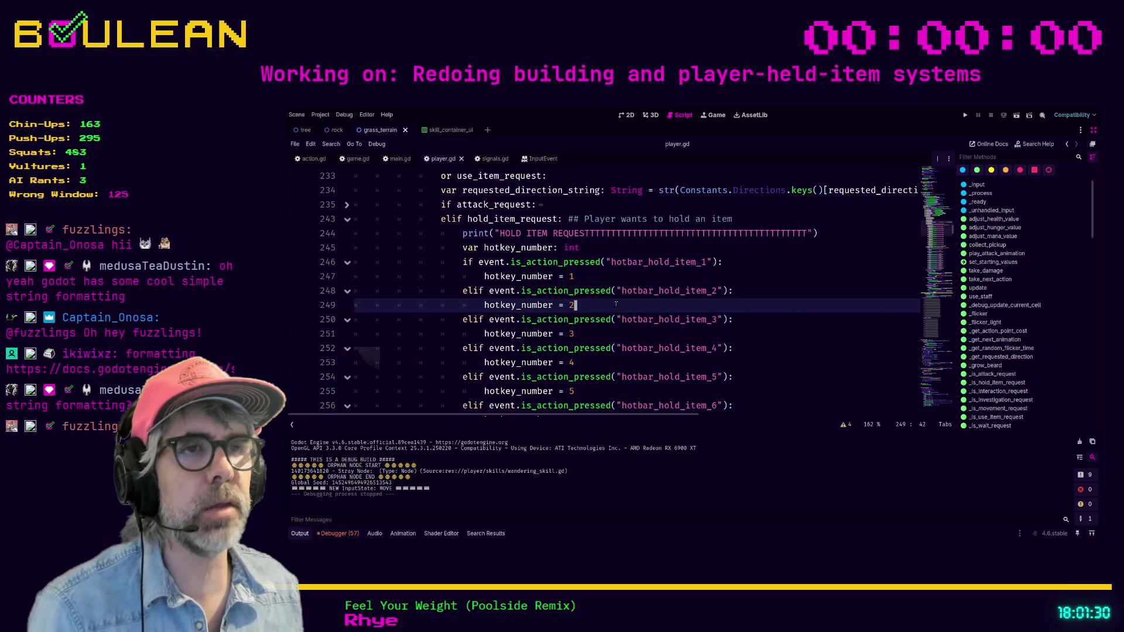
key("F5")
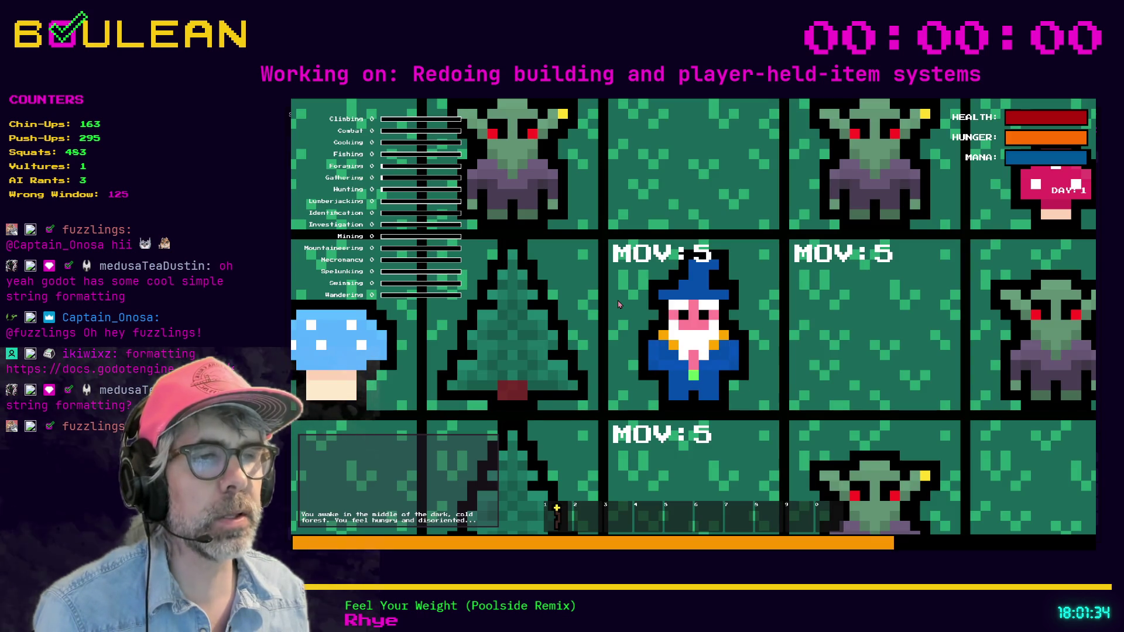
Zoom out, step the wizard up, drop a red mushroom below him, then stop the game
scroll(618, 302, "down", 2)
scroll(618, 303, "down", 2)
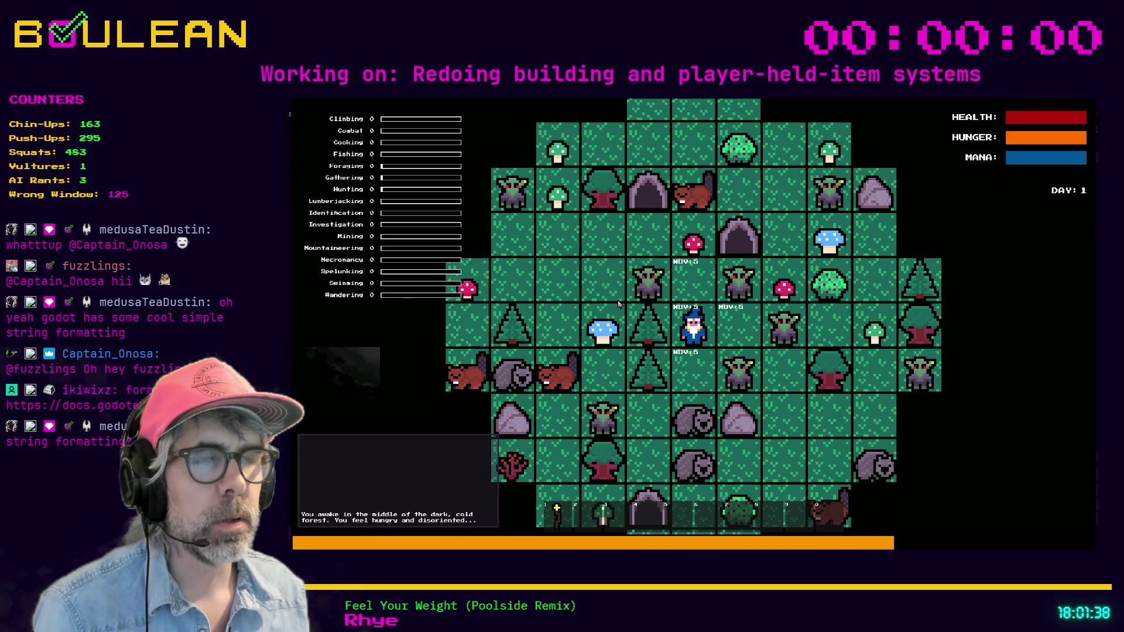
key("Up")
key("Up")
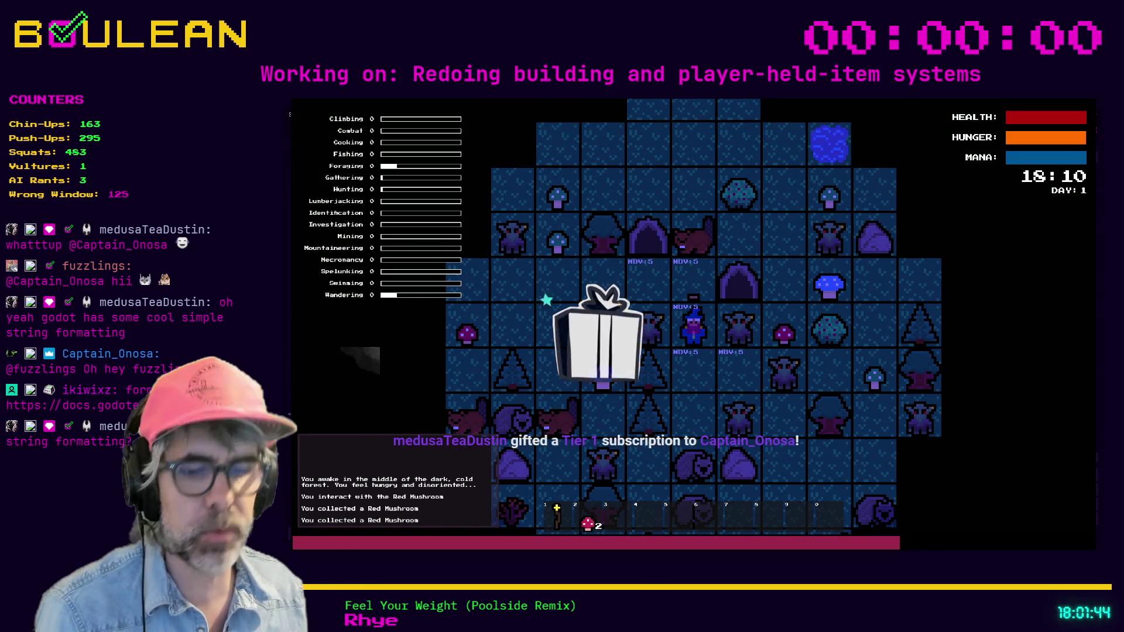
left_click(693, 380)
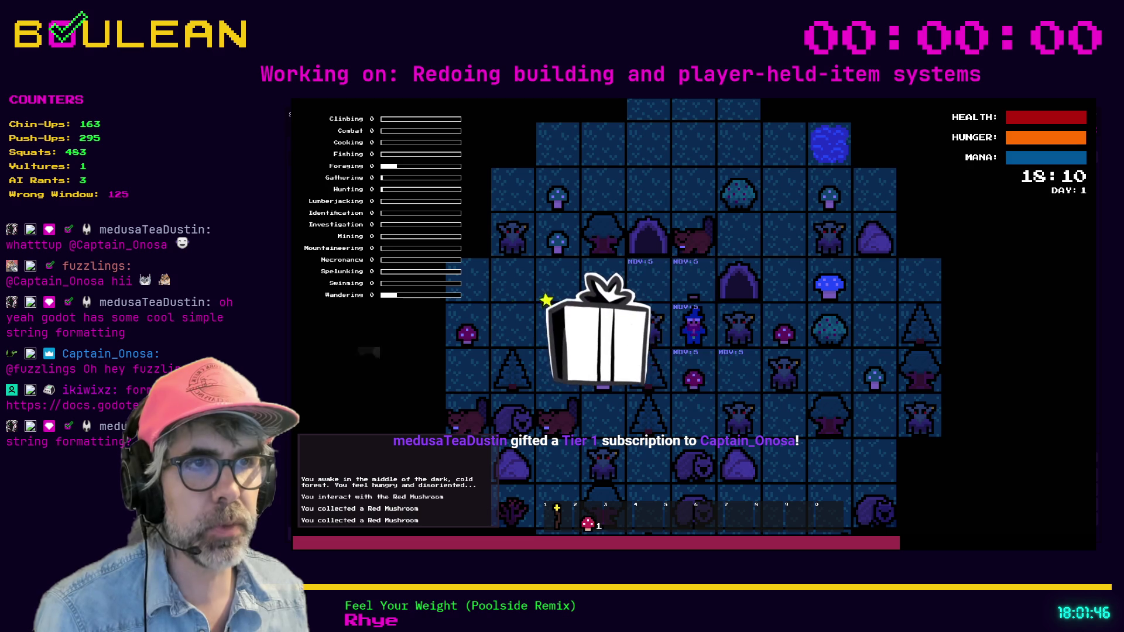
key("F8")
Scroll back to the hotkey 3 branch in player.gd, then switch to the GDScript format strings docs
scroll(704, 317, "down", 6)
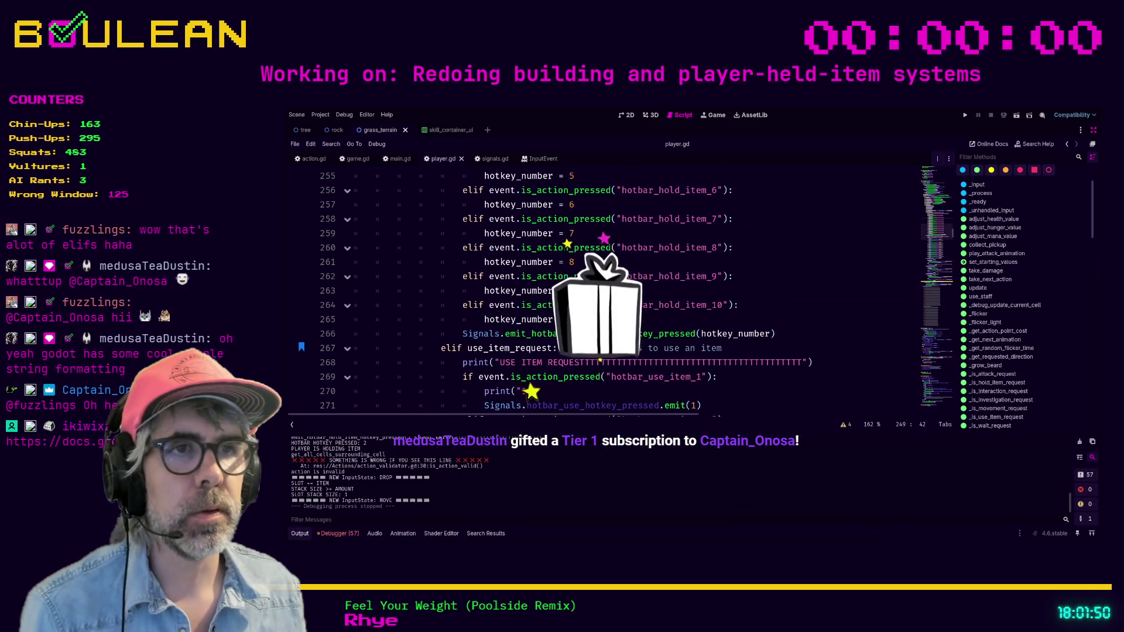
scroll(704, 317, "up", 1)
scroll(467, 290, "up", 4)
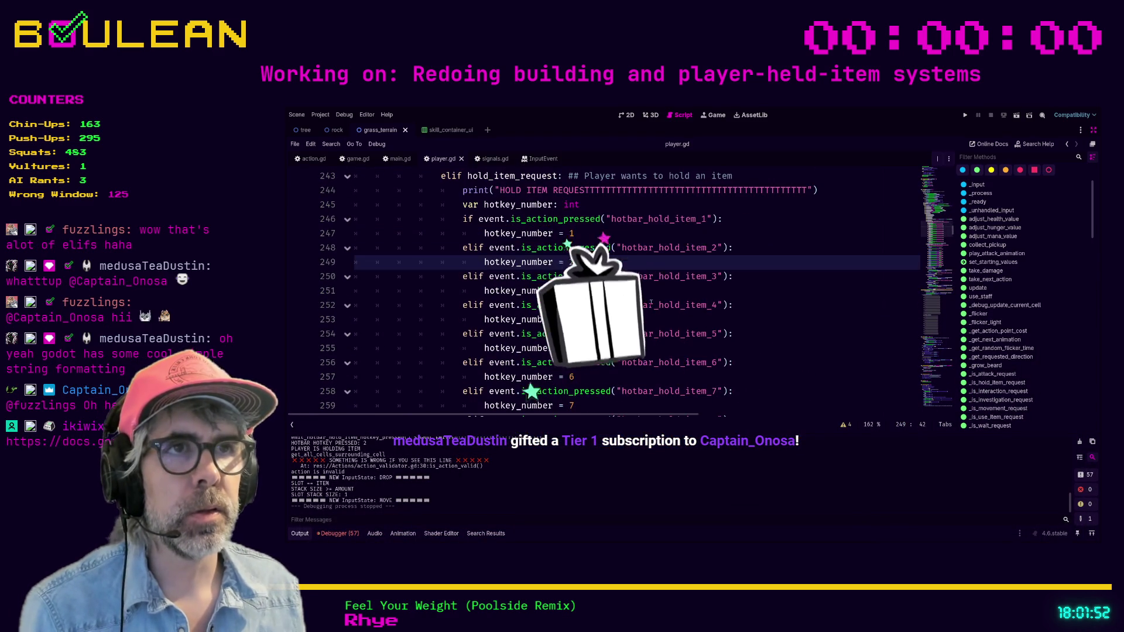
left_click(467, 291)
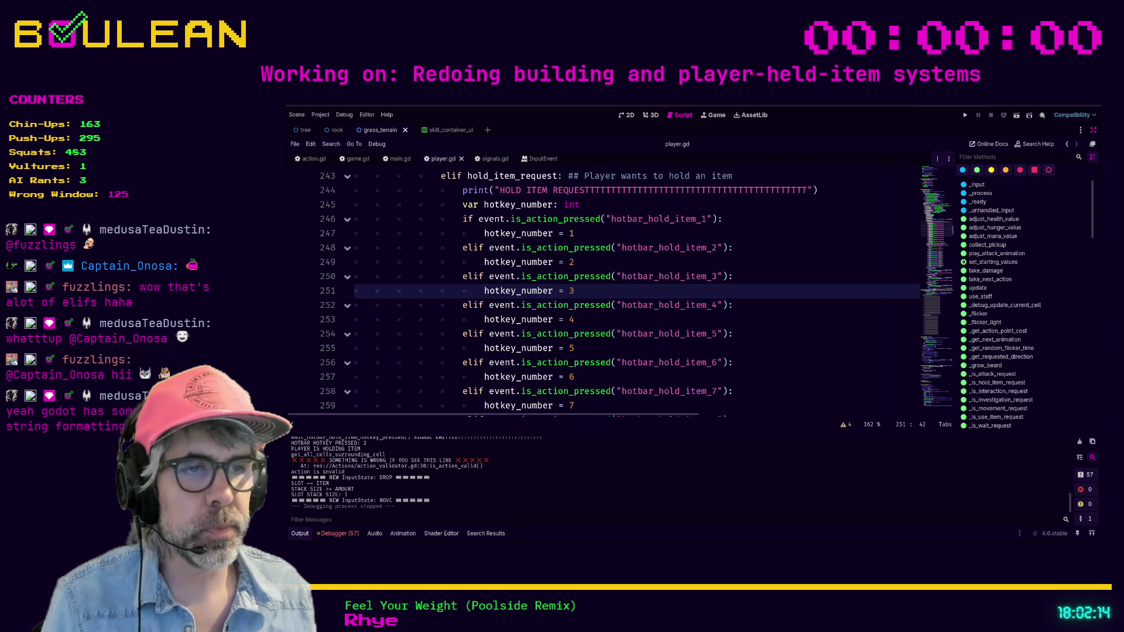
key("alt+Tab")
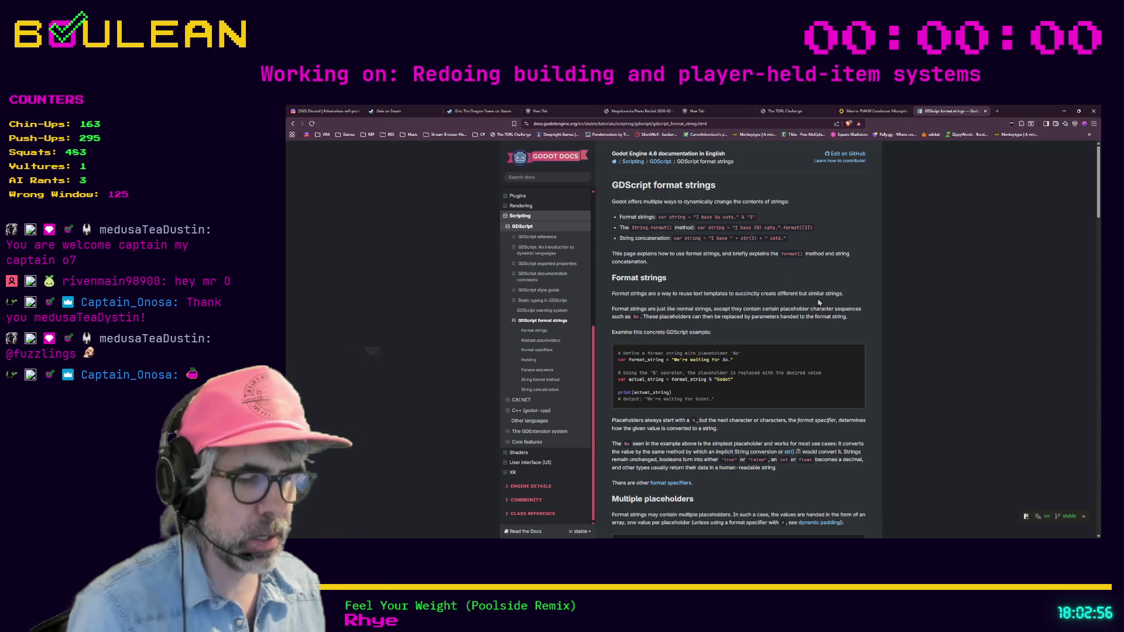
Read the format strings page fullscreen with F11, exit fullscreen and minimize Firefox
key("F11")
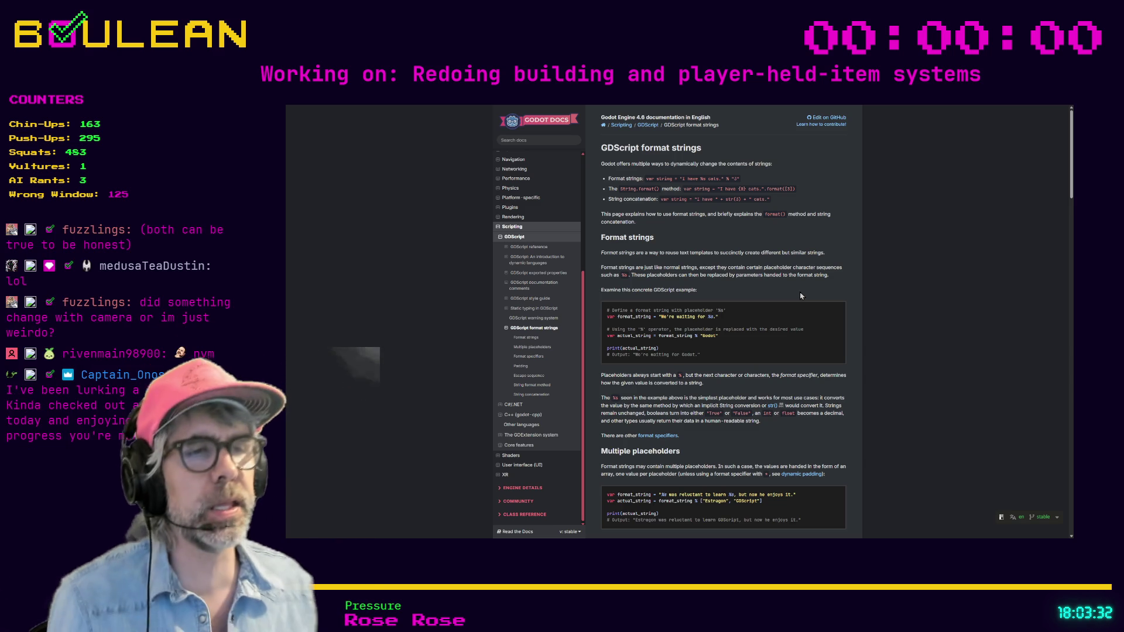
scroll(878, 353, "down", 1)
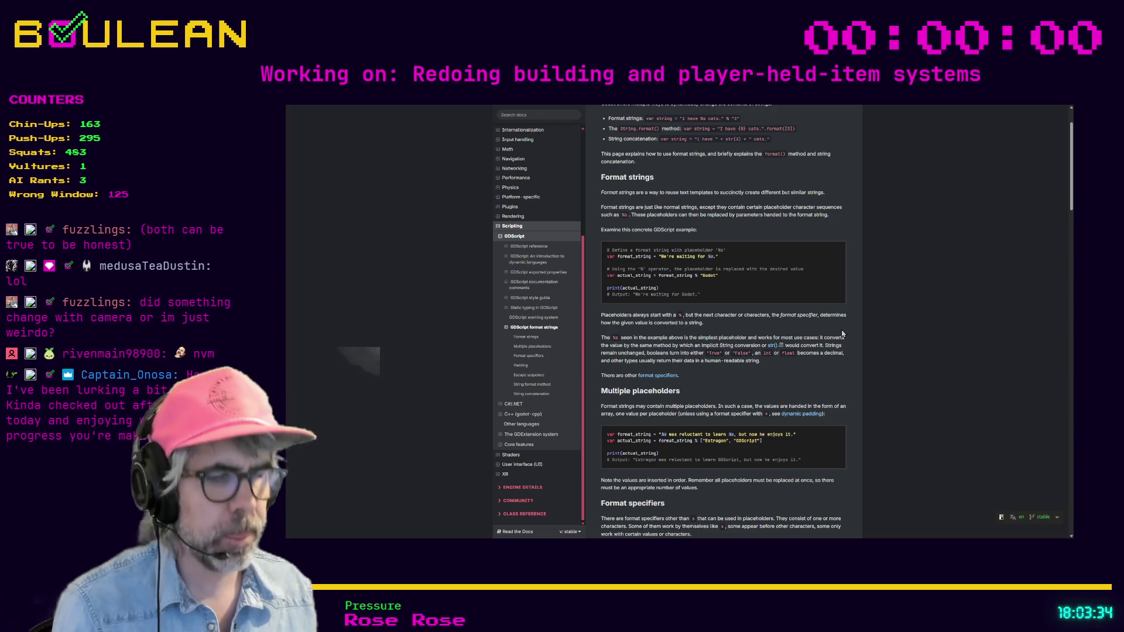
key("F11")
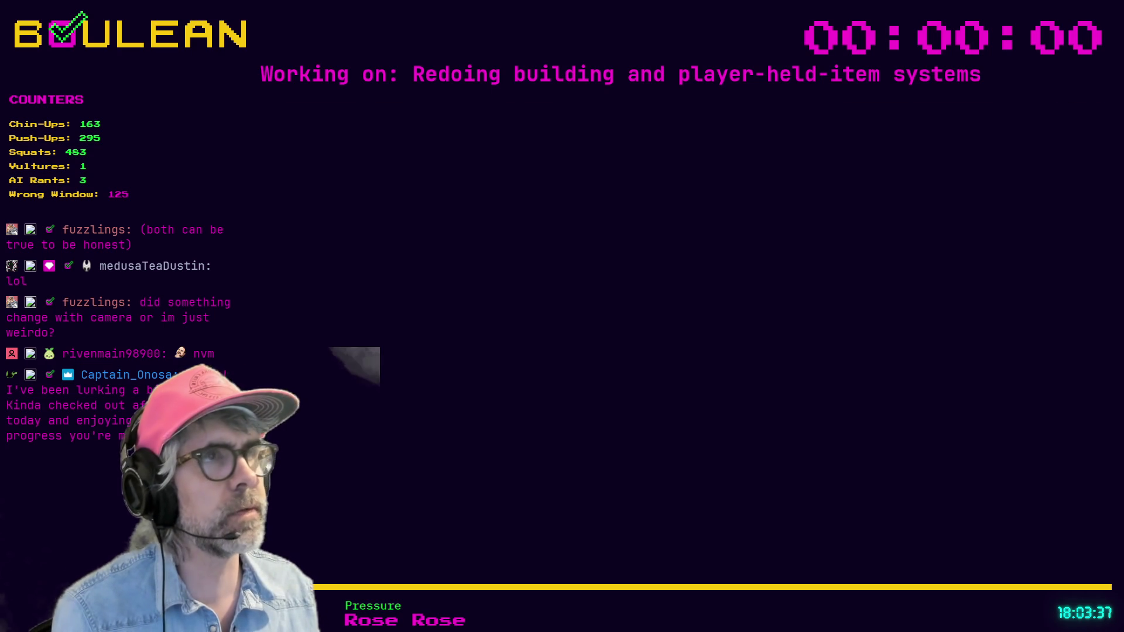
left_click(1065, 111)
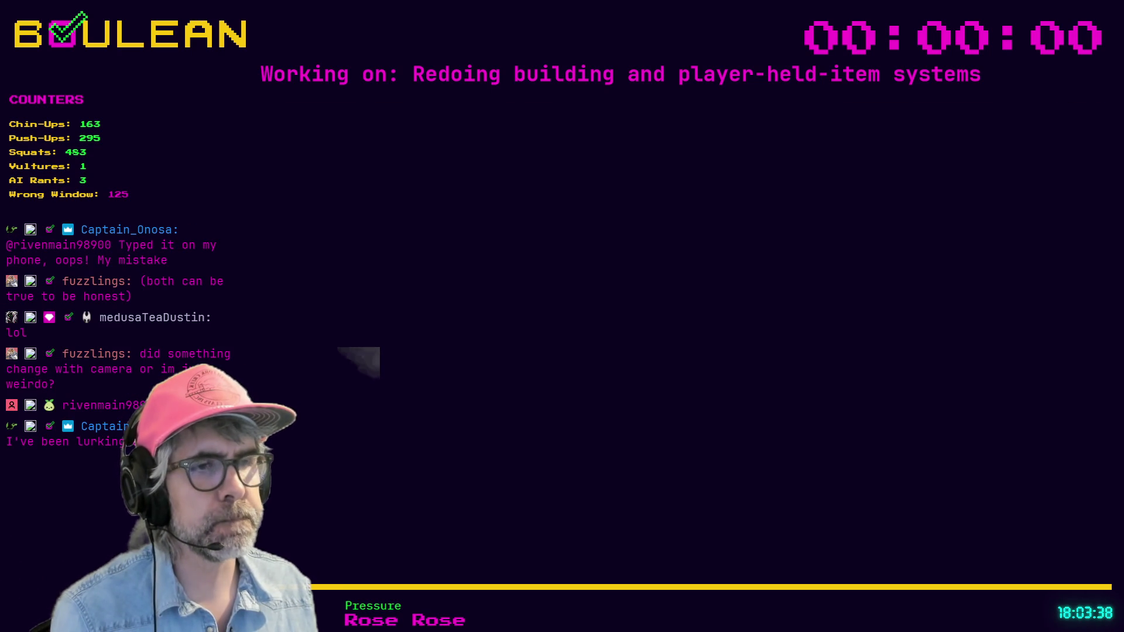
left_click(744, 321)
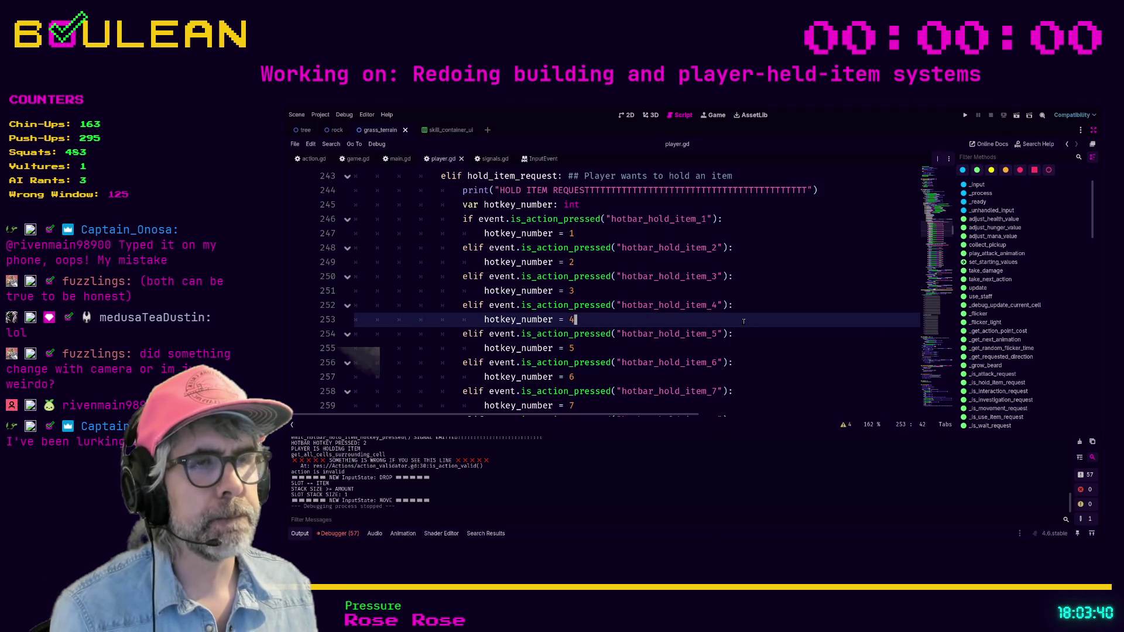
left_click(714, 305)
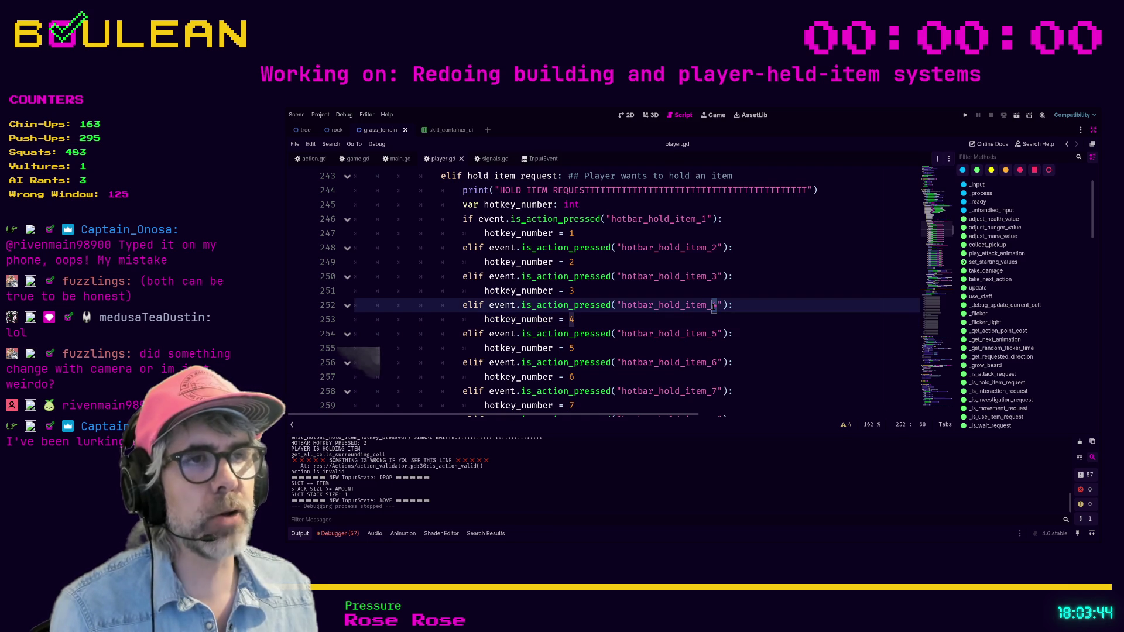
left_click(718, 277)
left_click(720, 248)
left_click(713, 248)
left_click(704, 219)
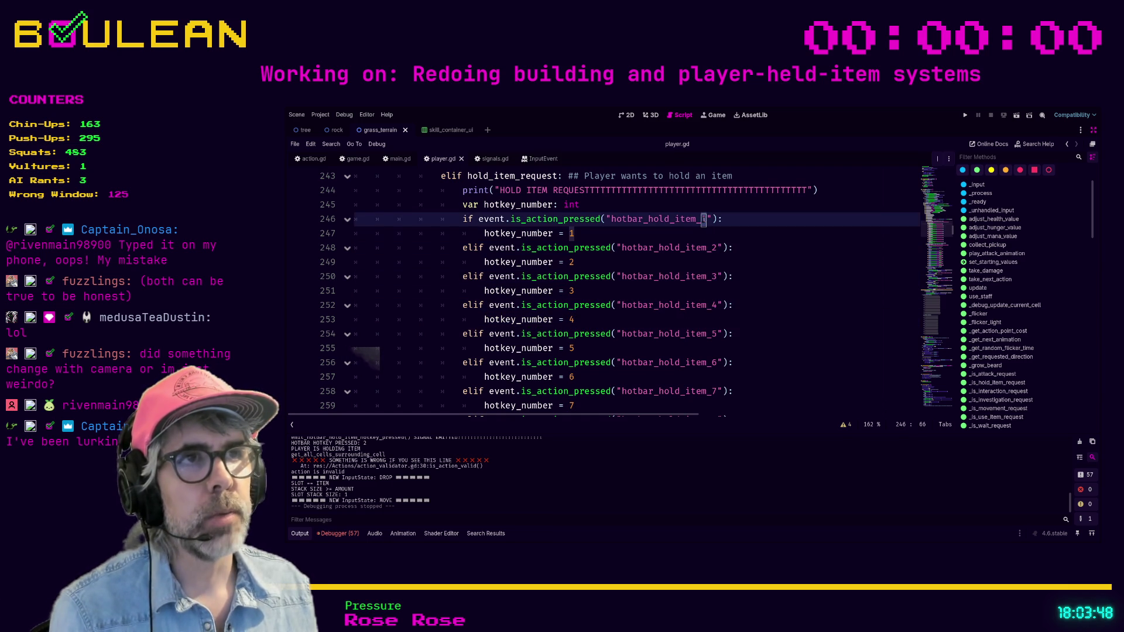
left_click(707, 246)
left_click(608, 219)
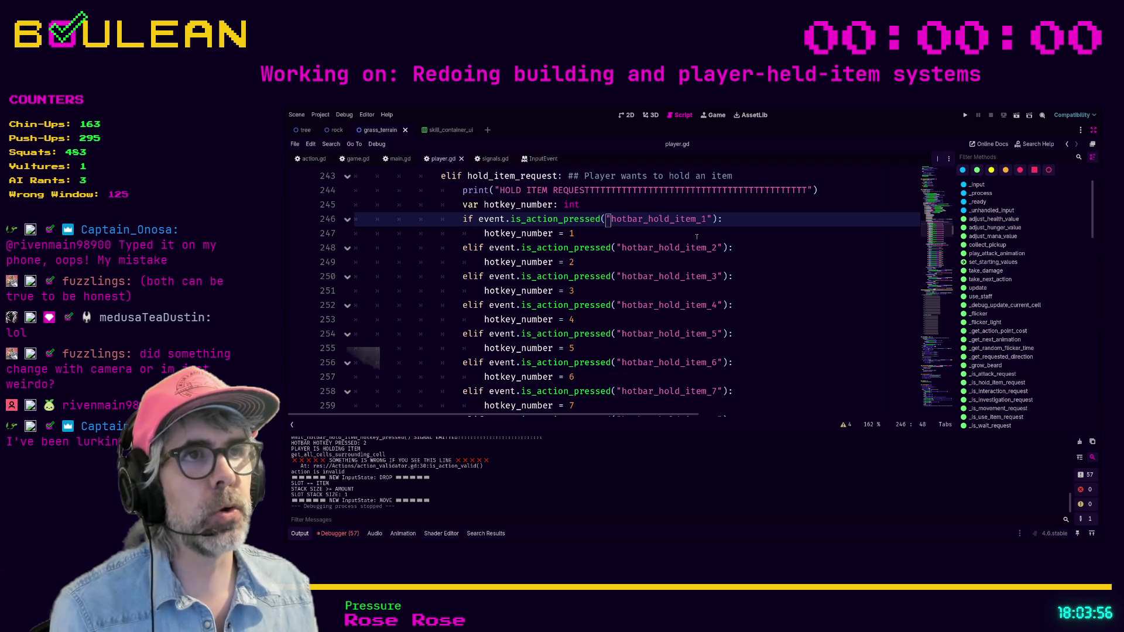
left_click(705, 220)
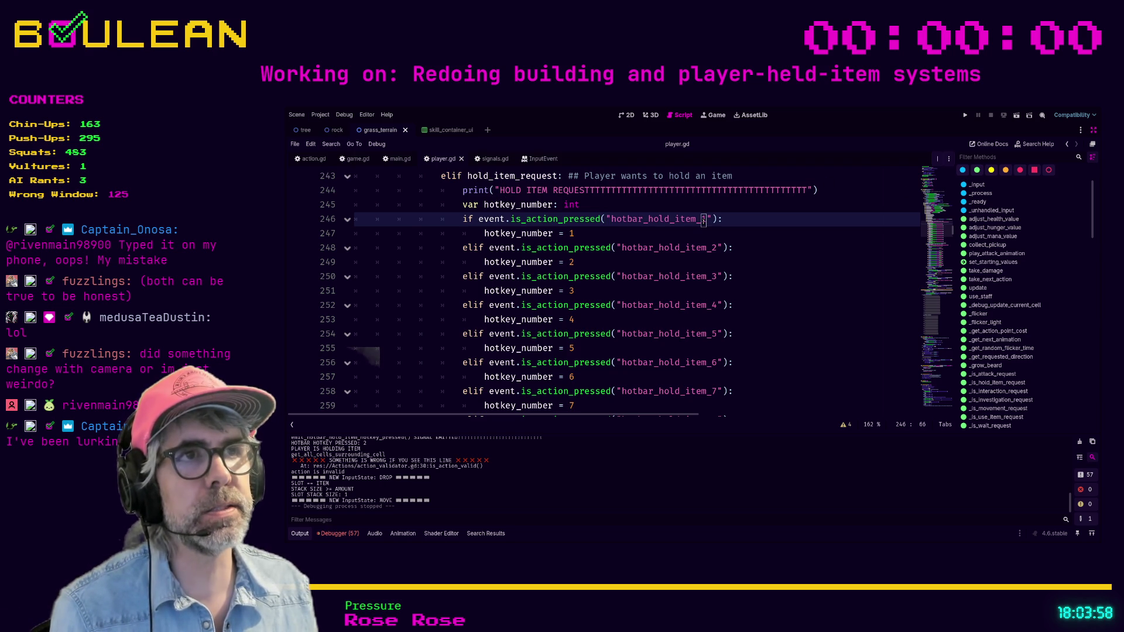
left_click(711, 249)
left_click(712, 277)
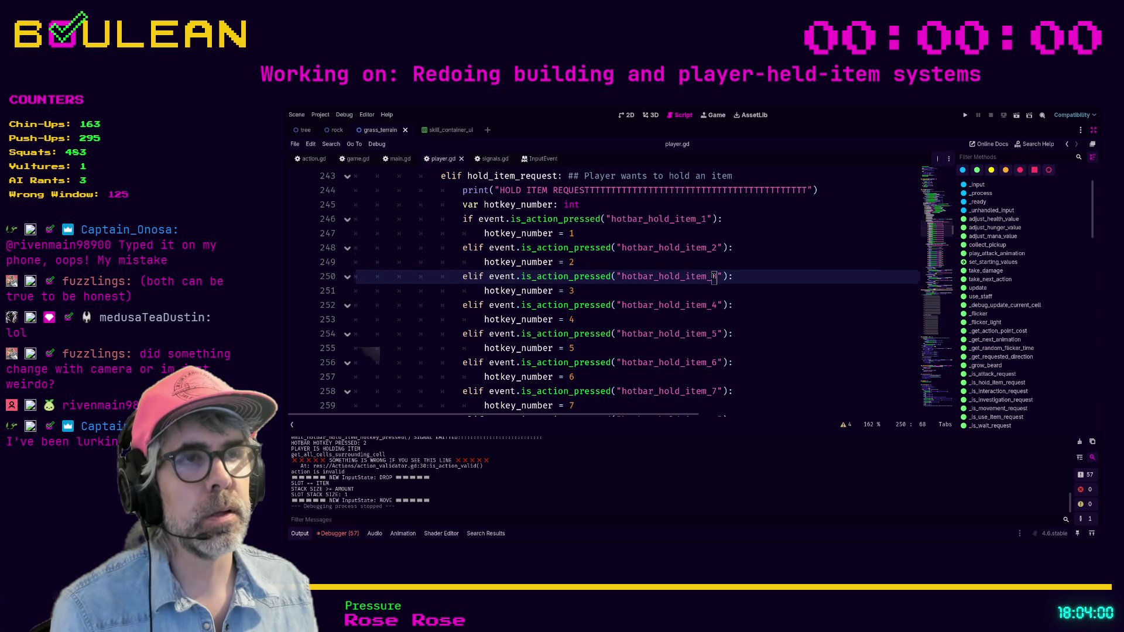
left_click(714, 306)
left_click(717, 334)
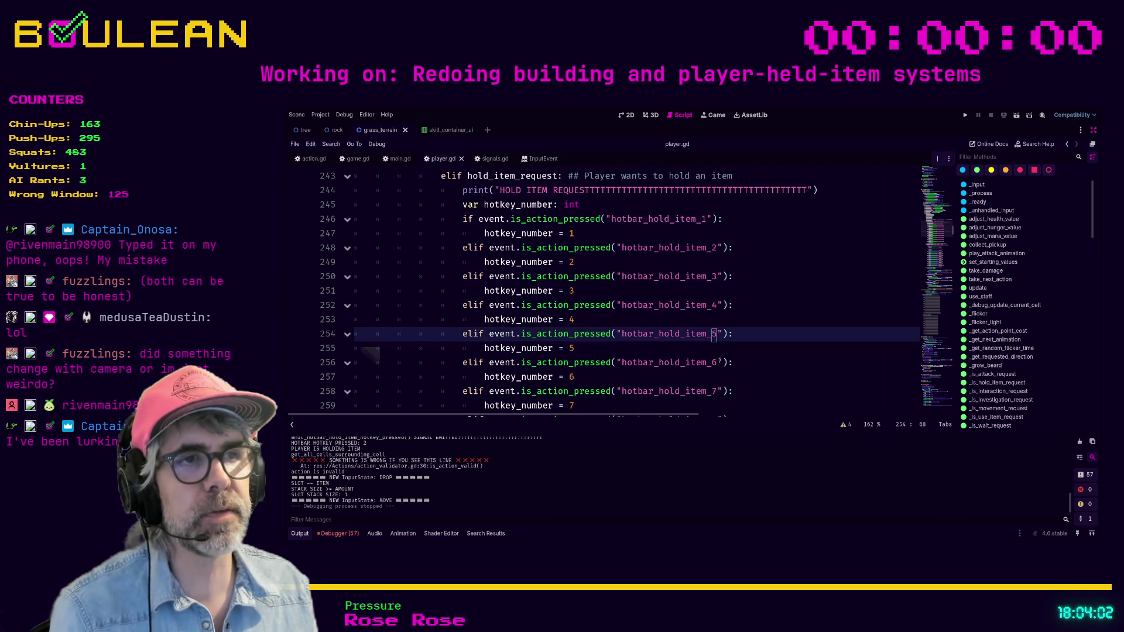
left_click(720, 363)
left_click(717, 391)
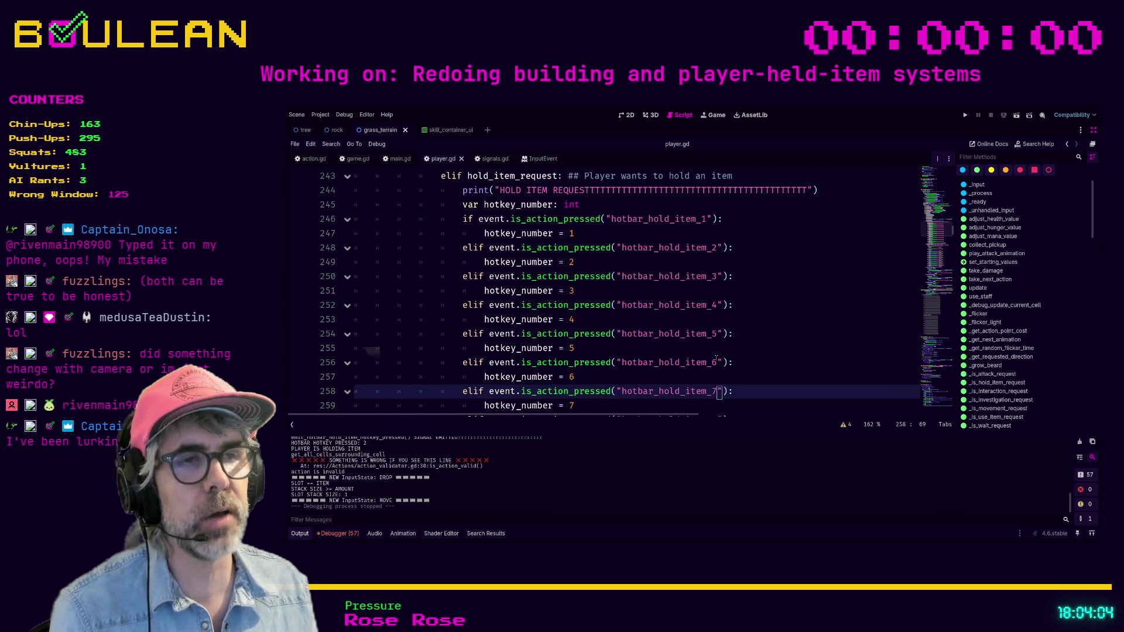
scroll(716, 358, "down", 2)
left_click(713, 305)
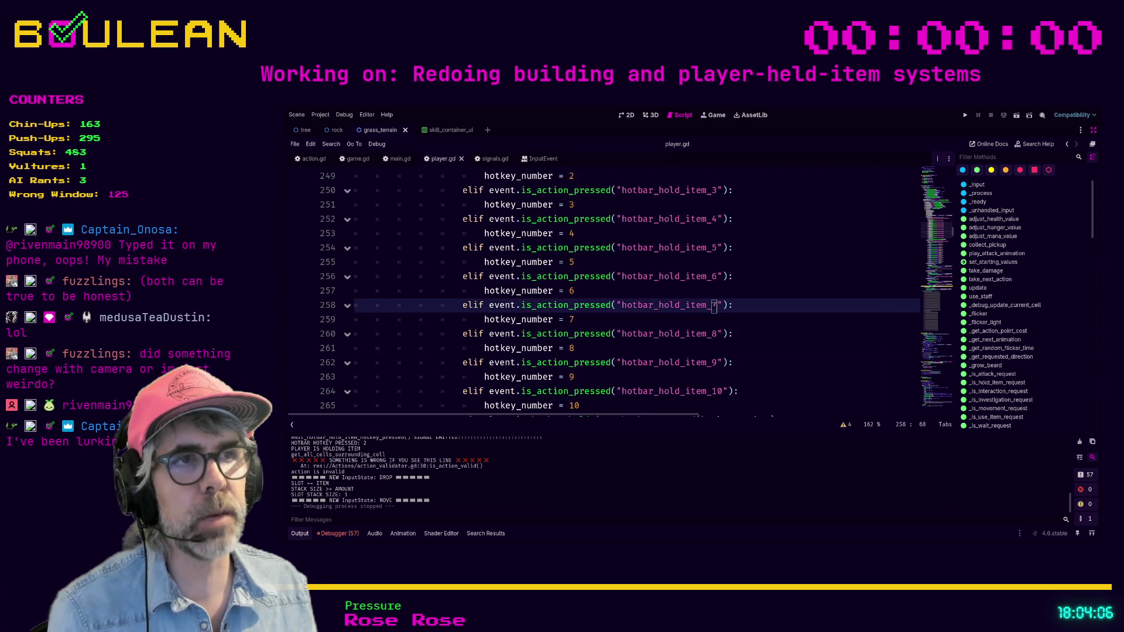
left_click(719, 305)
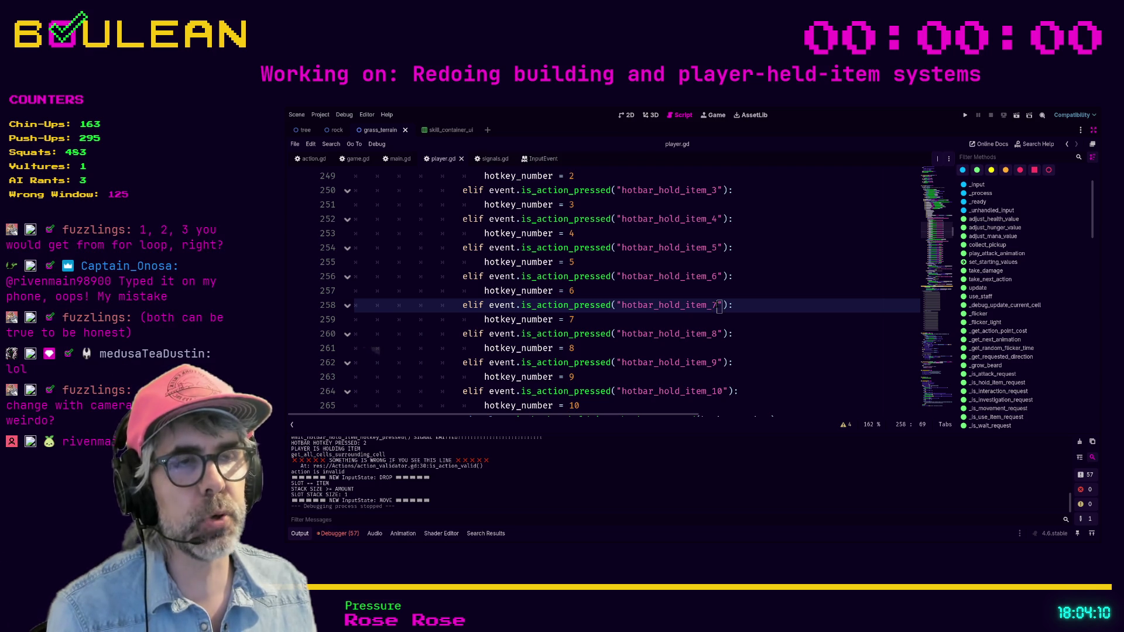
type("7")
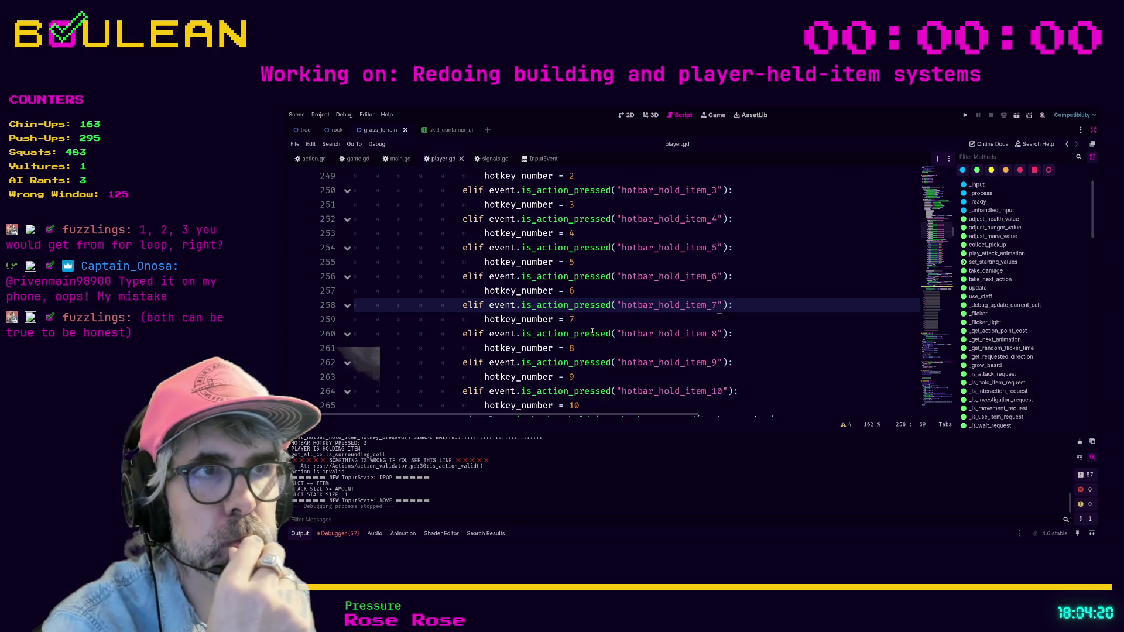
scroll(593, 332, "up", 2)
scroll(593, 331, "up", 3)
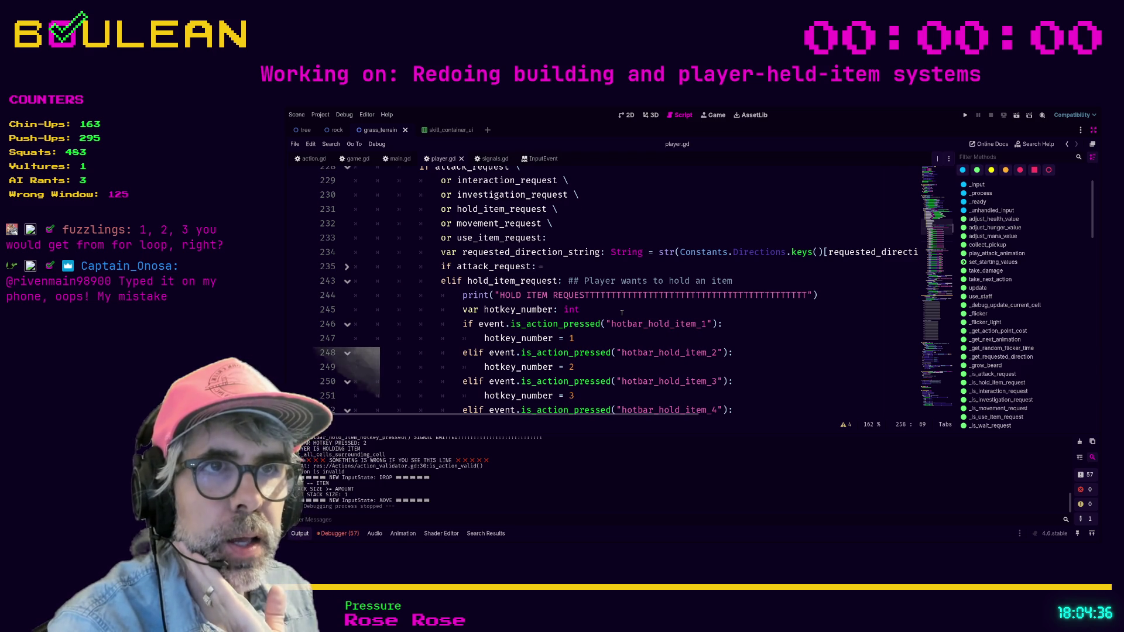
left_click(622, 313)
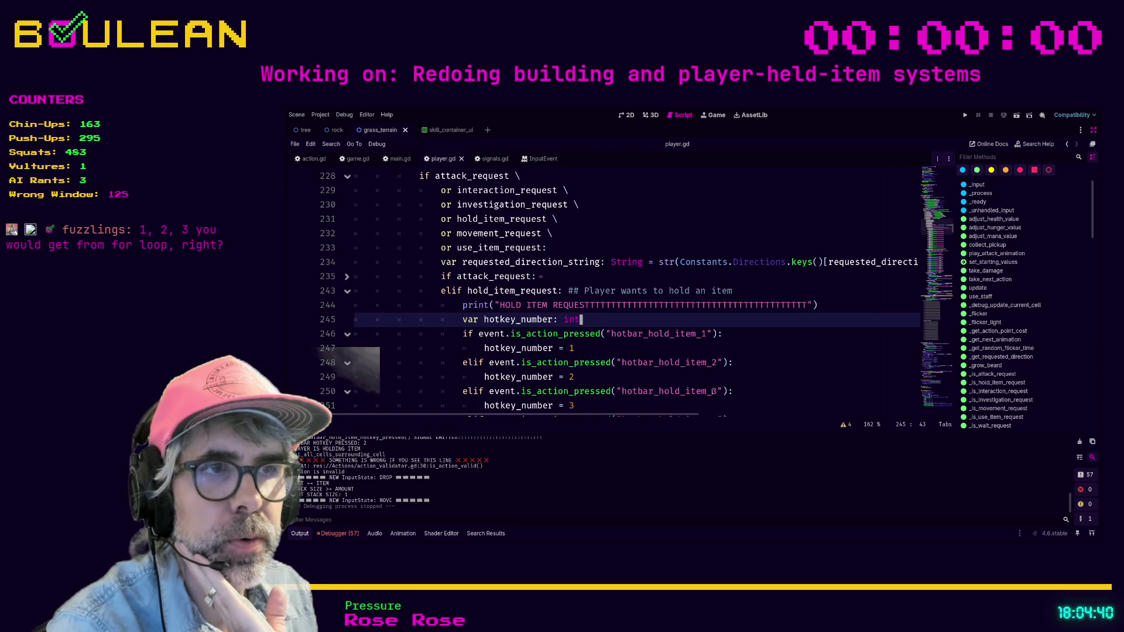
scroll(736, 334, "down", 2)
left_click_drag(735, 334, 464, 334)
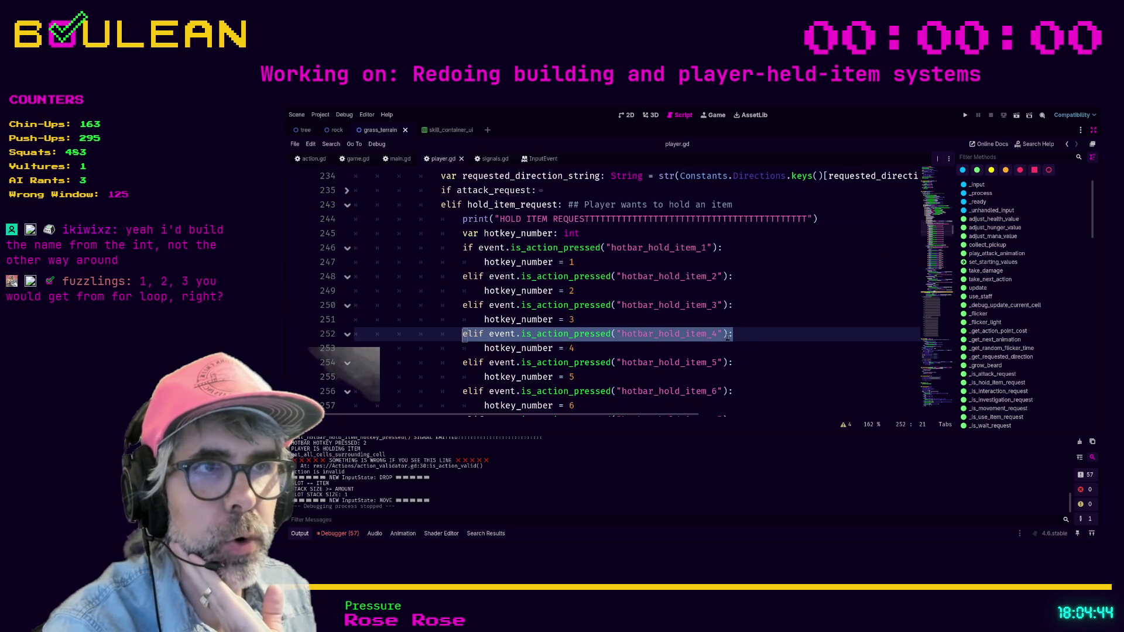
left_click_drag(733, 363, 462, 366)
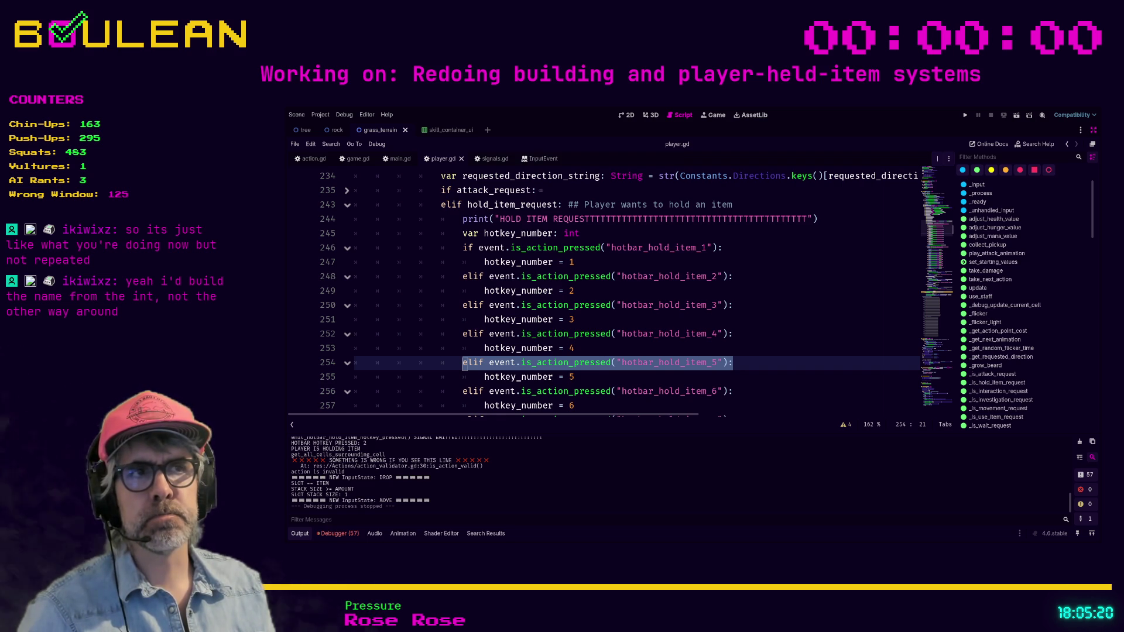
mouse_move(621, 277)
left_mouse_down()
mouse_move(718, 277)
mouse_move(619, 274)
left_mouse_up()
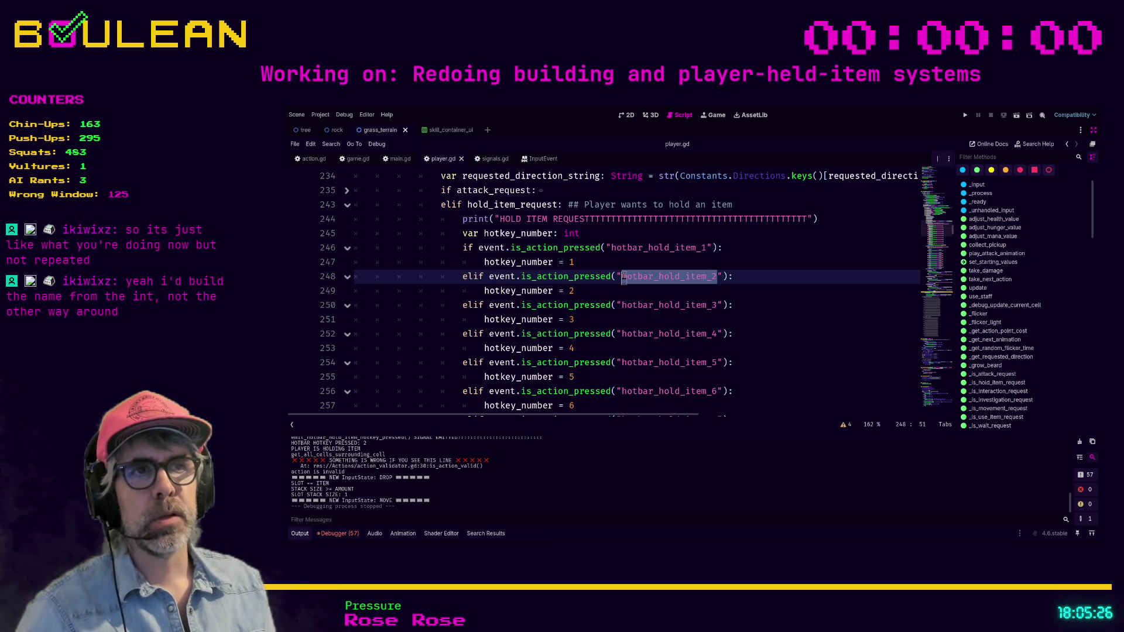
left_click(624, 276)
mouse_move(718, 276)
left_mouse_down()
mouse_move(619, 272)
mouse_move(713, 274)
left_mouse_up()
left_click(621, 275)
double_click(716, 273)
left_click(716, 273)
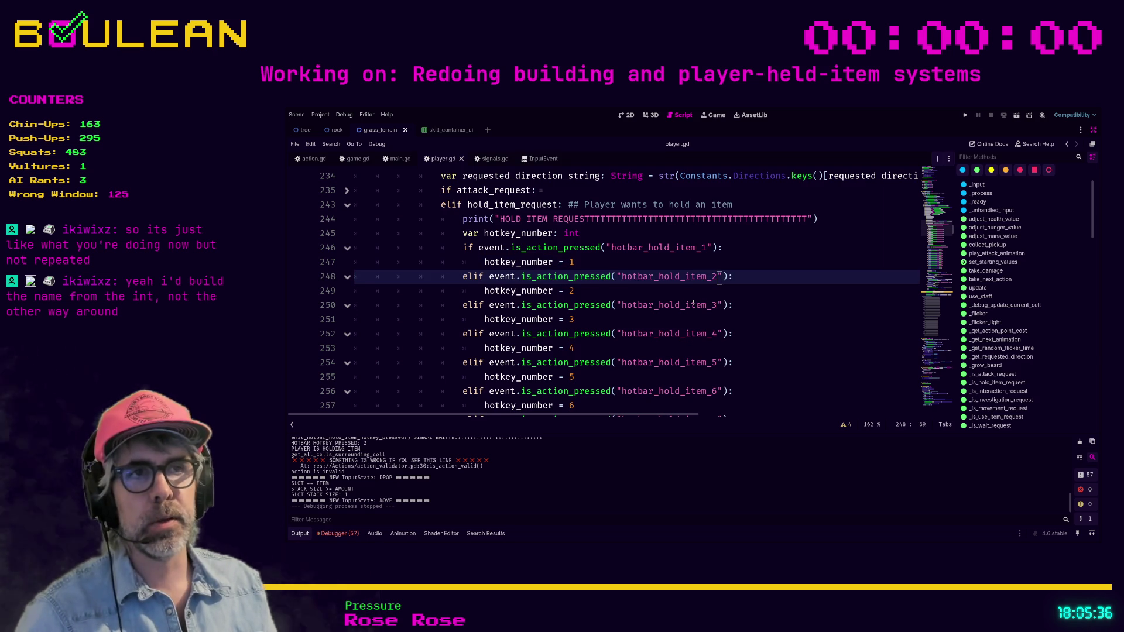
scroll(693, 302, "down", 1)
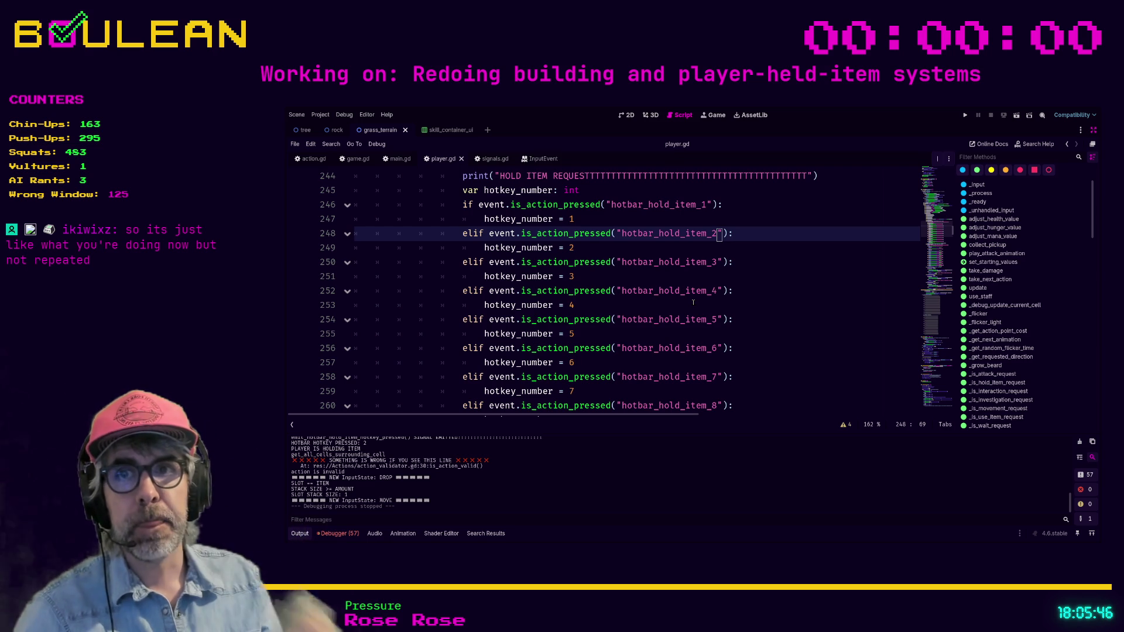
key("Left")
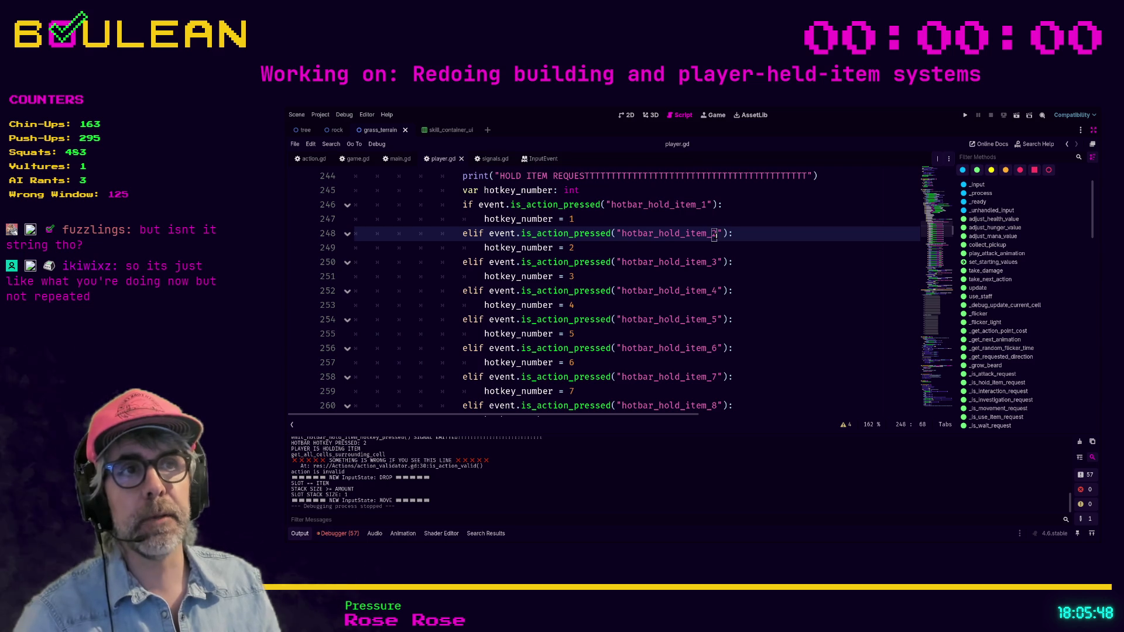
key("Right")
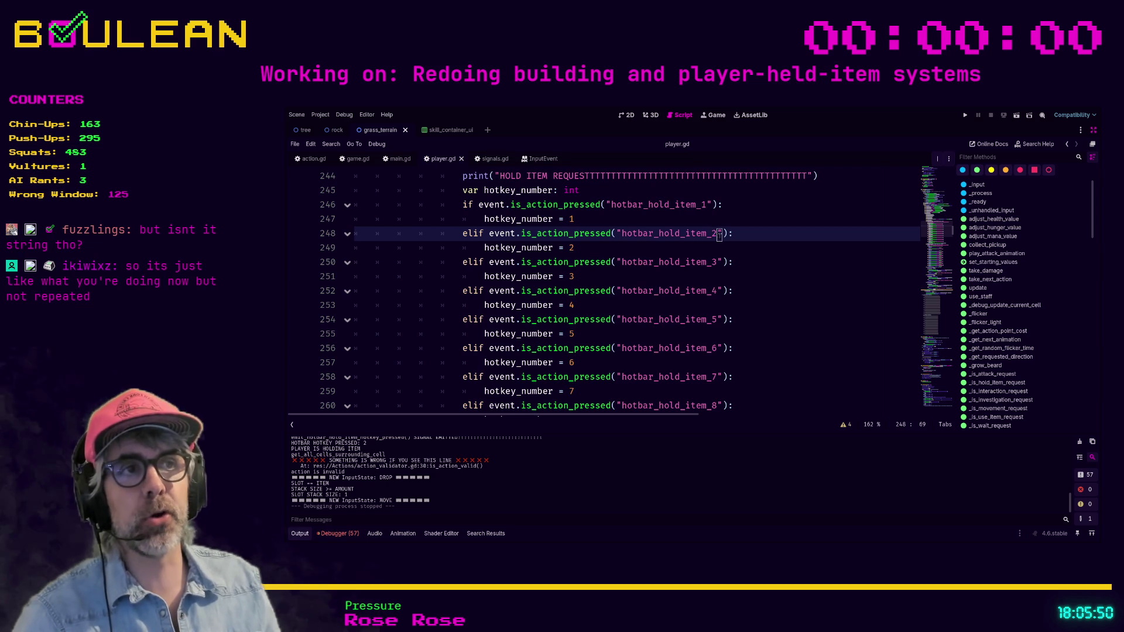
left_click_drag(717, 234, 623, 235)
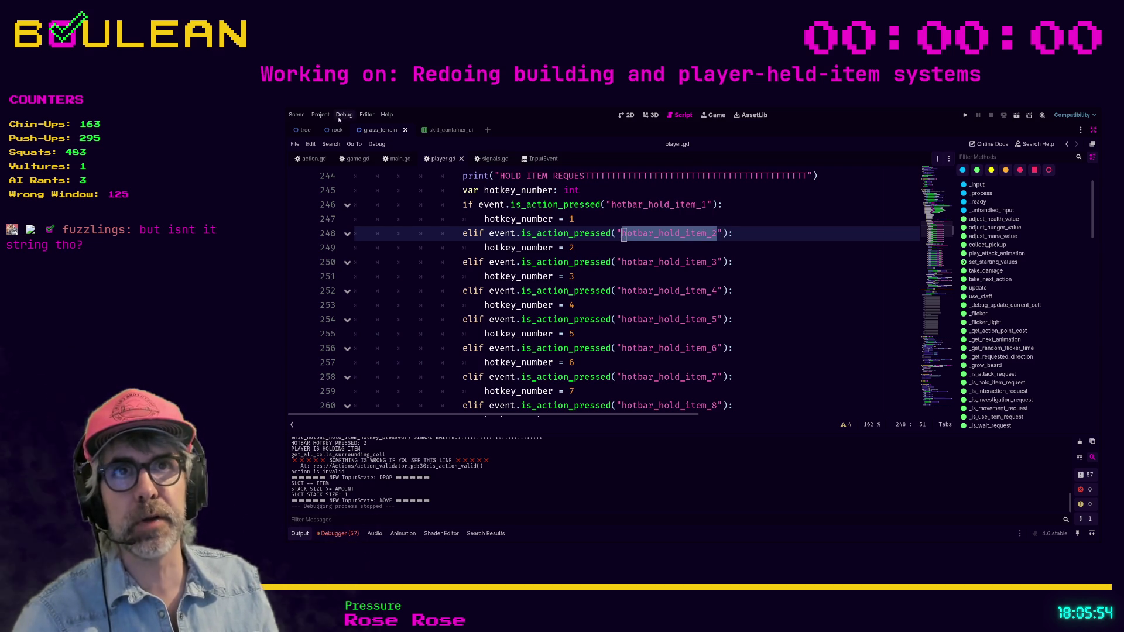
left_click(662, 247)
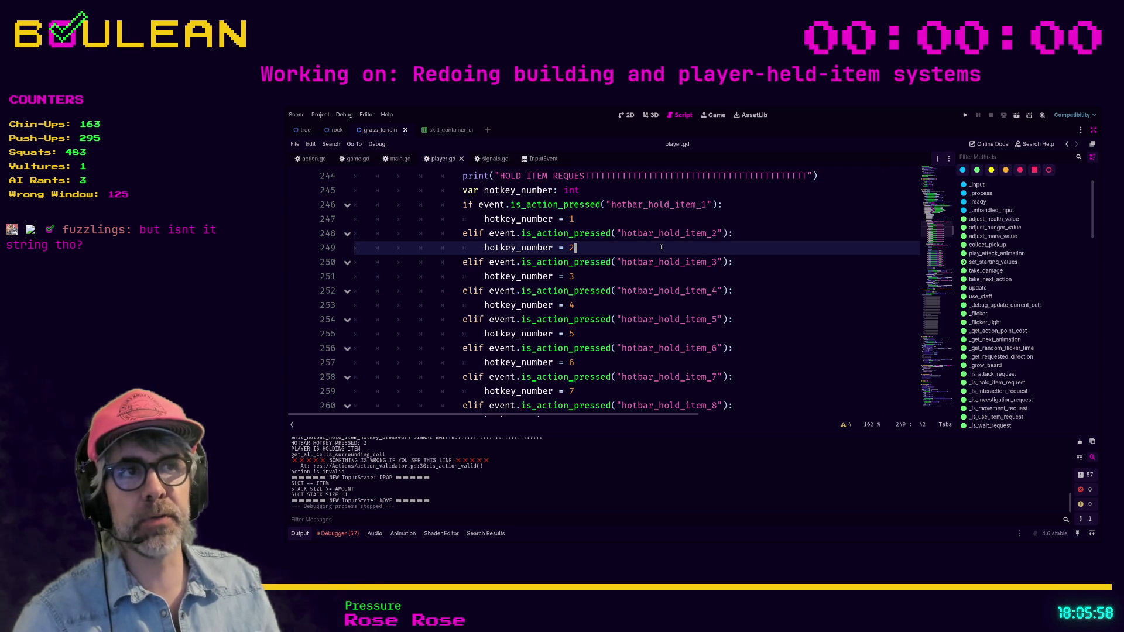
scroll(668, 258, "up", 2)
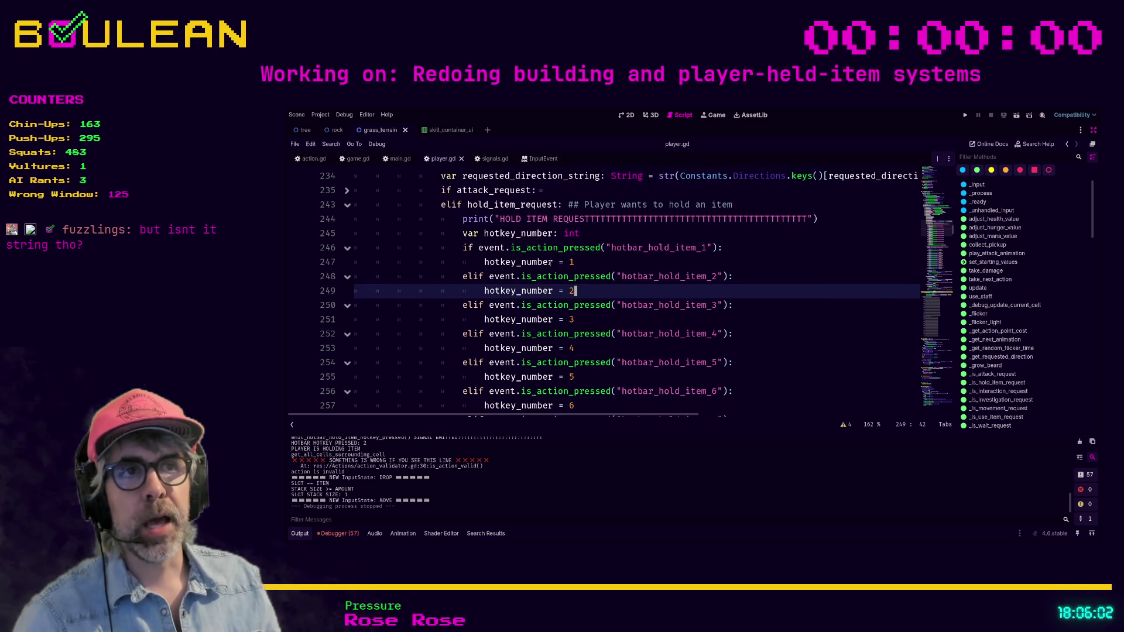
left_click(703, 248)
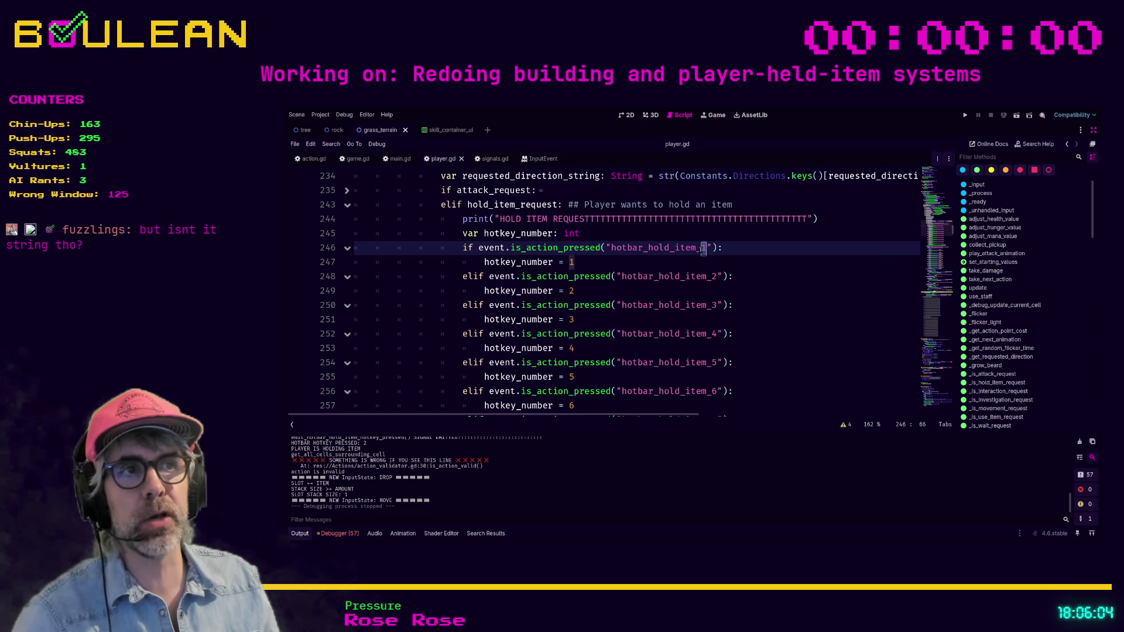
left_click(712, 276)
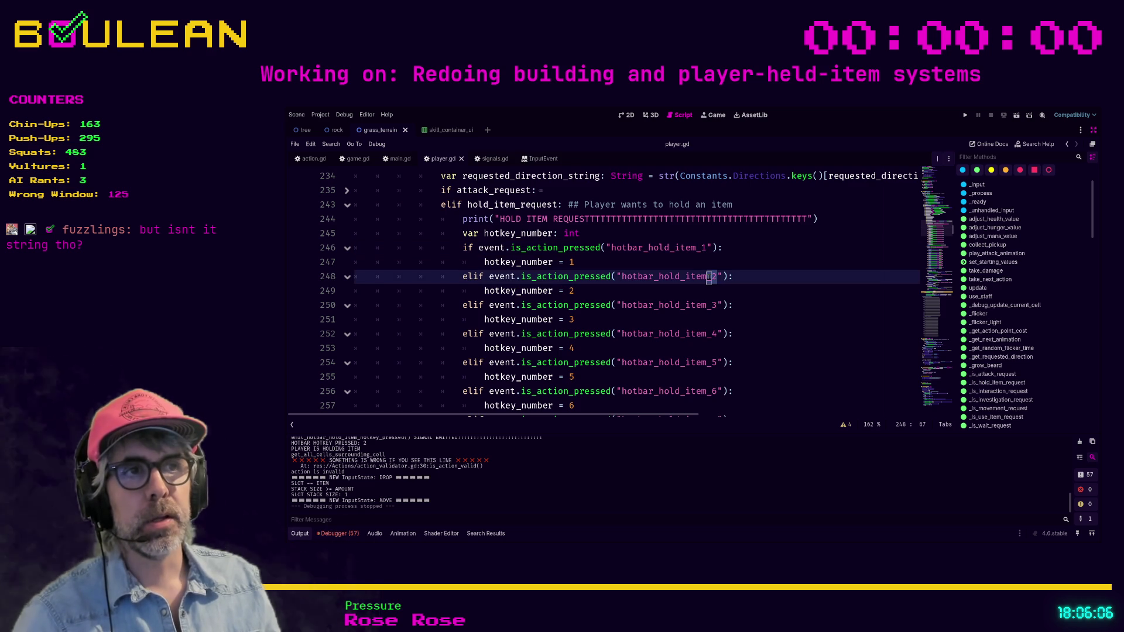
left_click(714, 305)
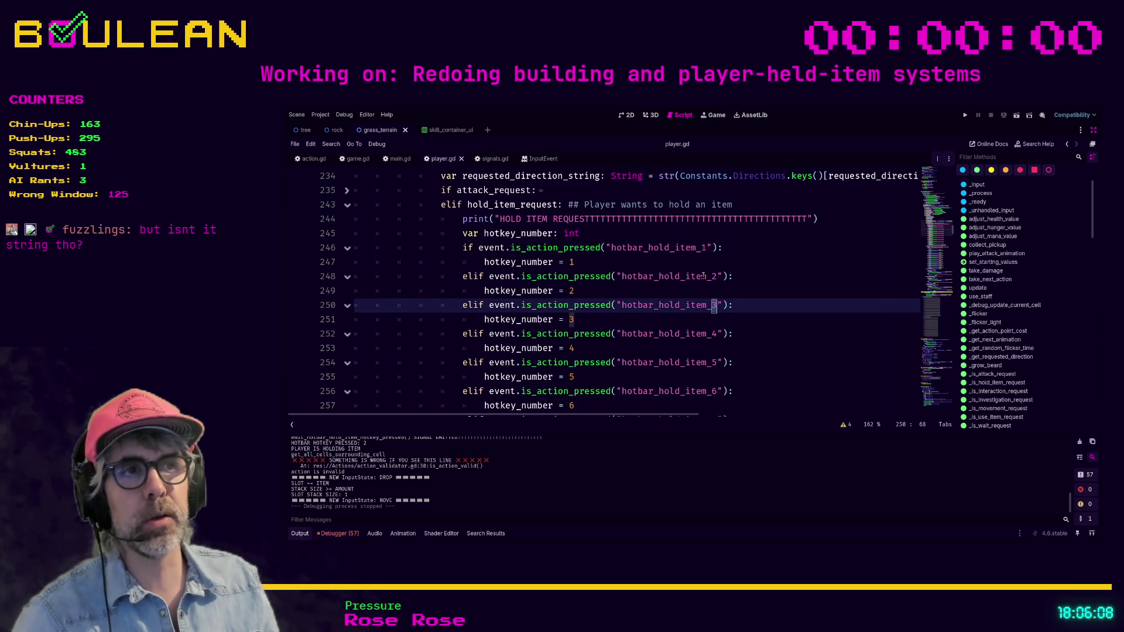
left_click(675, 260)
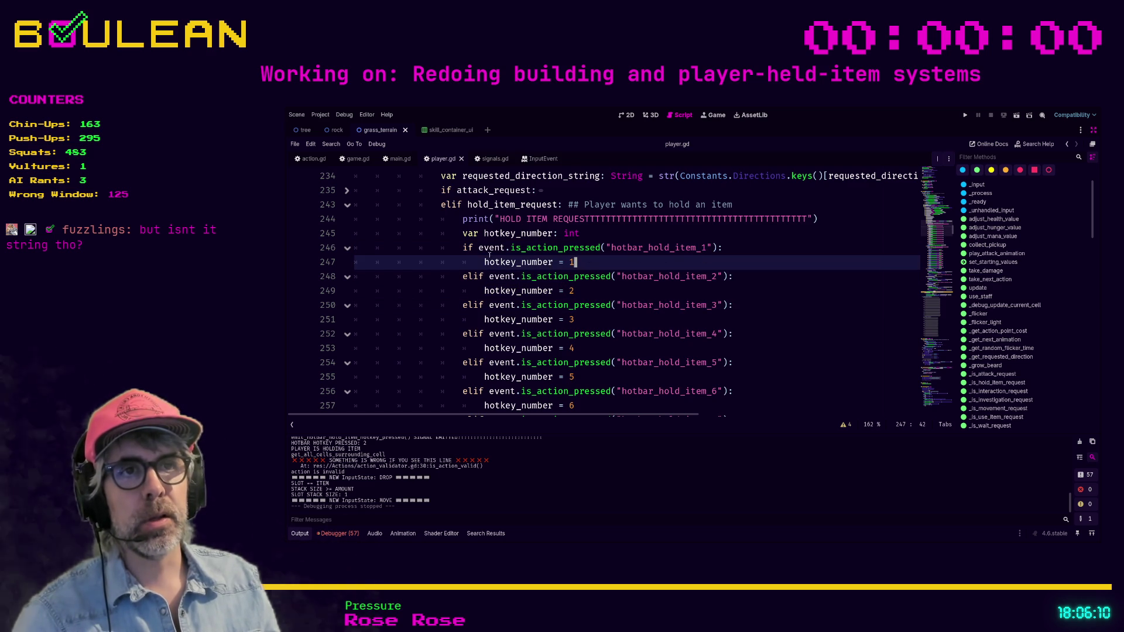
left_click_drag(575, 262, 492, 261)
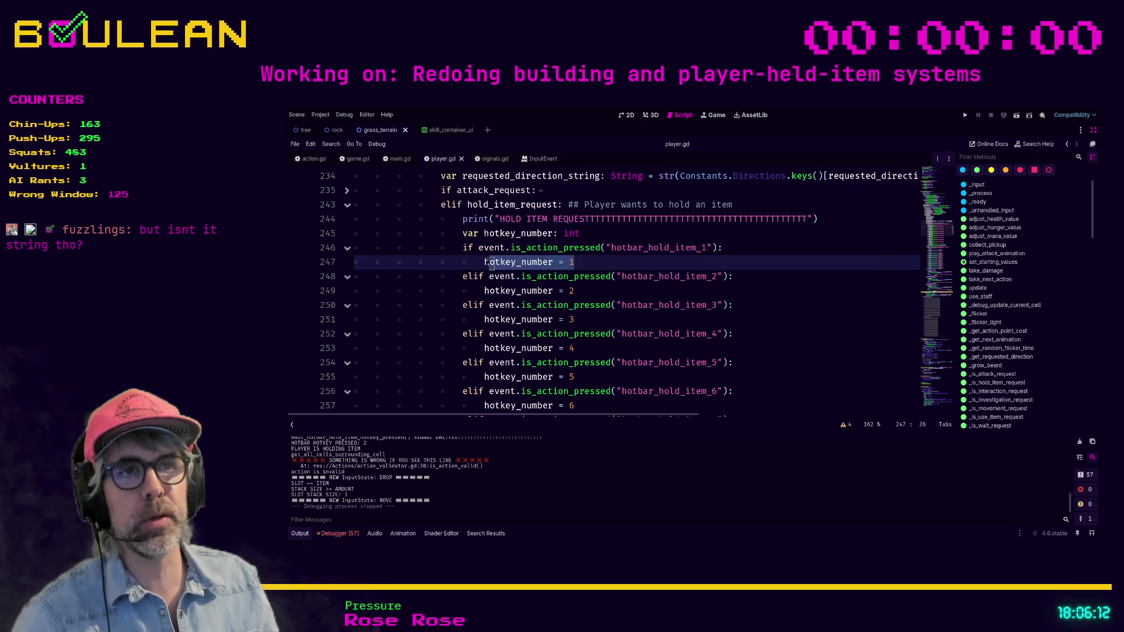
left_click(647, 247)
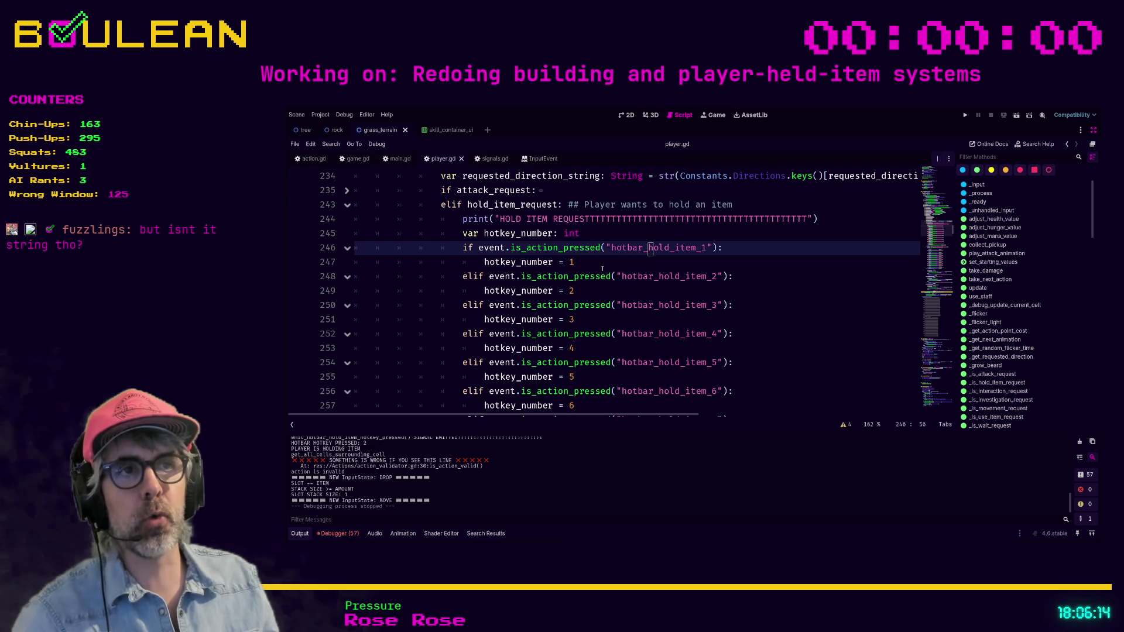
left_click(709, 248)
left_click(624, 291)
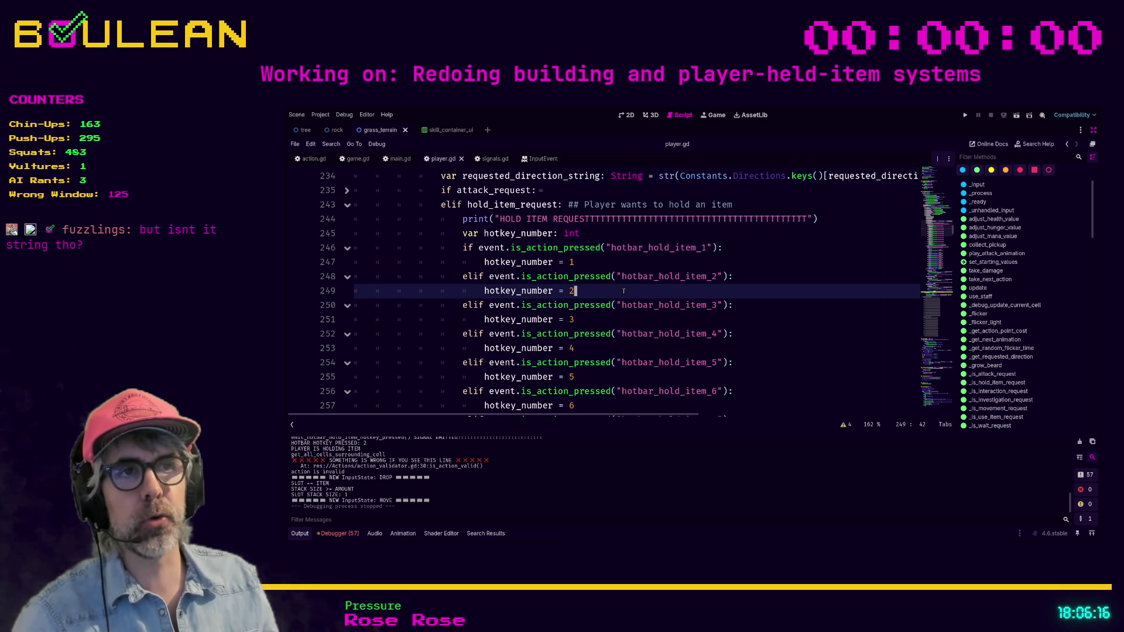
left_click(621, 319)
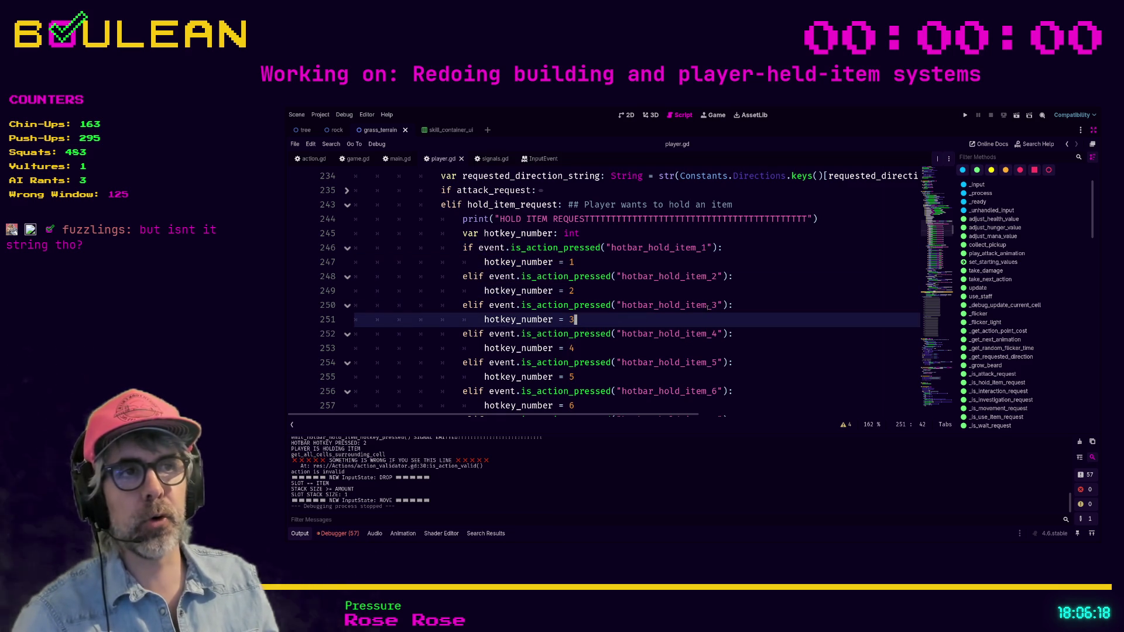
left_click(624, 346)
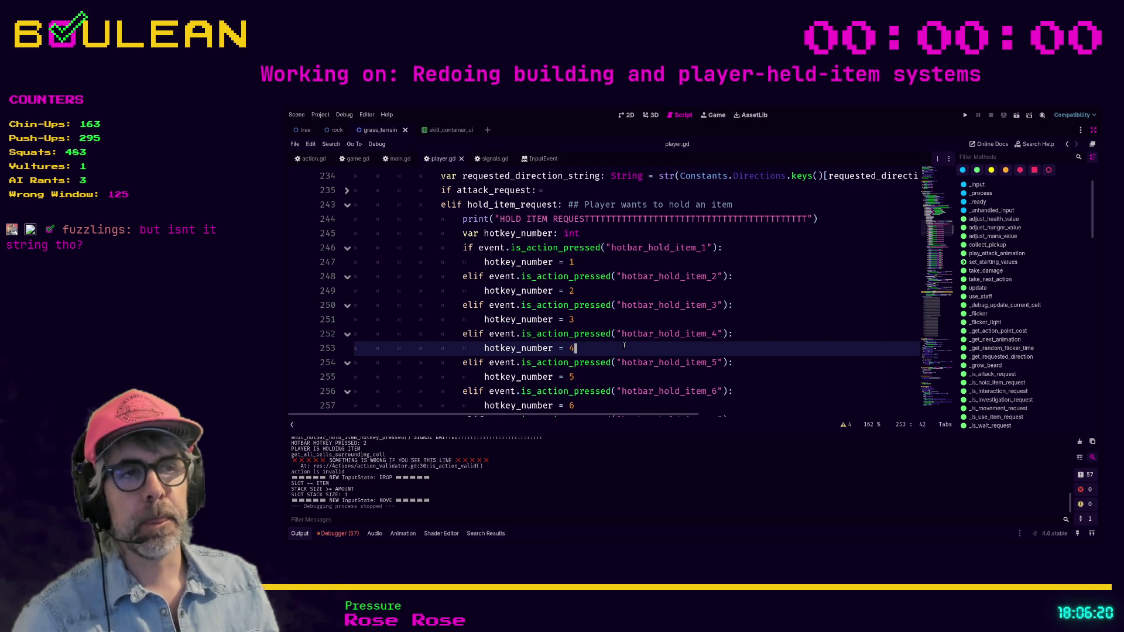
scroll(725, 297, "down", 1)
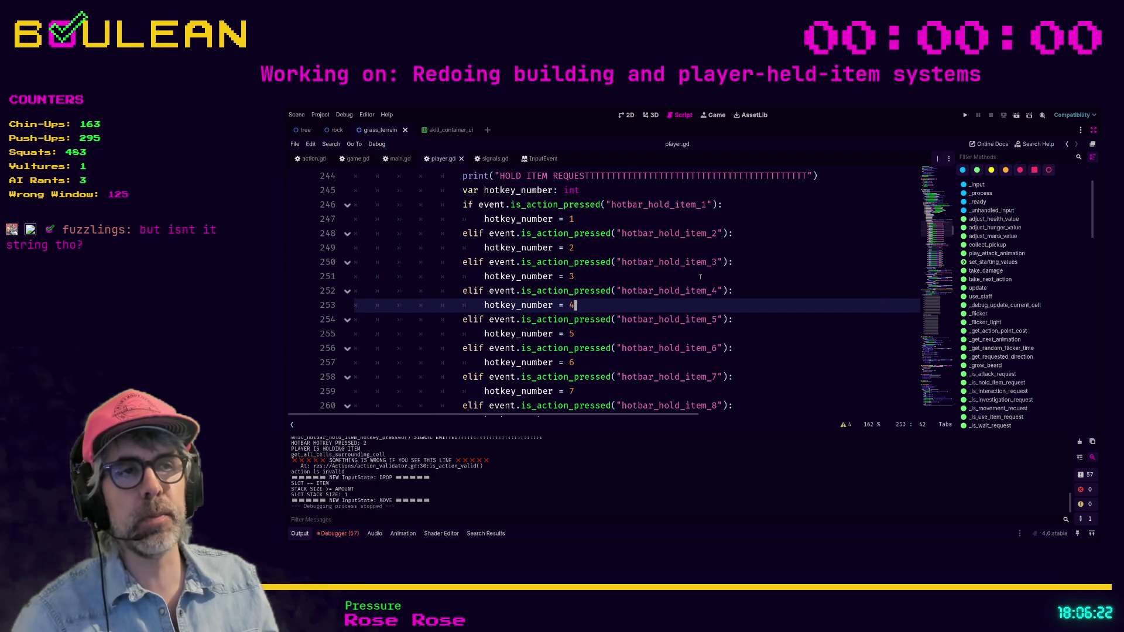
left_click(607, 364)
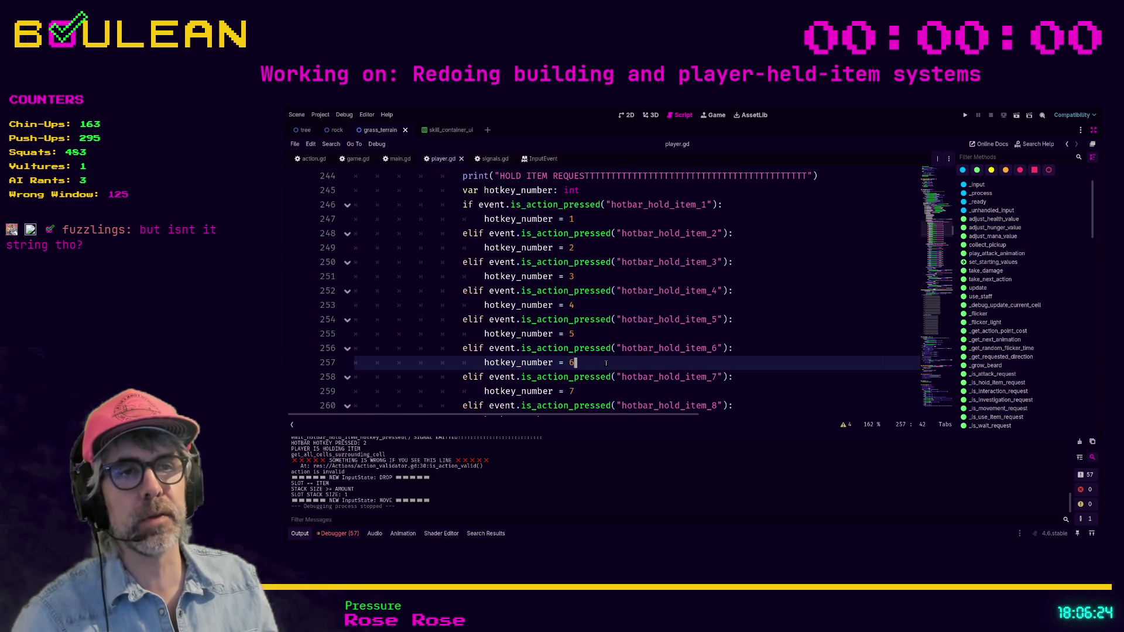
scroll(663, 356, "down", 1)
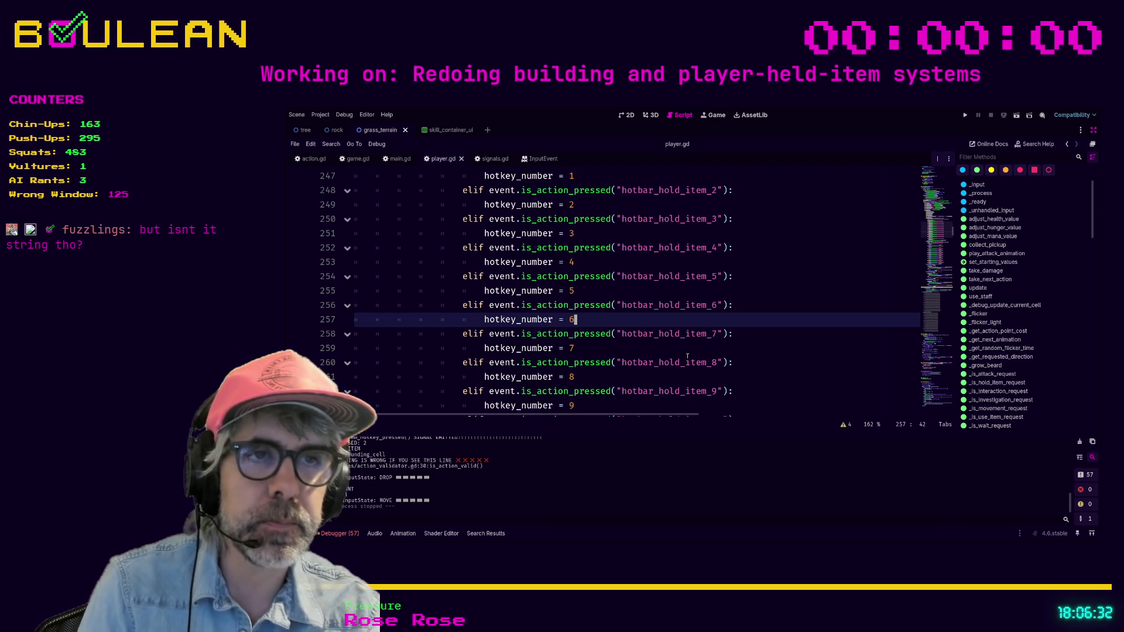
scroll(692, 355, "up", 5)
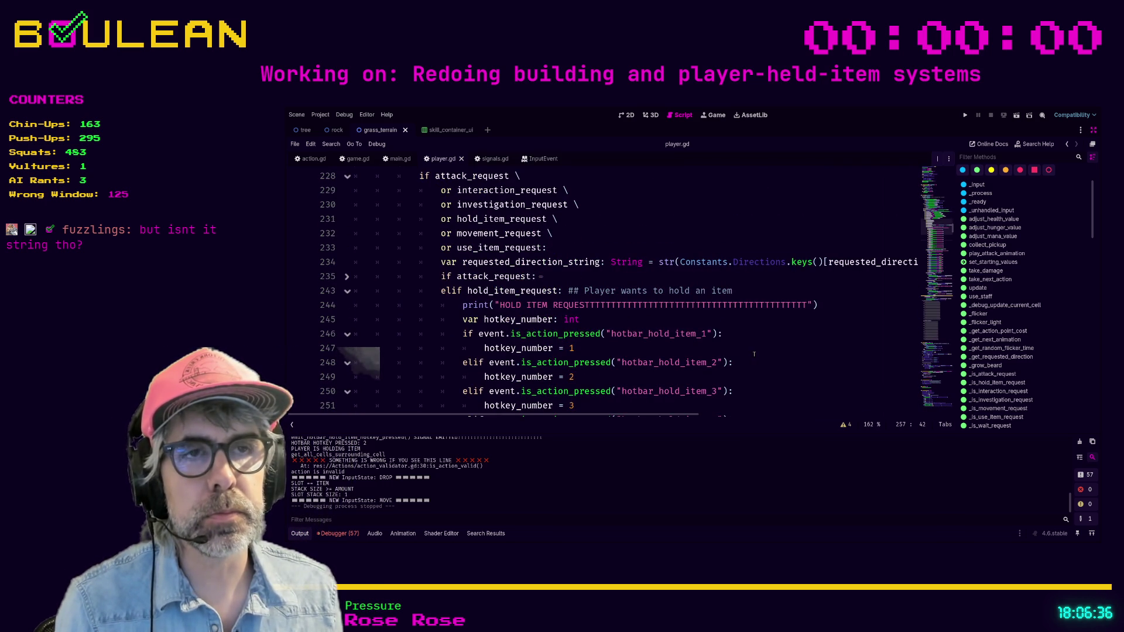
scroll(754, 355, "down", 1)
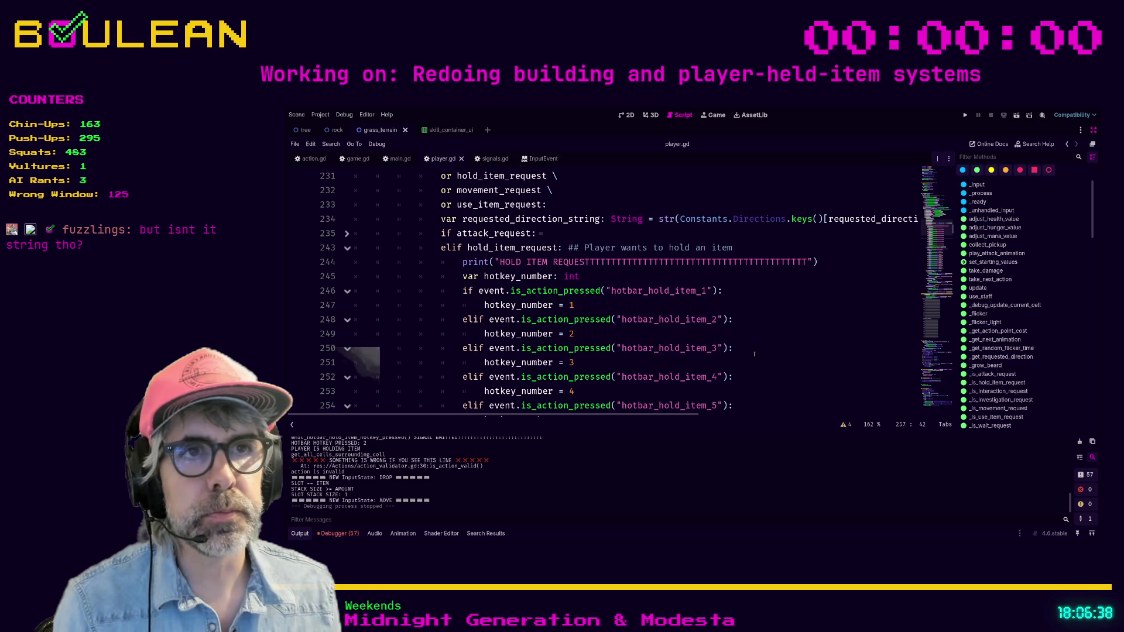
left_click(750, 349)
left_click(683, 359)
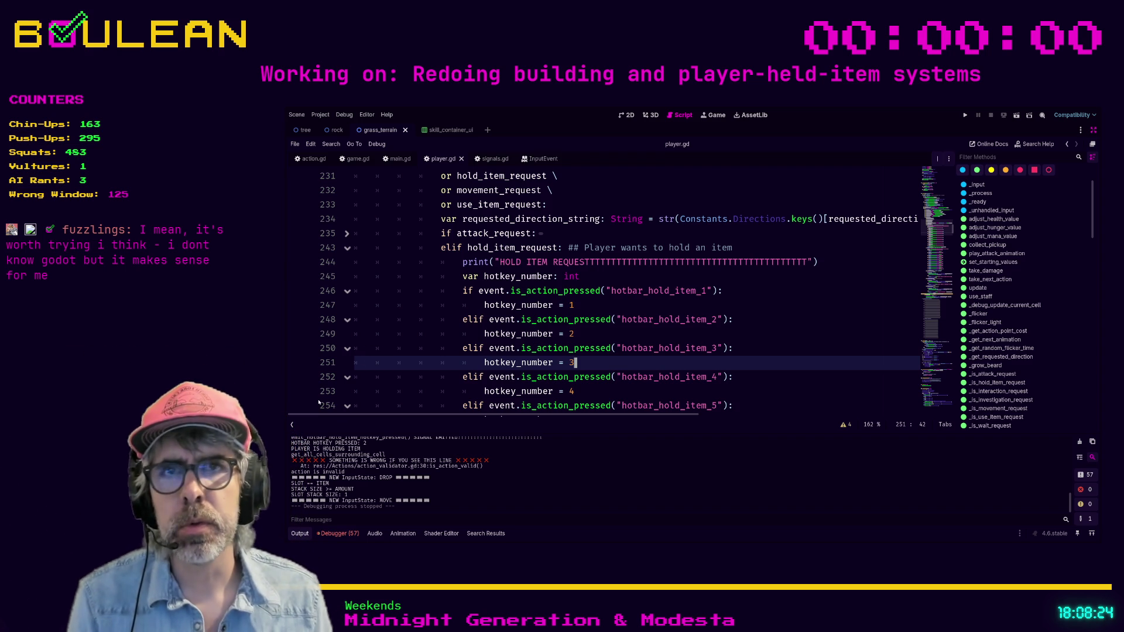
scroll(537, 288, "down", 1)
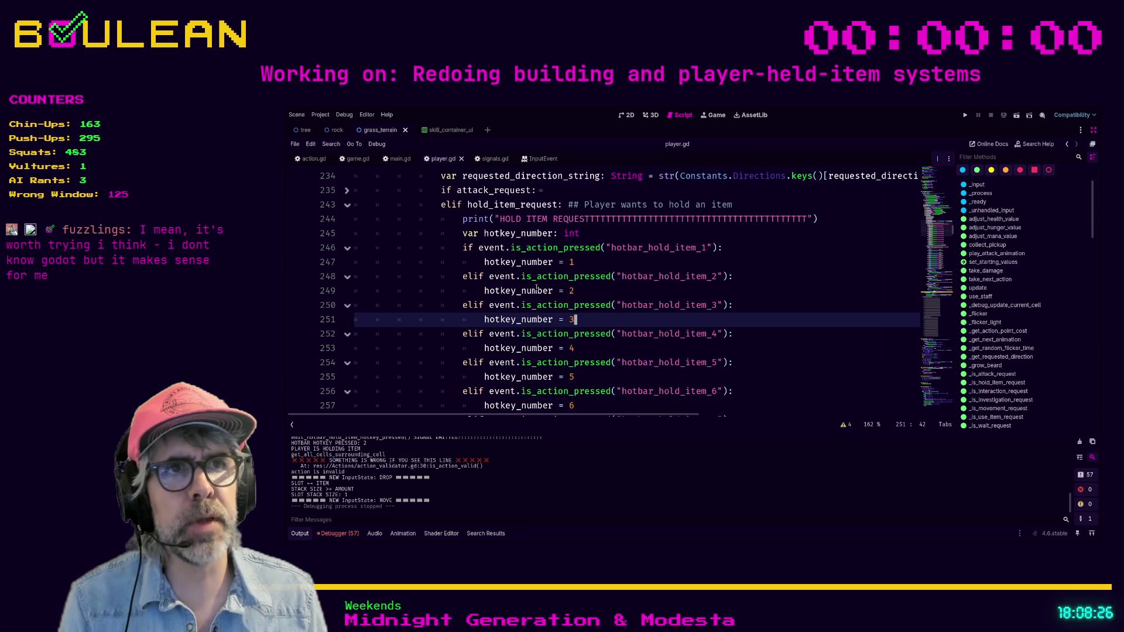
Insert a blank line between 'var hotkey_number: int' and the hotbar_hold_item_1 check
scroll(536, 288, "down", 1)
triple_click(450, 205)
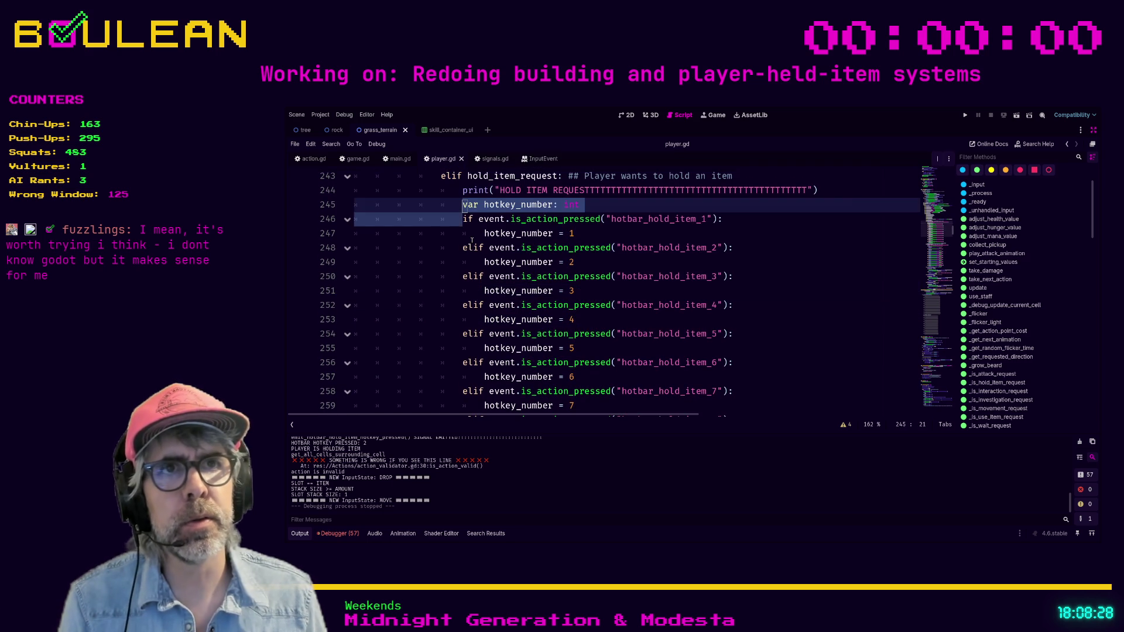
key("Down")
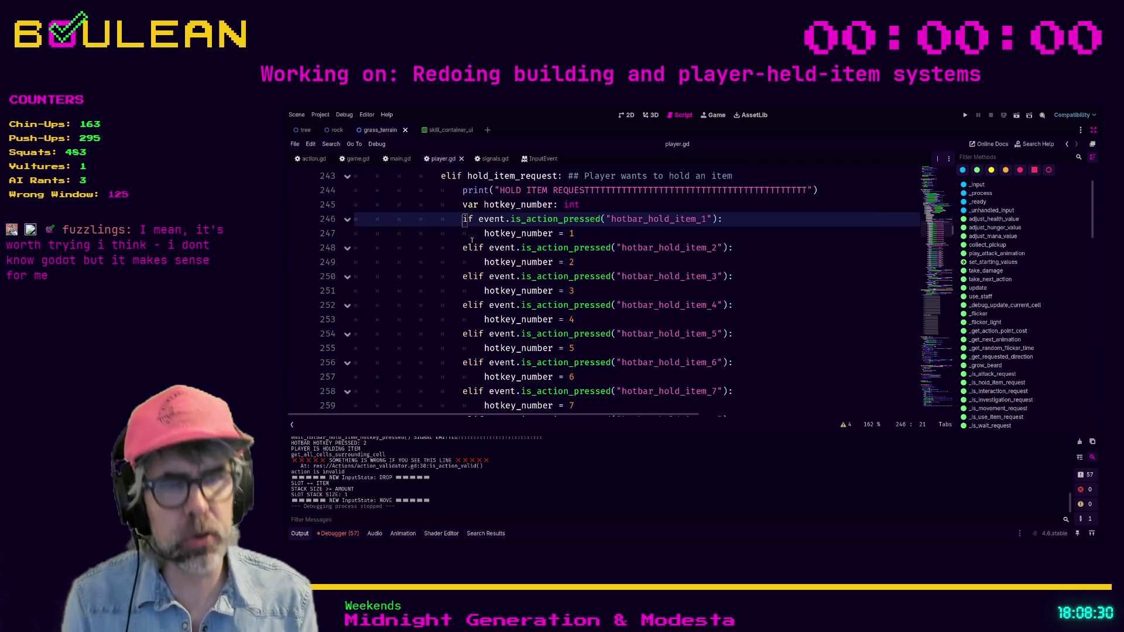
scroll(475, 240, "up", 1)
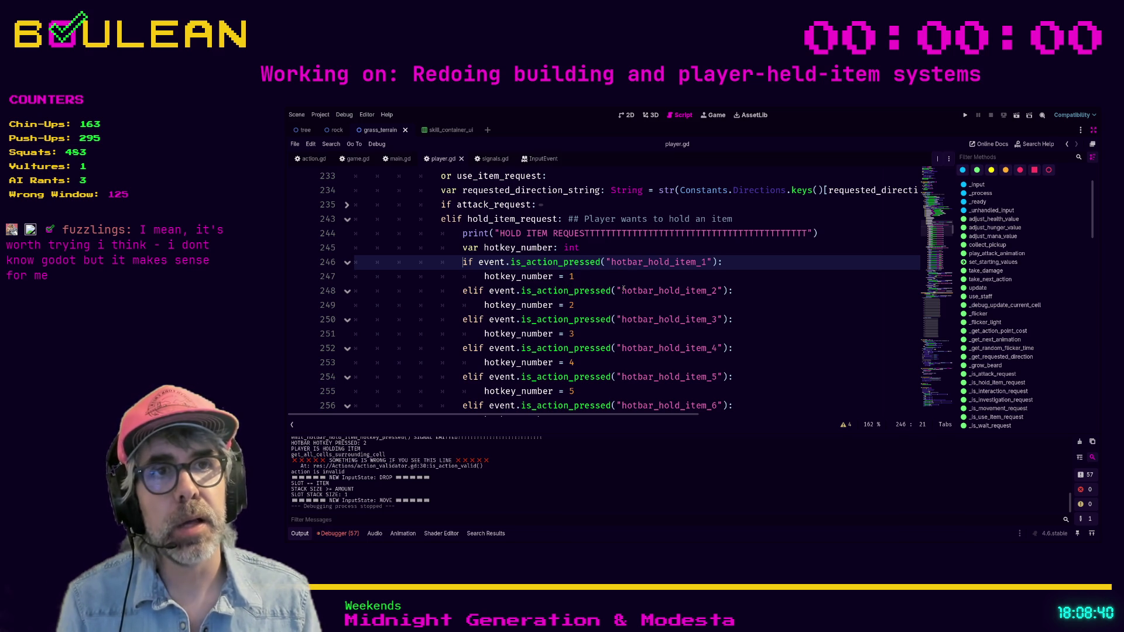
key("ctrl+shift+Return")
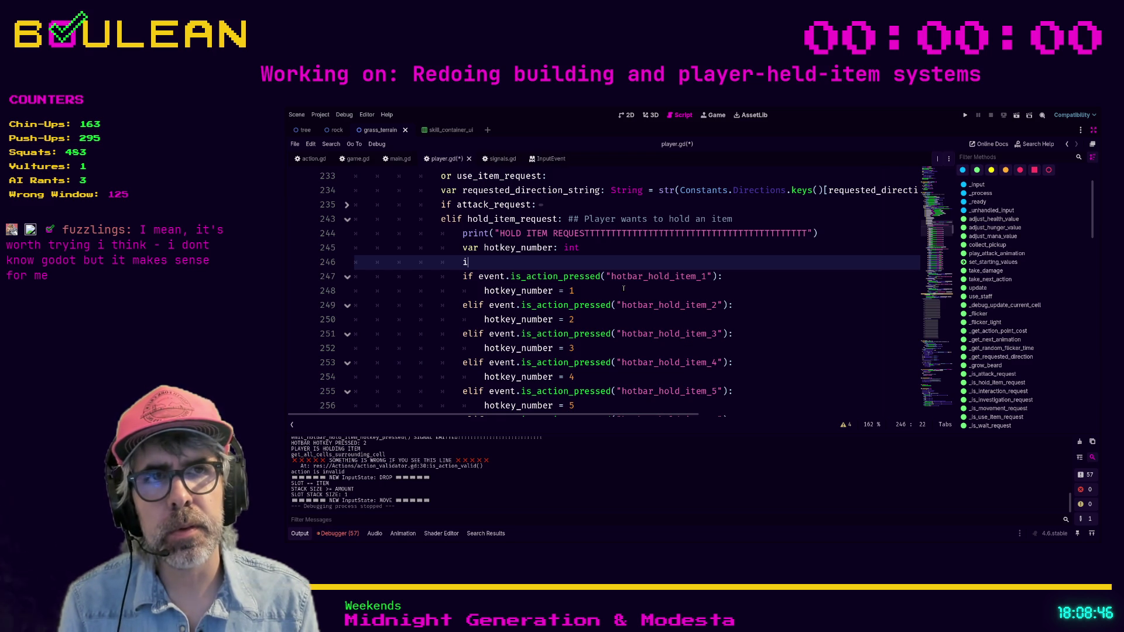
Write if event.is_action_pressed("hotbar_hold_item_%d" % n): with a pass body
type("if even")
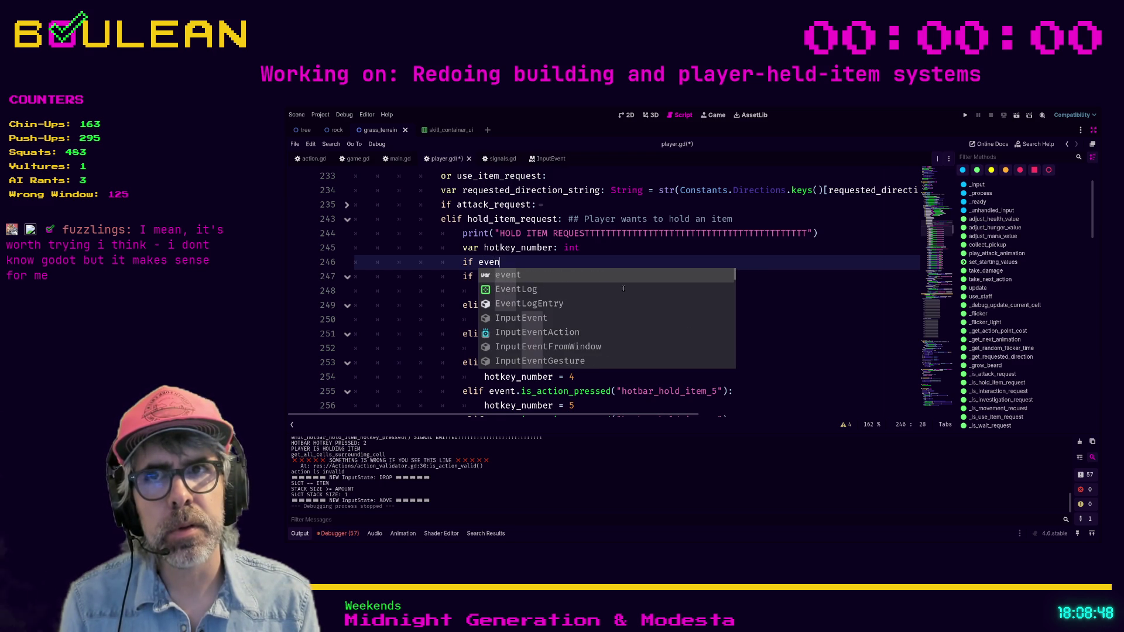
type("t.is_action")
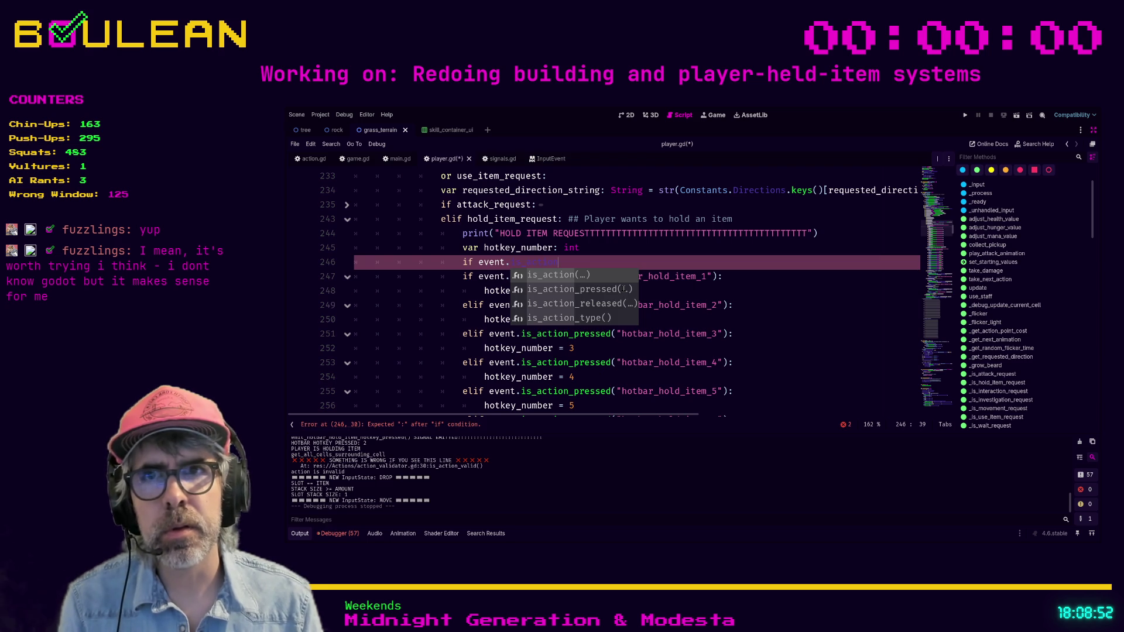
left_click(624, 289)
type("\"ho")
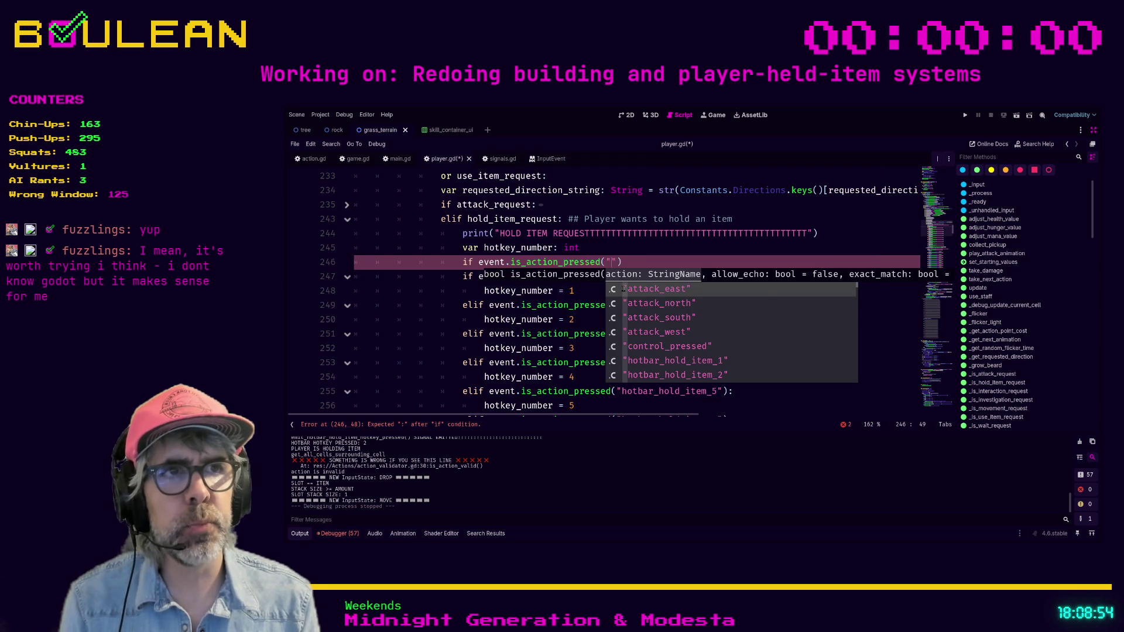
type("tbar")
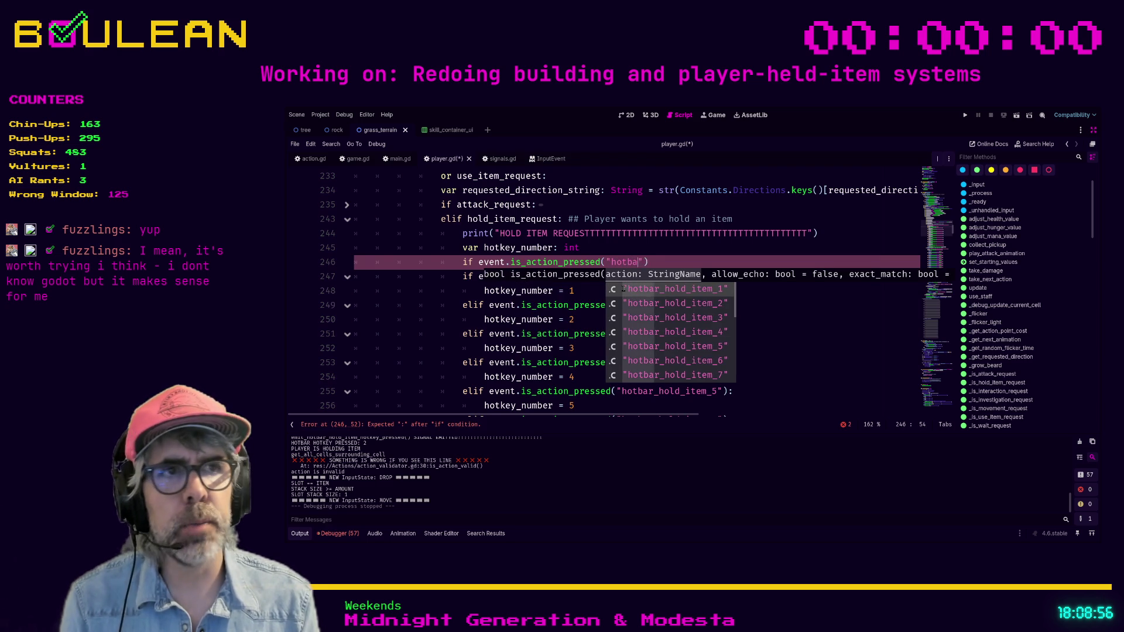
key("Return")
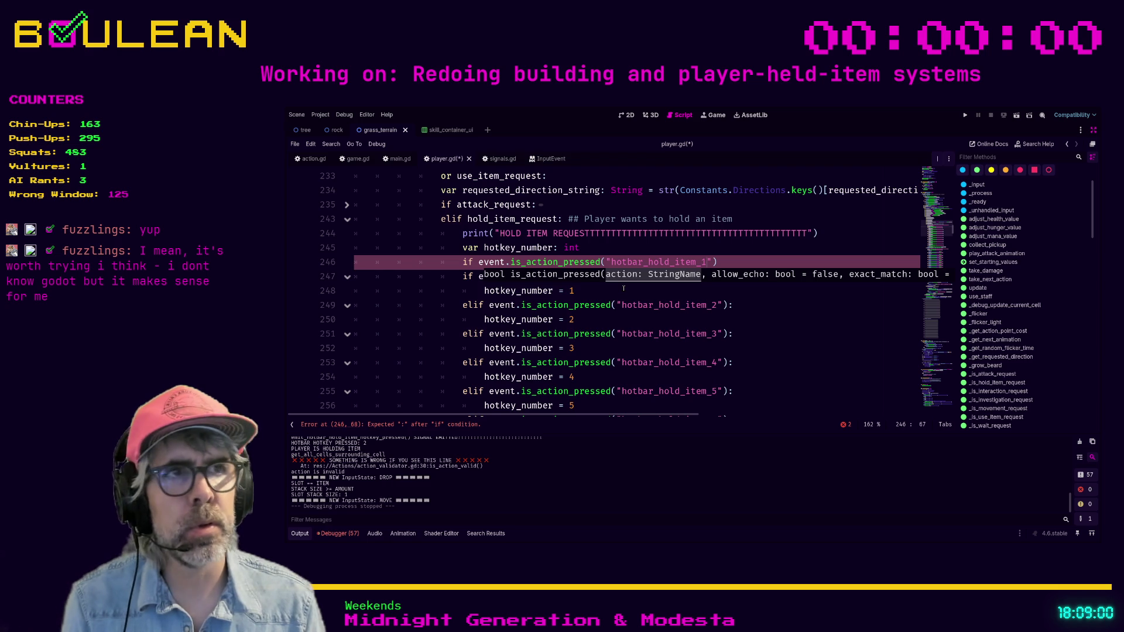
key("BackSpace")
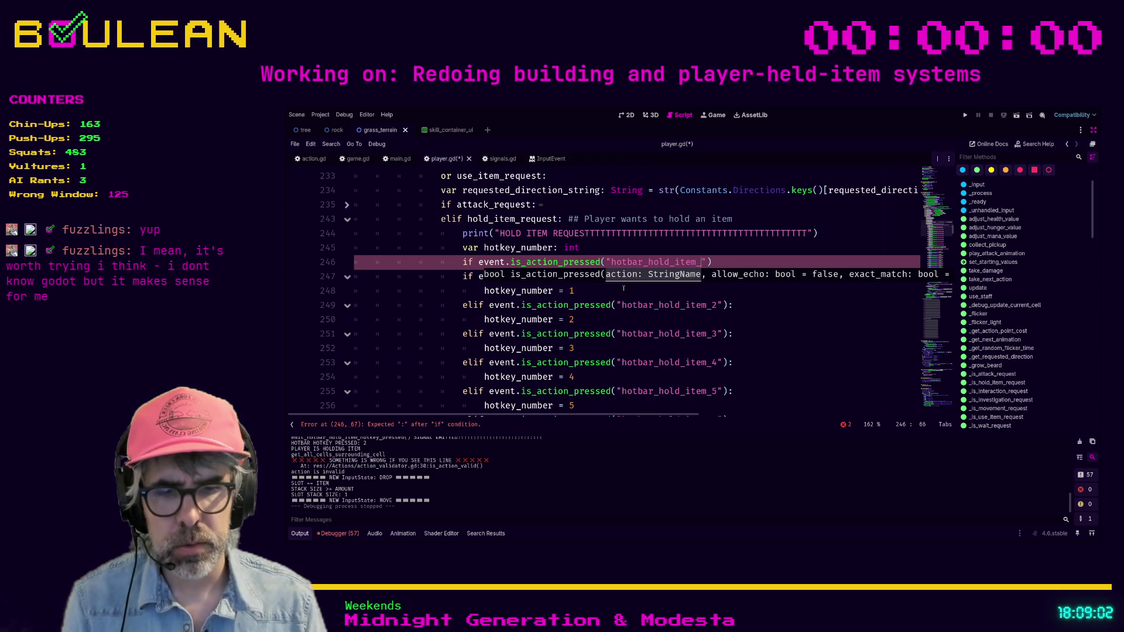
type("%d")
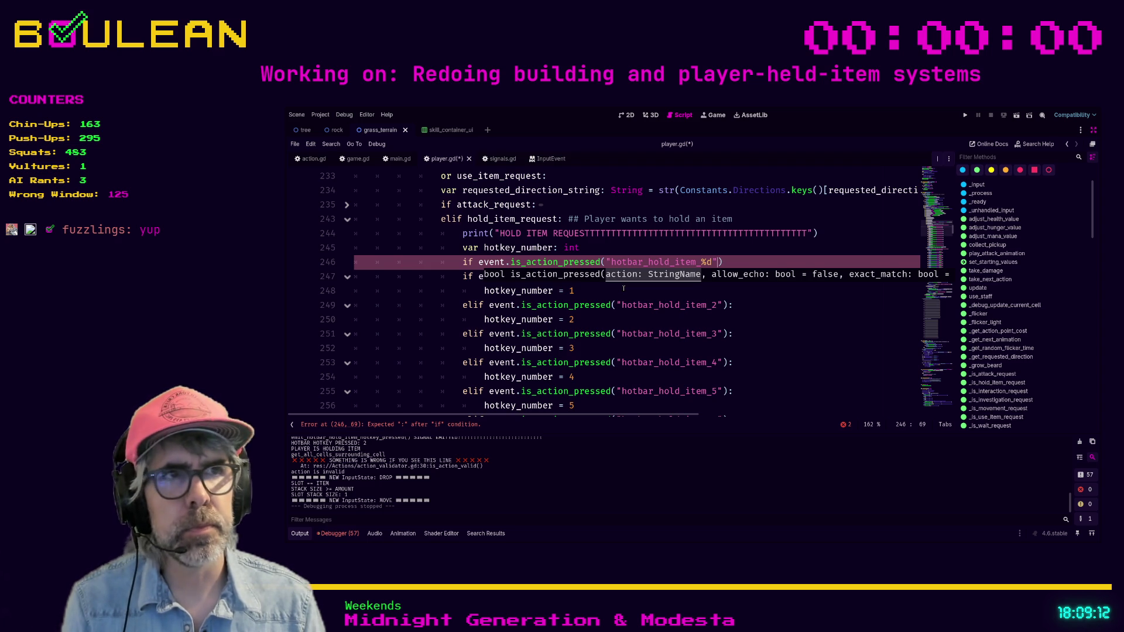
key("Right")
type("%n")
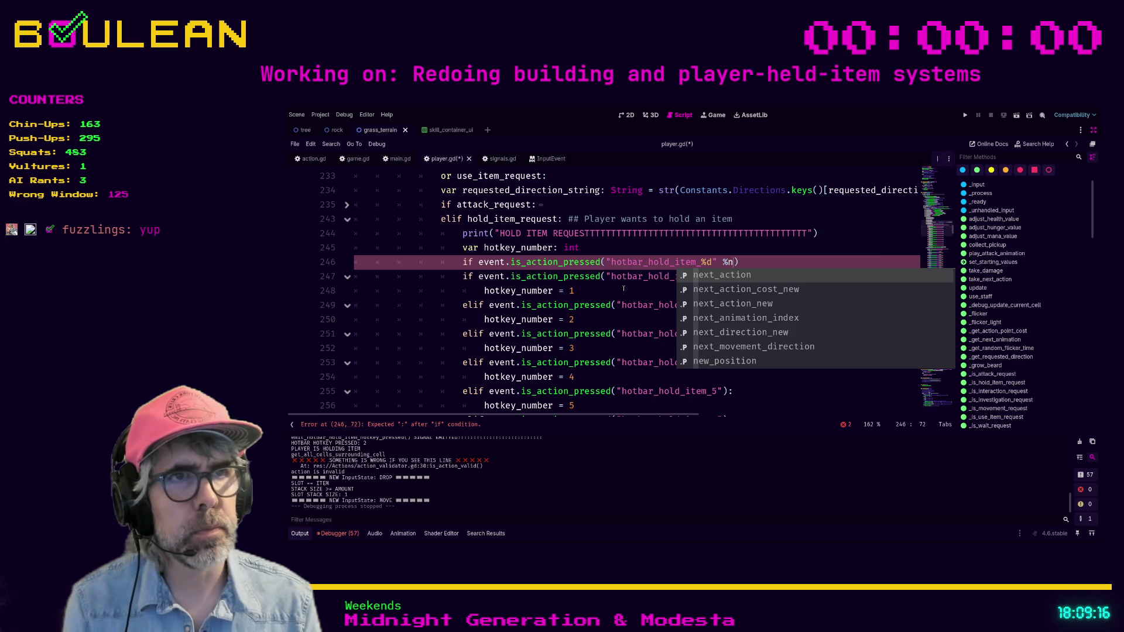
type("):")
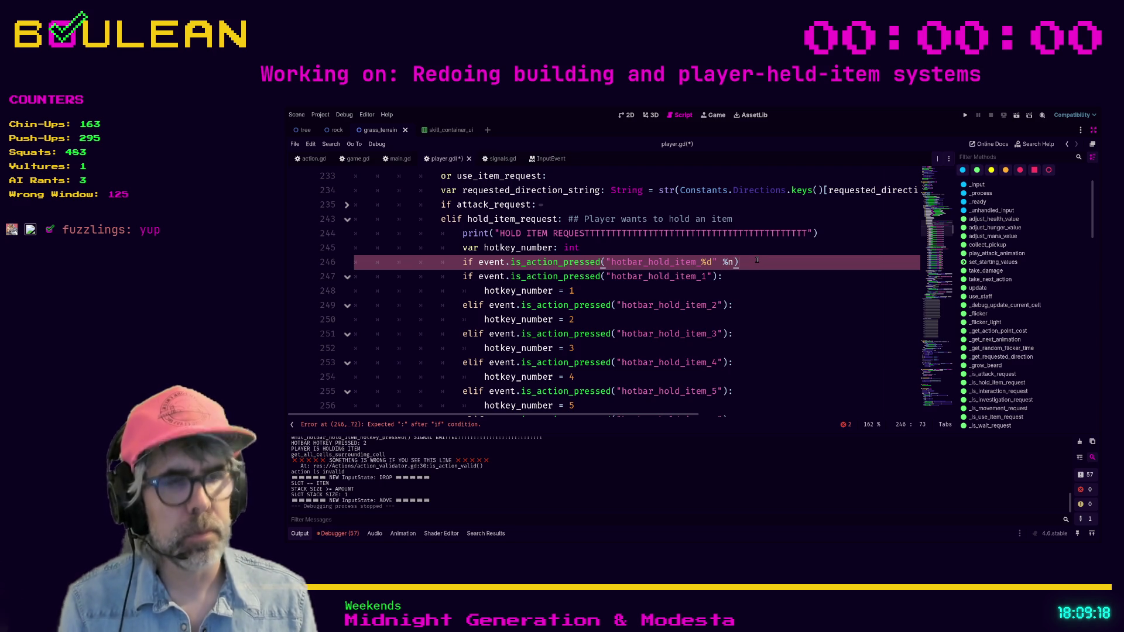
key("Return")
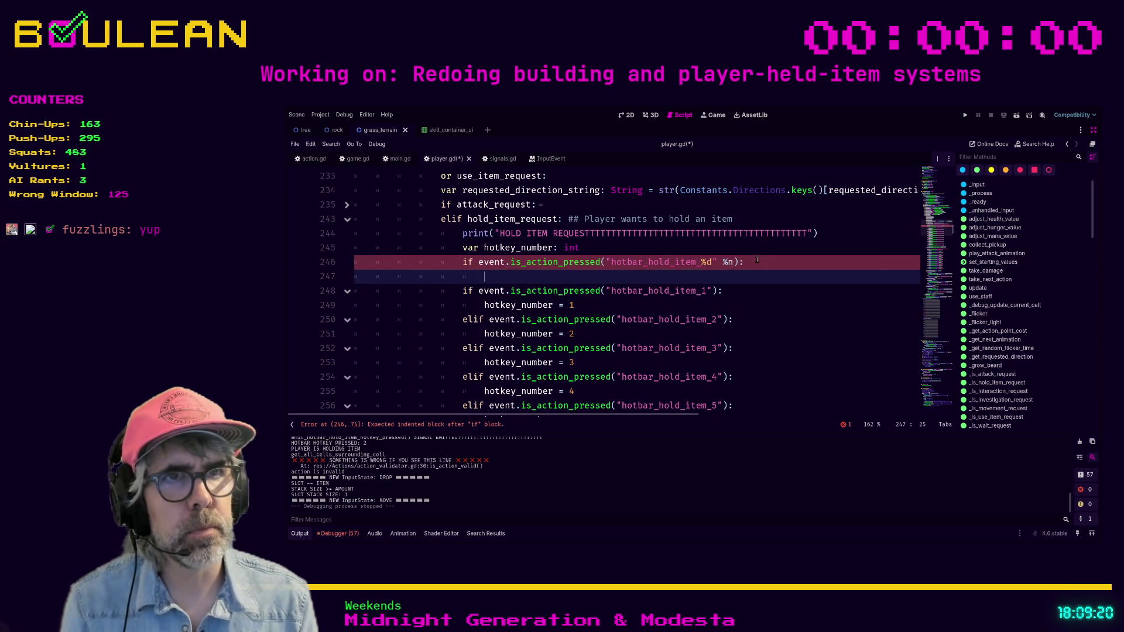
type("pass")
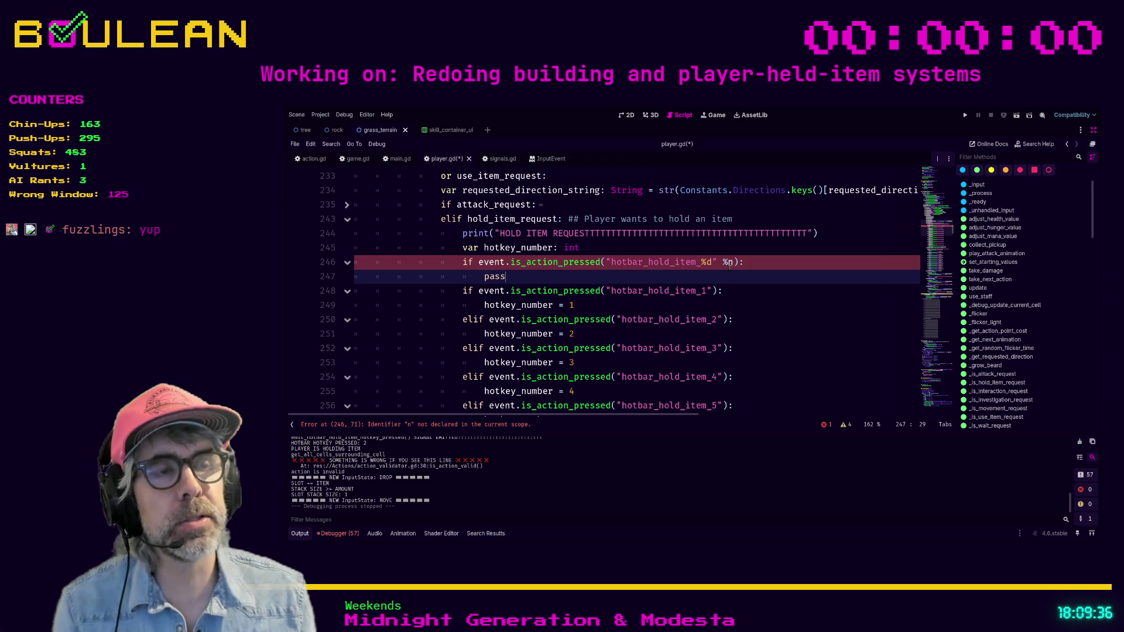
Retype the n after the percent sign and add a blank line below var hotkey_number
left_click(735, 262)
key("BackSpace")
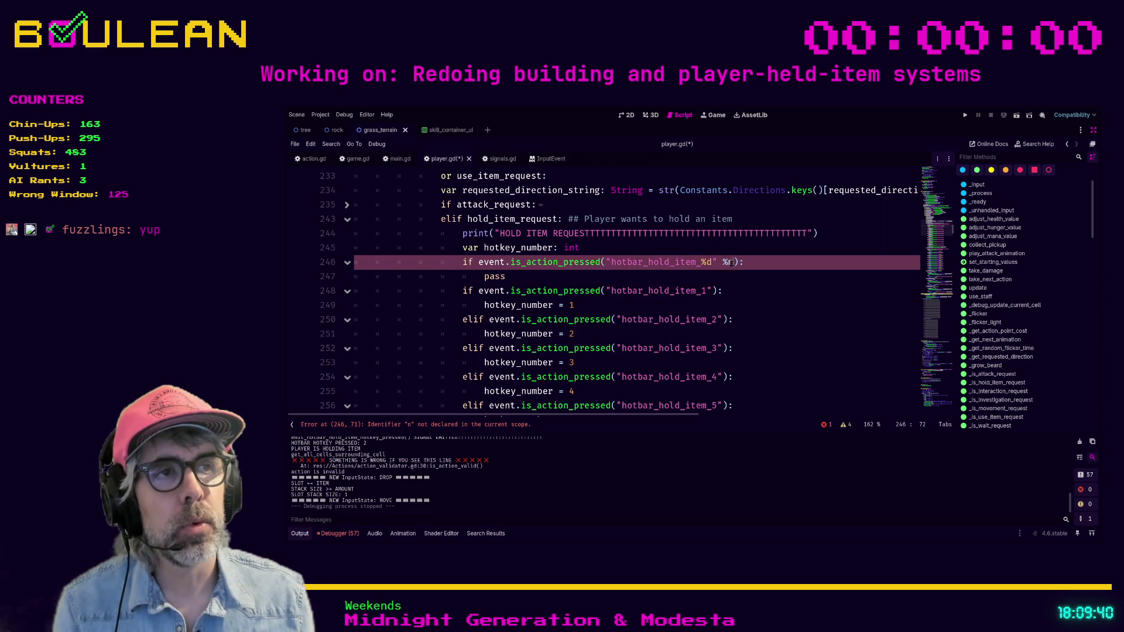
type("n")
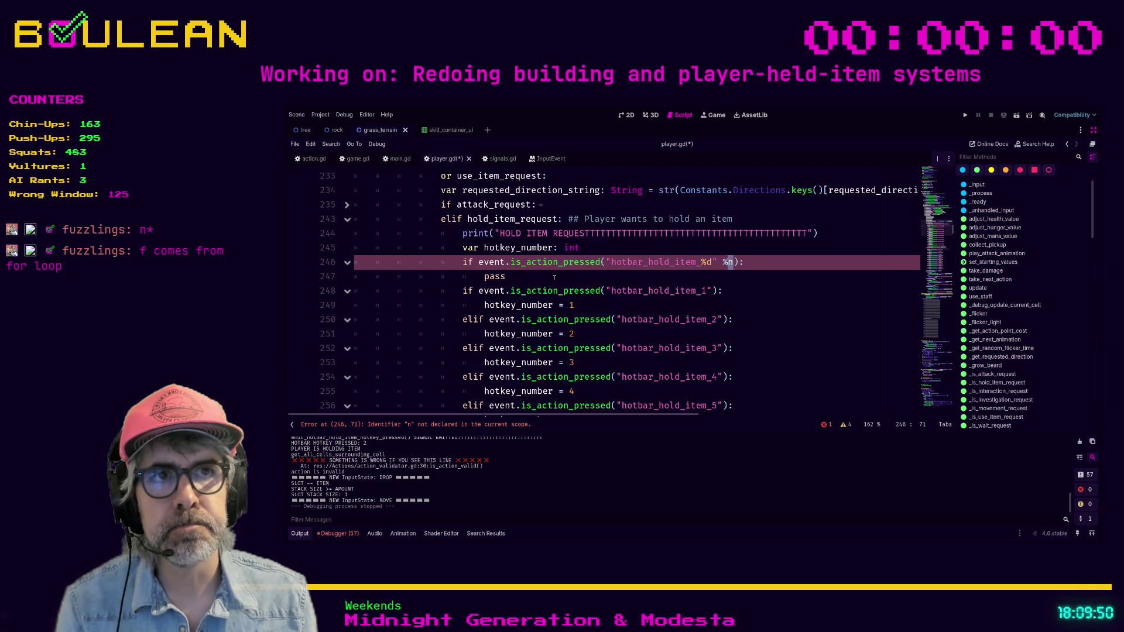
left_click(611, 252)
key("Return")
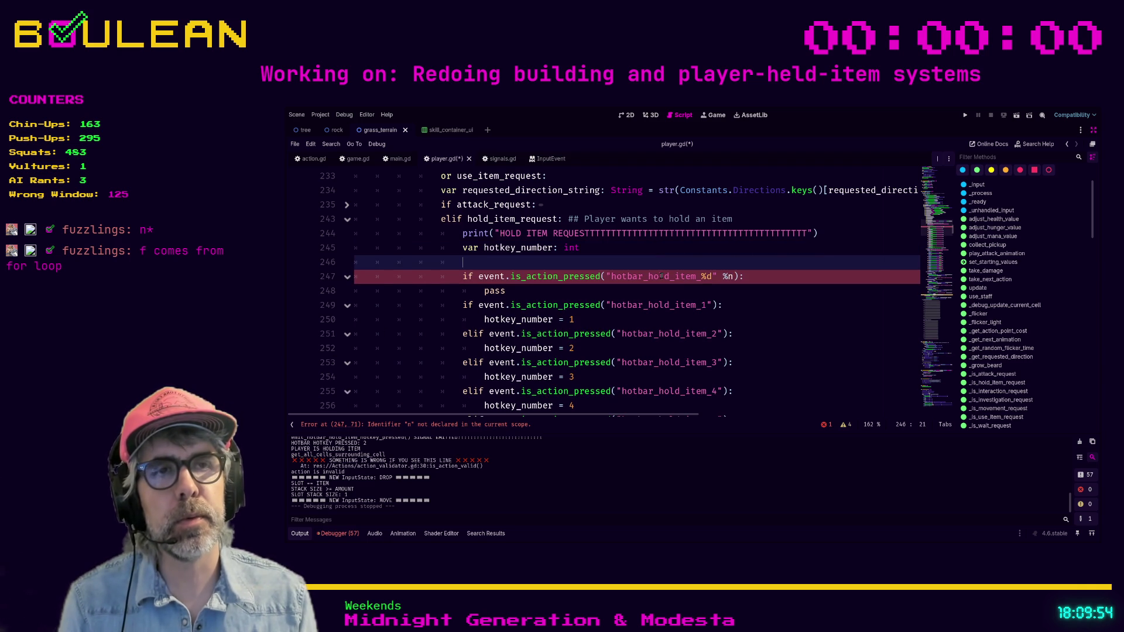
Declare var hotbar_slots: int = 10 above a new for slot in hotbar_slots: loop
type("for")
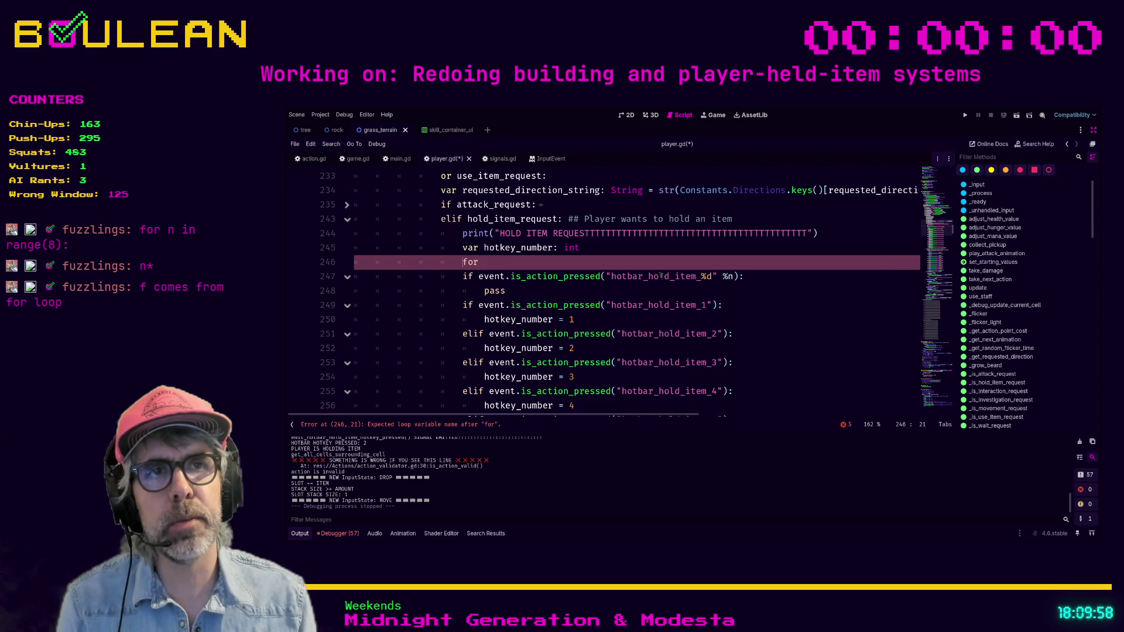
key("ctrl+shift+Return")
type("var")
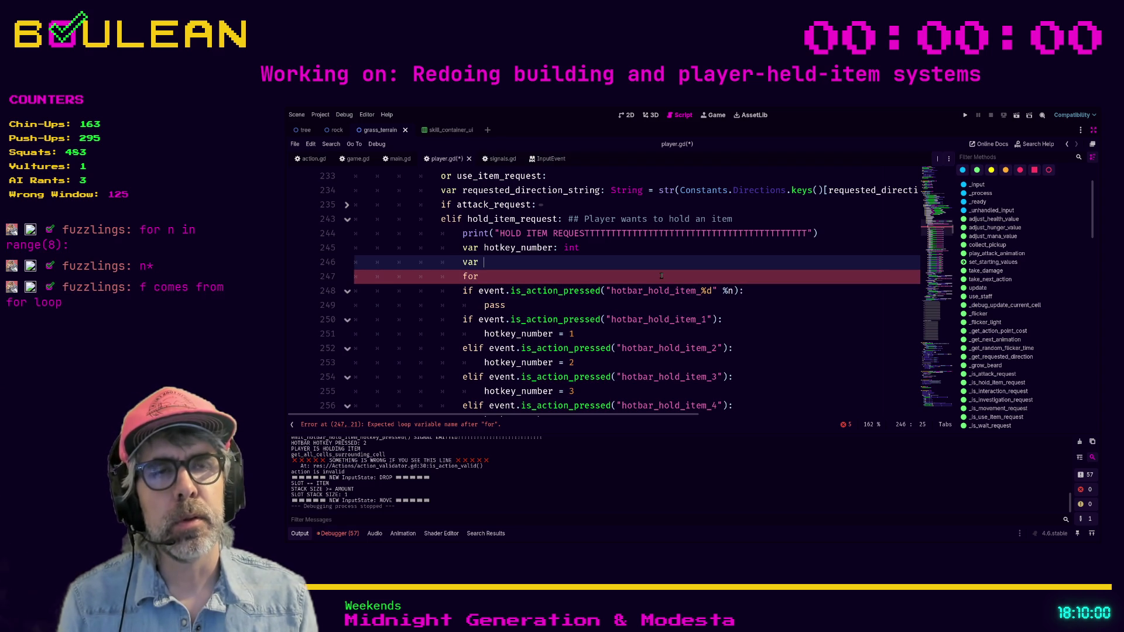
type("idx")
key("BackSpace")
key("BackSpace")
key("BackSpace")
type("hotbar_slots: int = ")
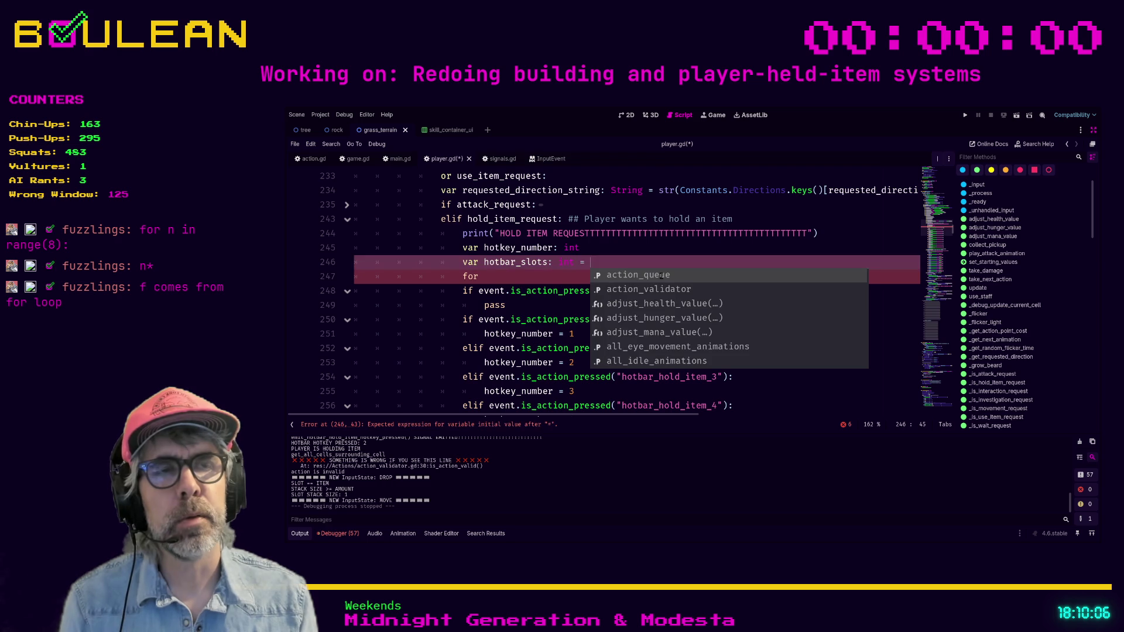
type("10")
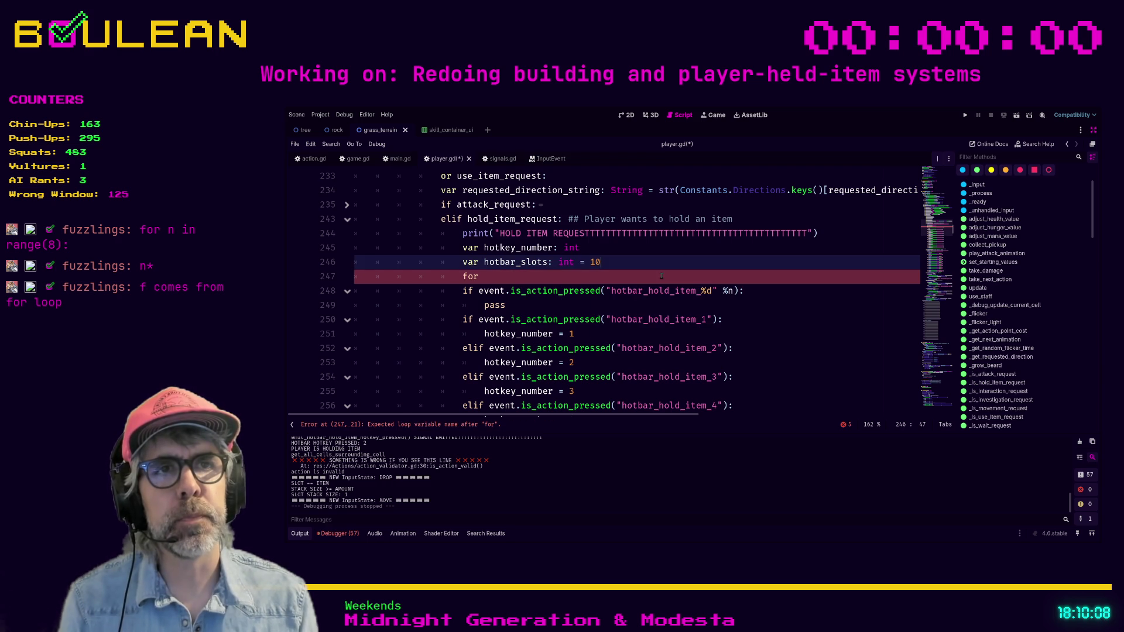
left_click(662, 275)
type("slot in hotbar_slots:")
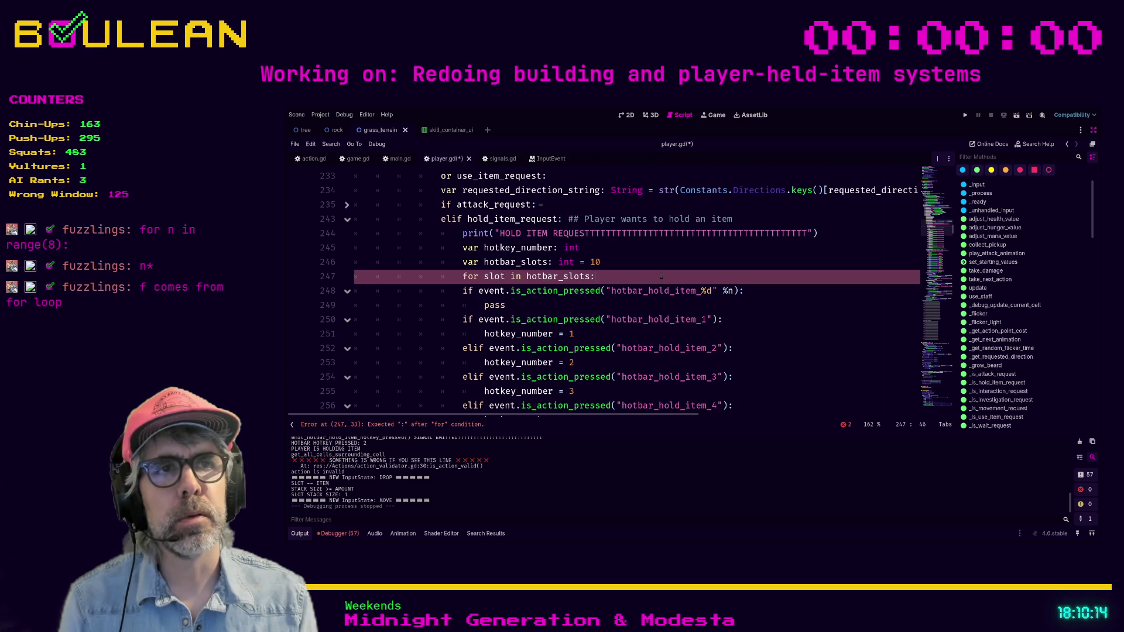
Indent the if check into the loop, format it with slot, and indent pass beneath it
key("Down")
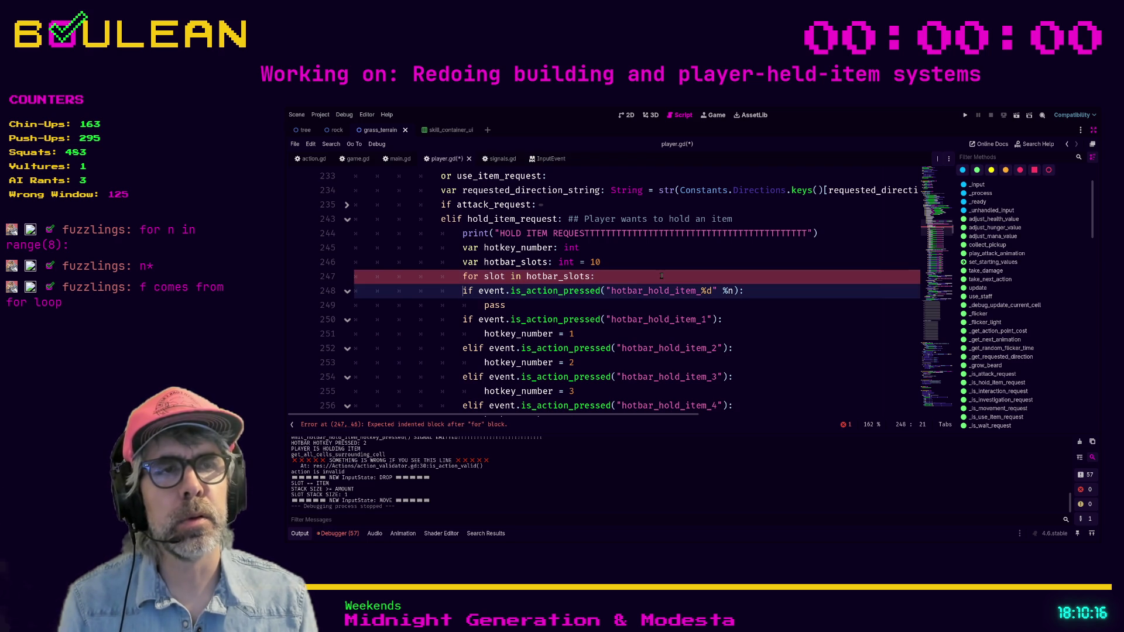
key("Tab")
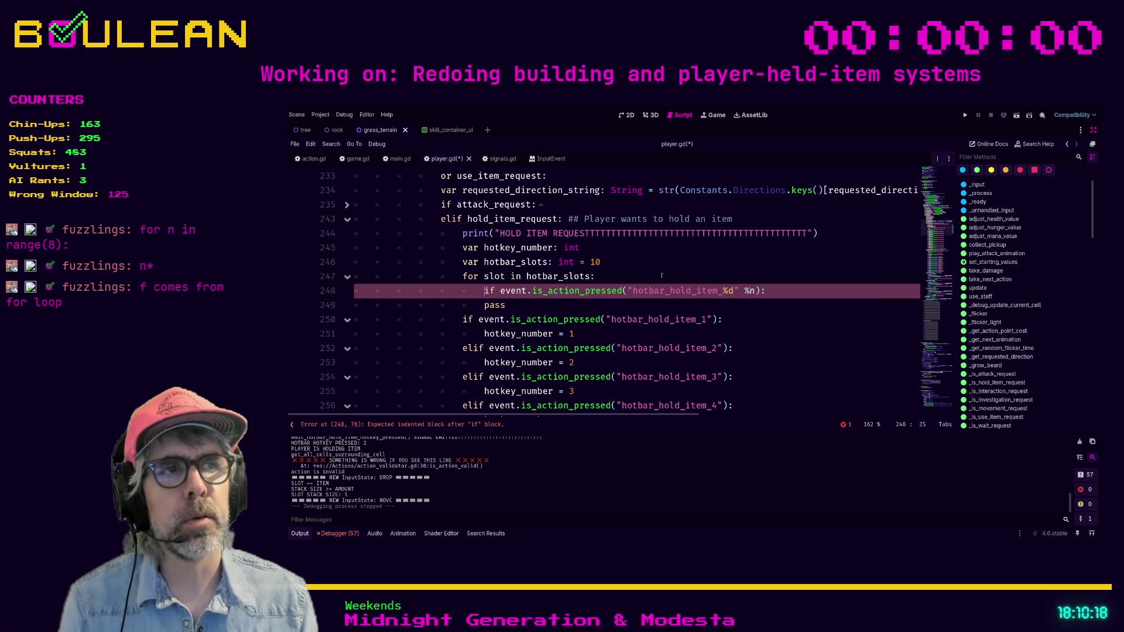
key("Left")
key("Left")
key("BackSpace")
type("slo")
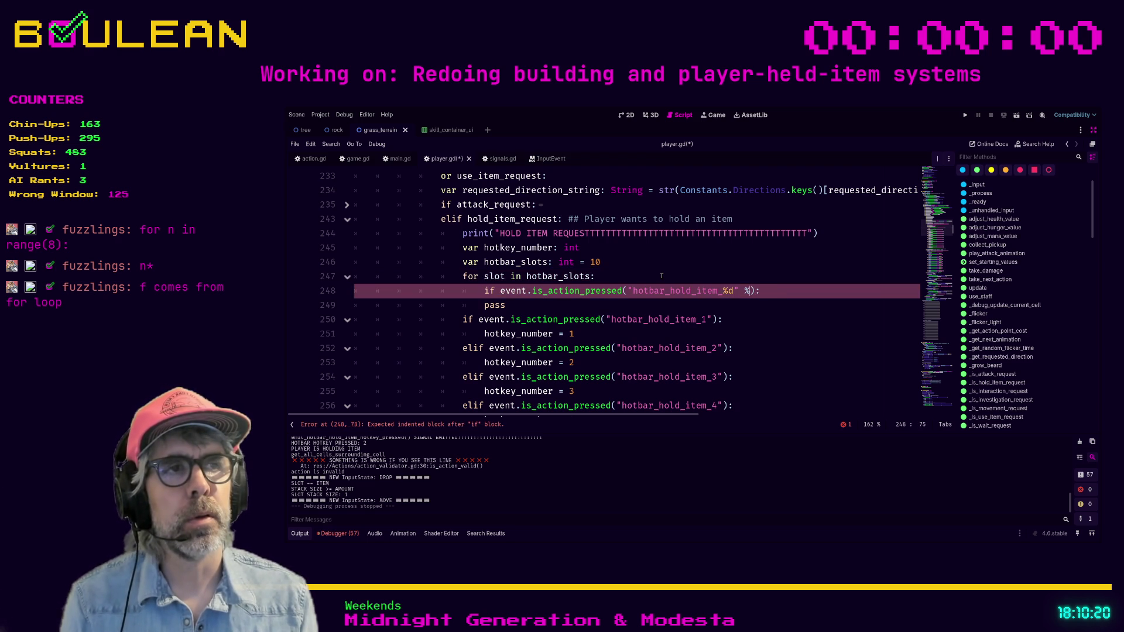
type("t")
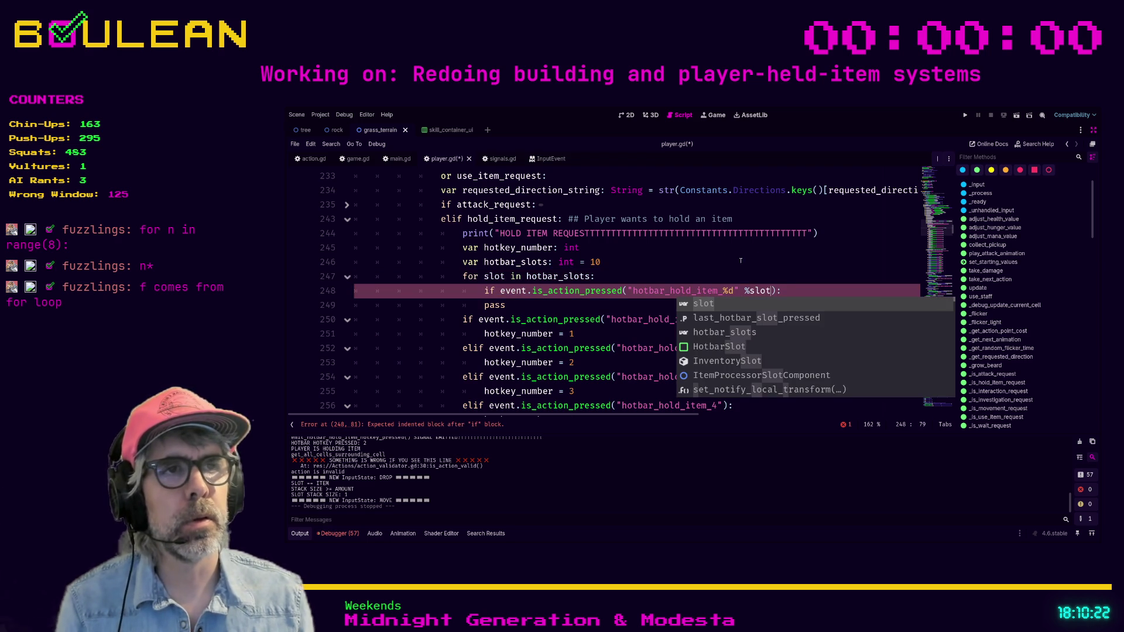
left_click(794, 292)
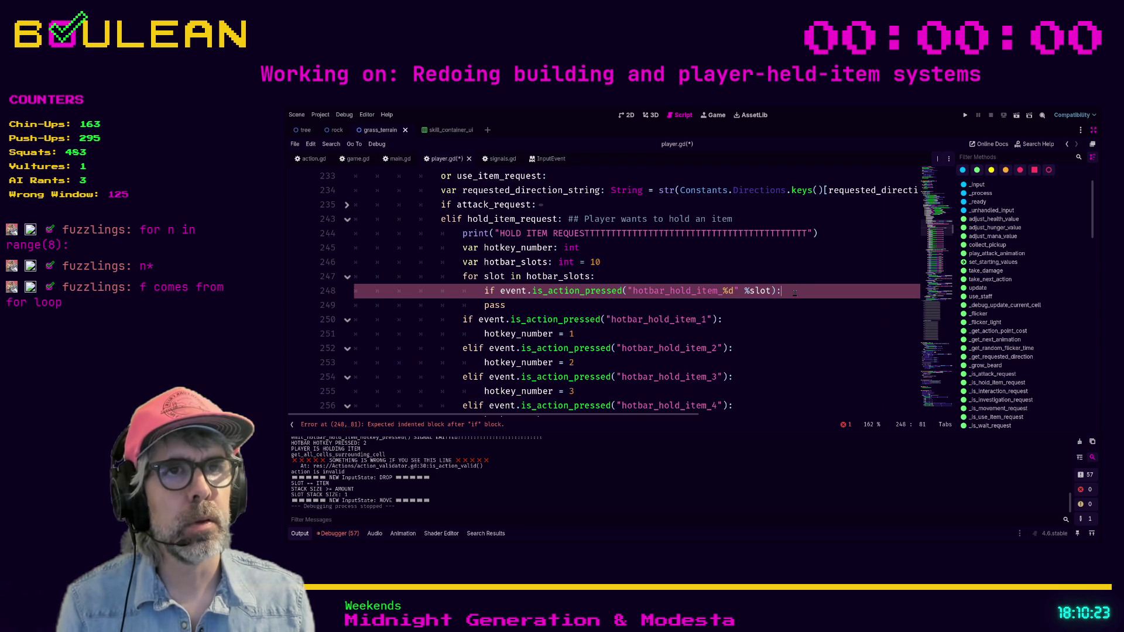
left_click(483, 306)
key("Tab")
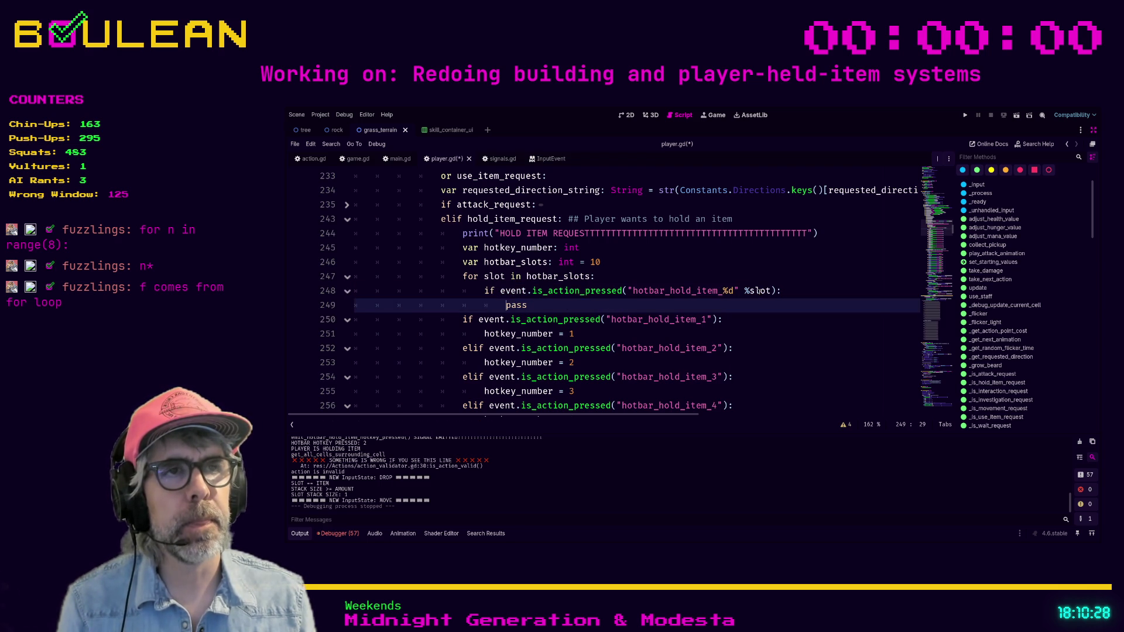
Copy the old Signals.emit call from line 270 and paste it over pass
double_click(525, 306)
scroll(526, 306, "down", 5)
scroll(579, 329, "down", 3)
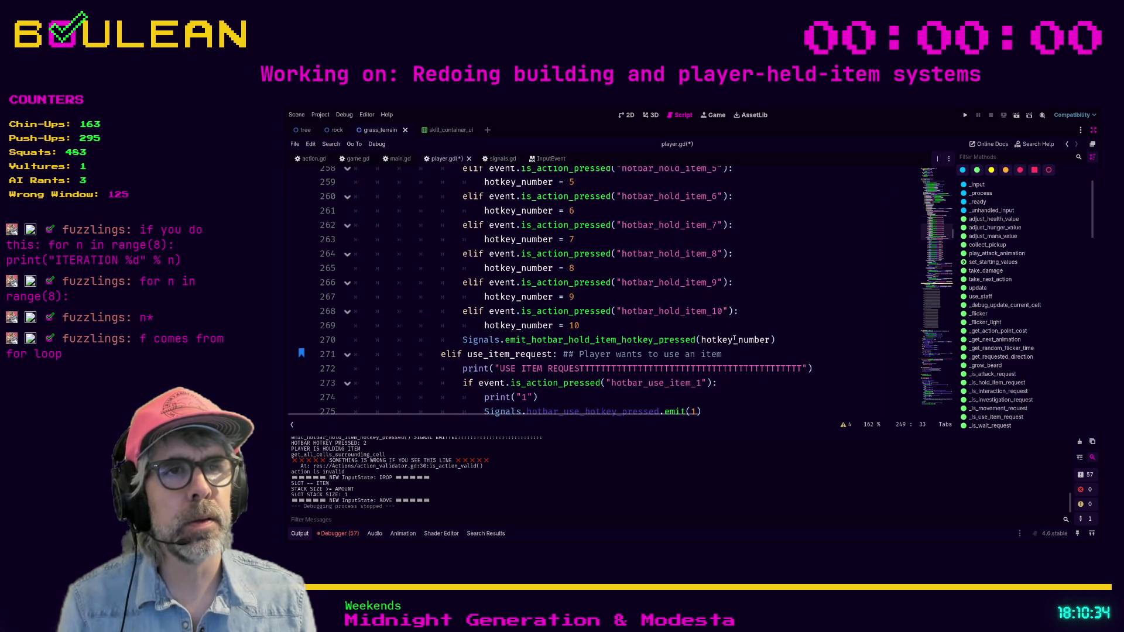
scroll(720, 339, "up", 1)
left_click_drag(776, 348, 461, 349)
key("ctrl+c")
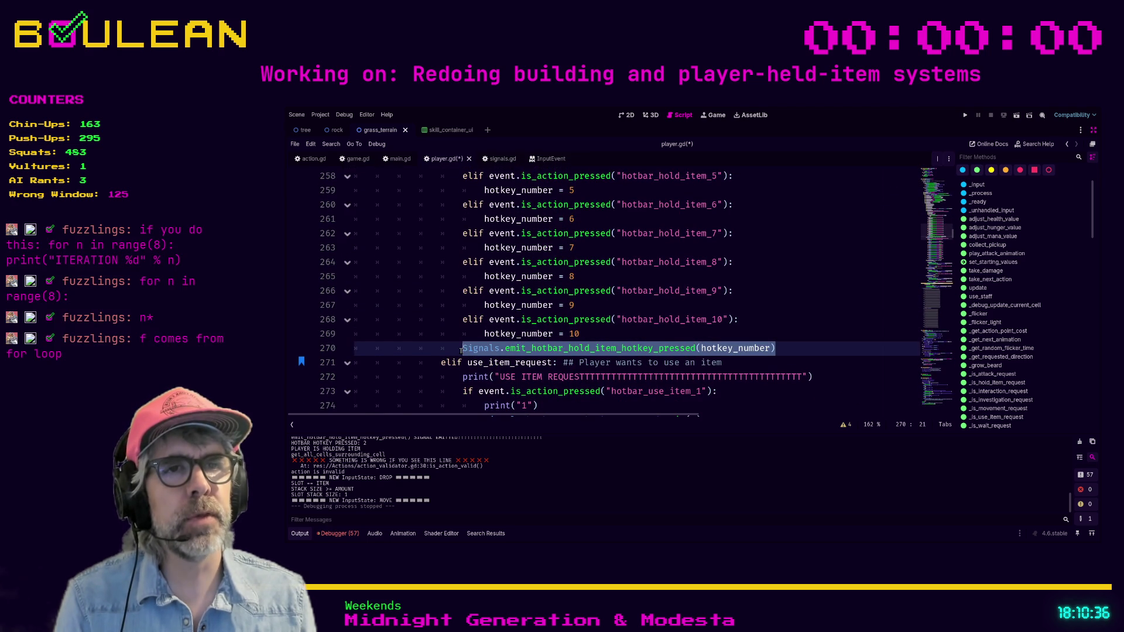
scroll(594, 311, "up", 6)
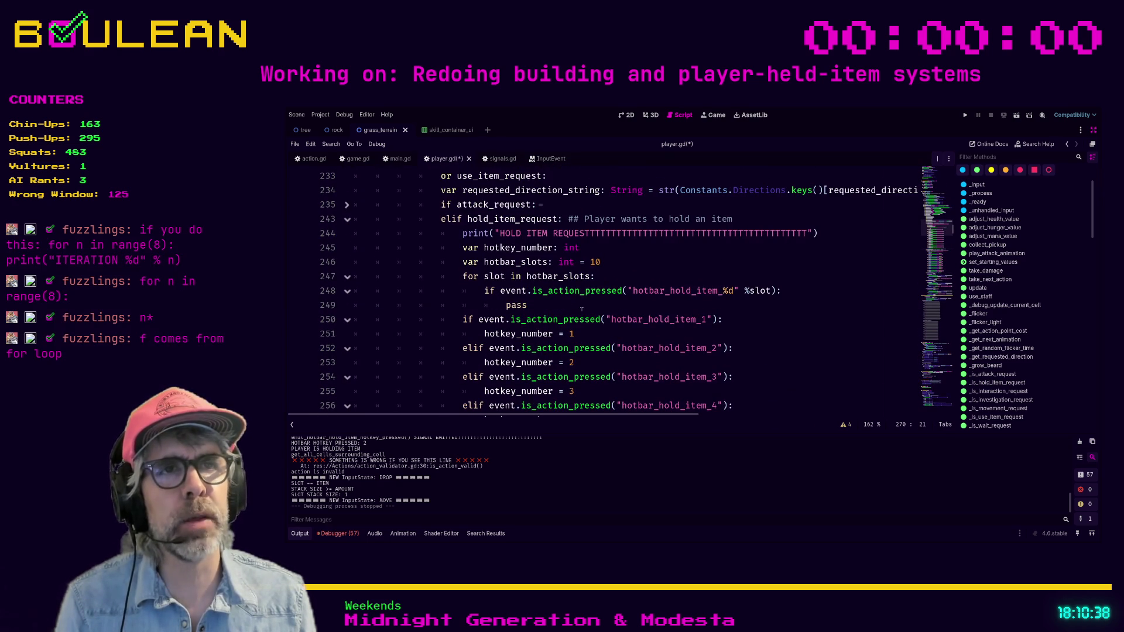
double_click(516, 305)
key("ctrl+v")
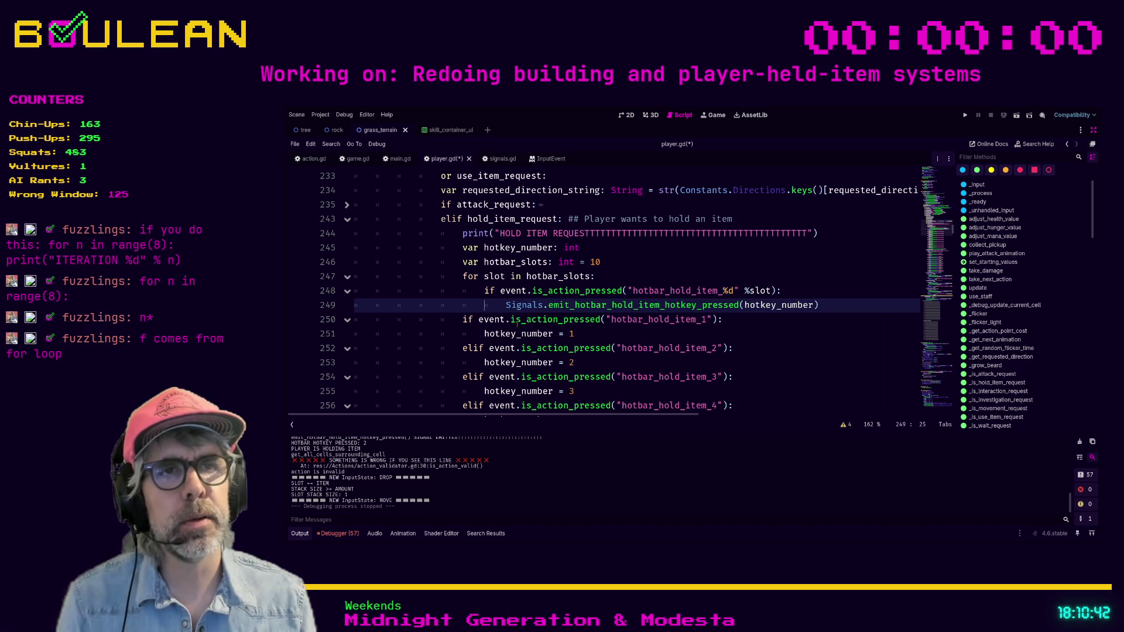
Comment out the old hotbar_hold_item if/elif chain through line 270 with Ctrl+K
left_click(460, 319)
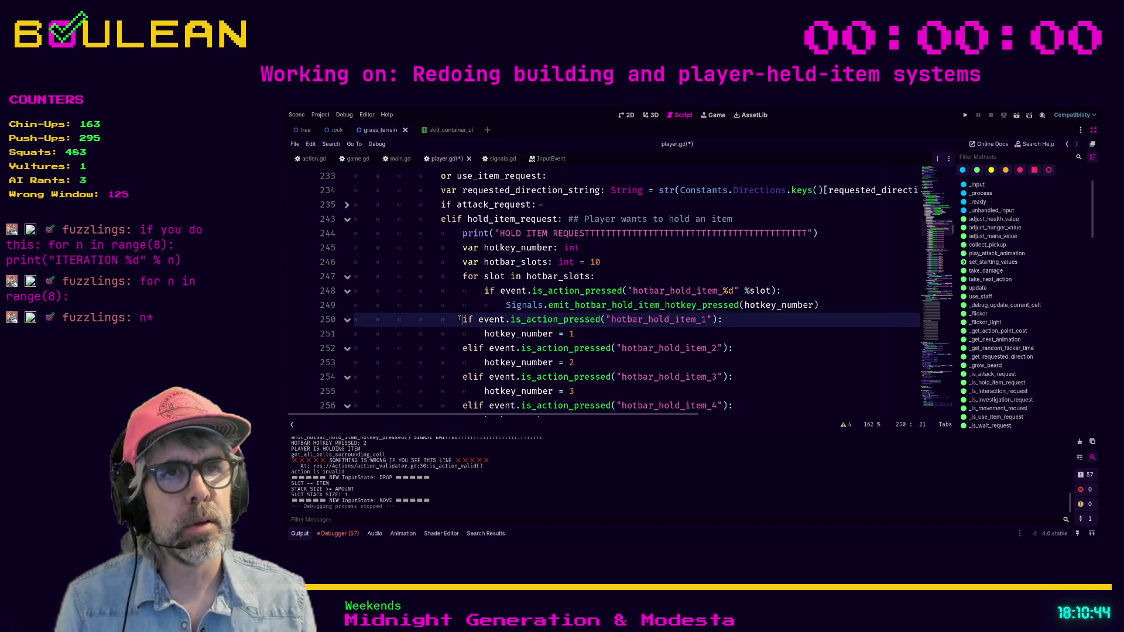
scroll(460, 319, "down", 8)
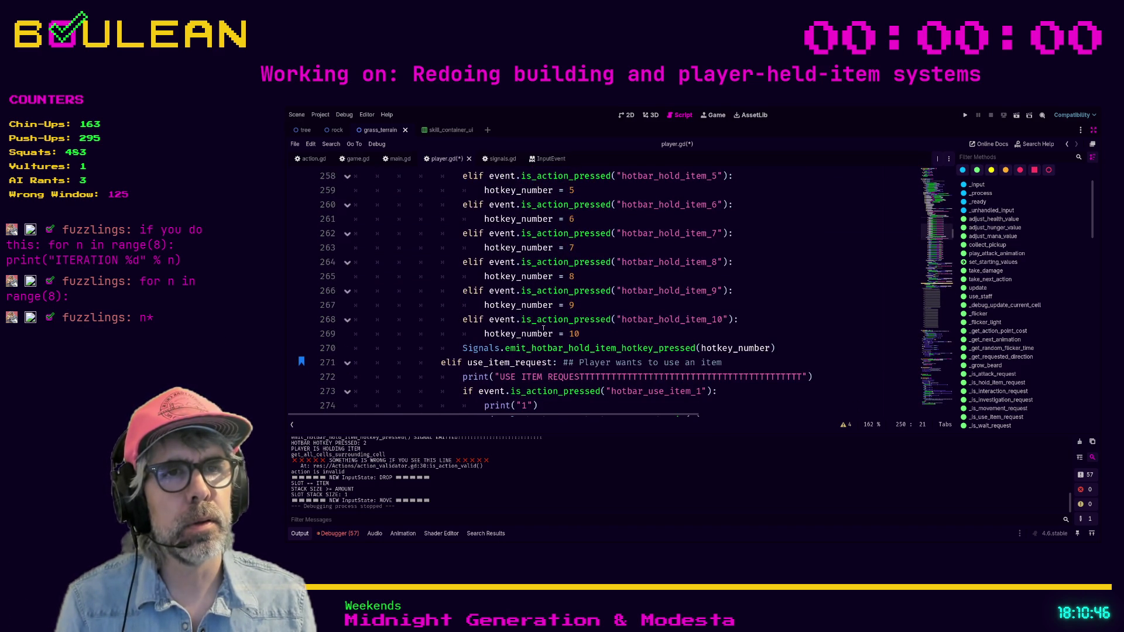
scroll(544, 330, "down", 1)
left_click(786, 307, "shift")
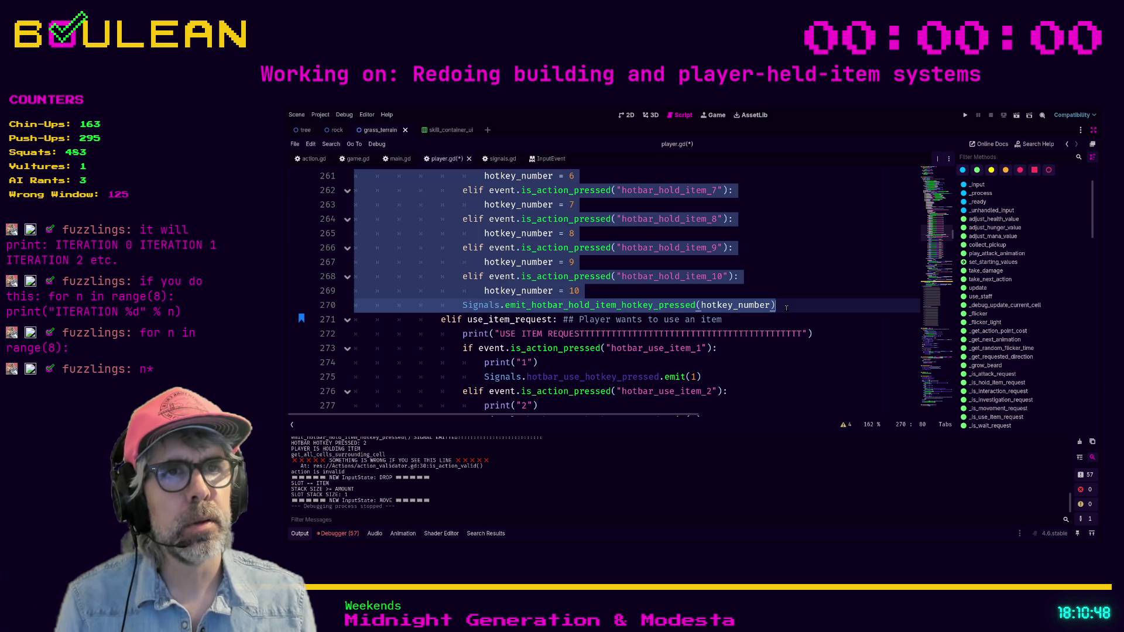
key("ctrl+k")
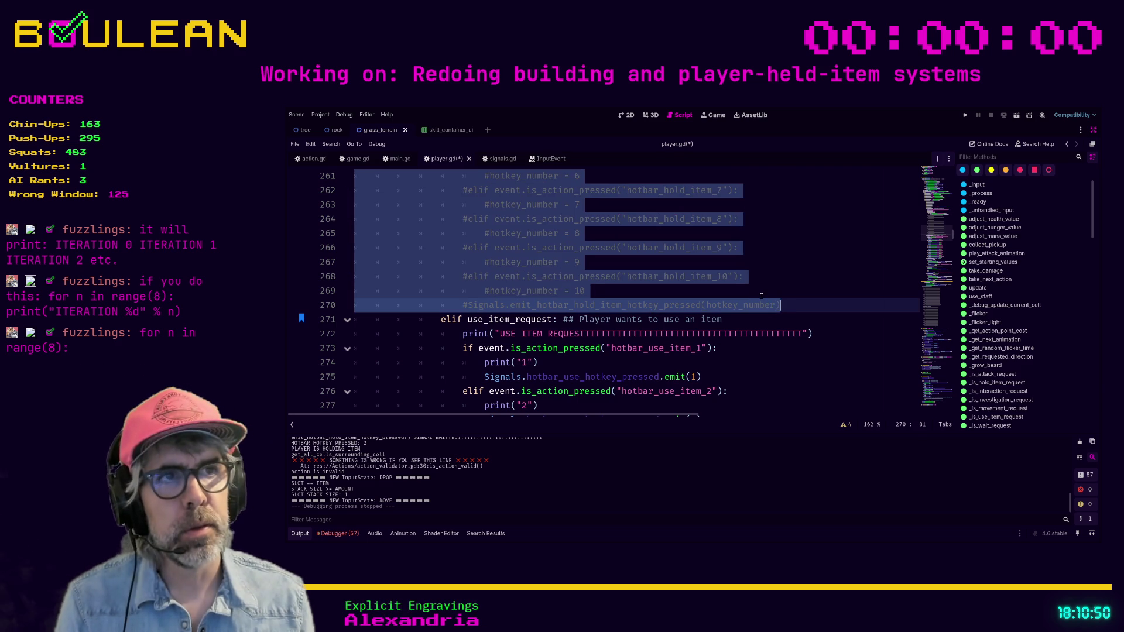
scroll(757, 296, "up", 2)
scroll(757, 296, "up", 5)
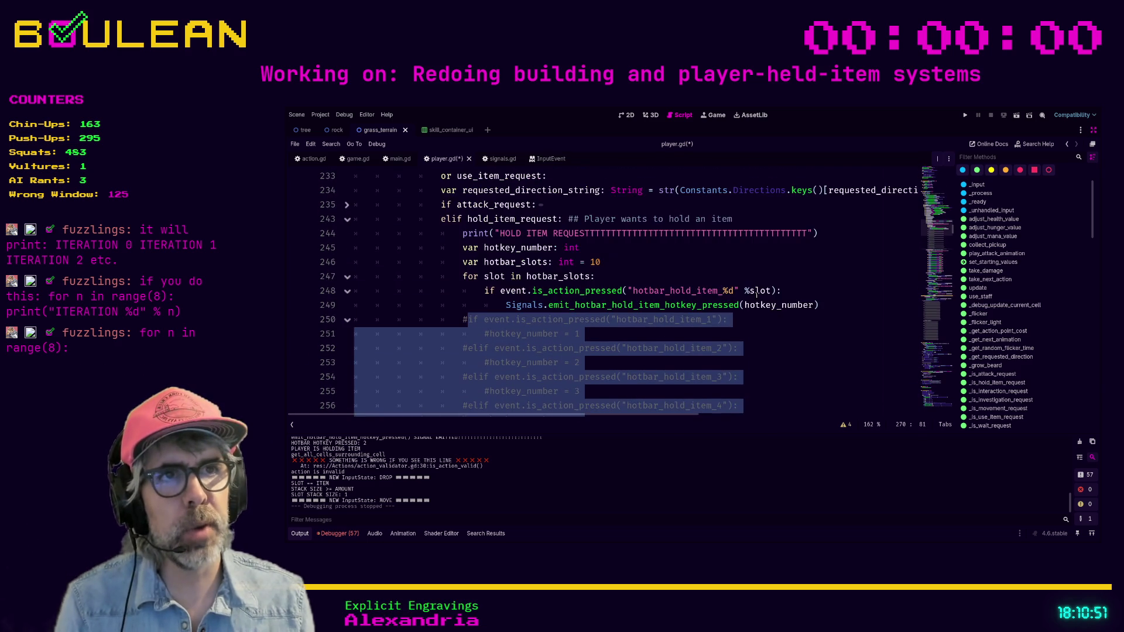
left_click(459, 316)
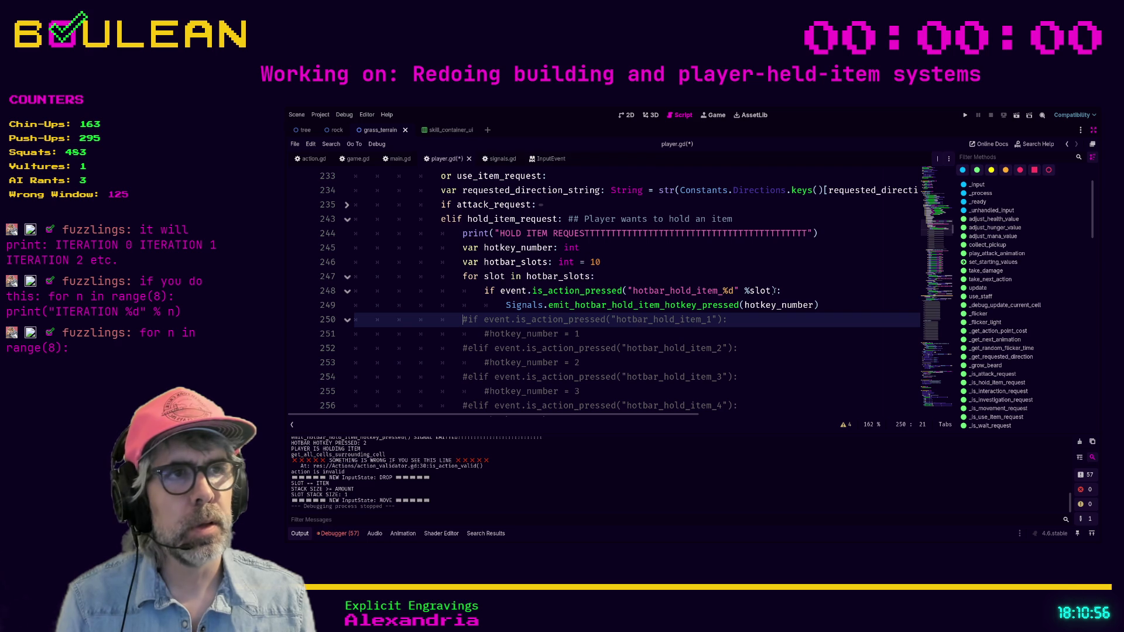
double_click(767, 305)
Replace hotkey_number with slot as the emitted signal's argument
type("sl")
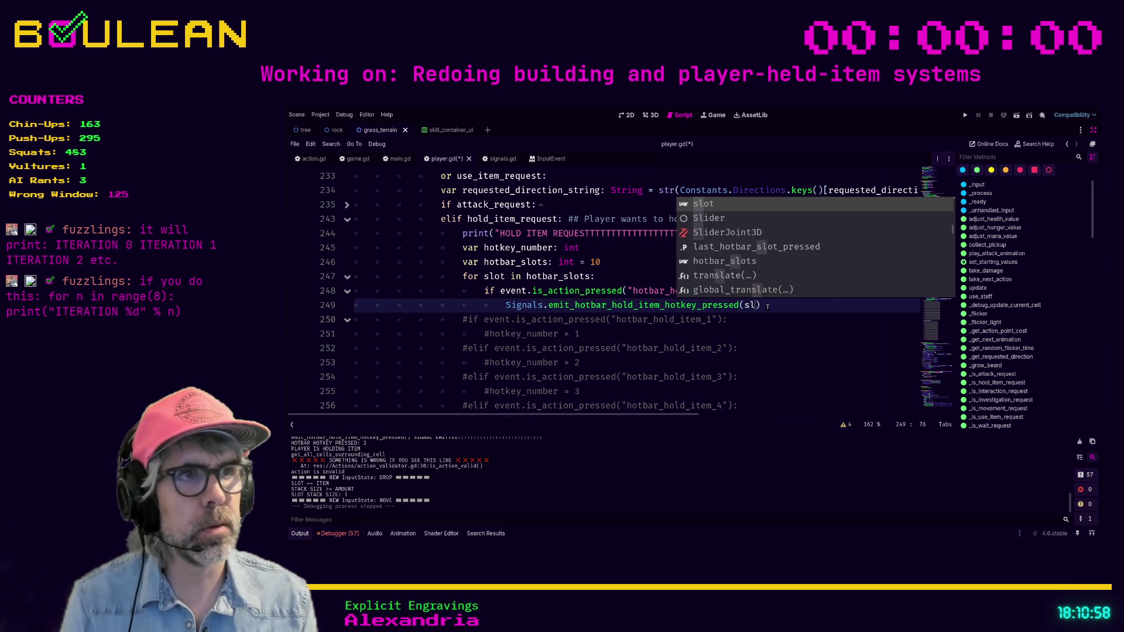
key("Return")
key("Down")
key("Down")
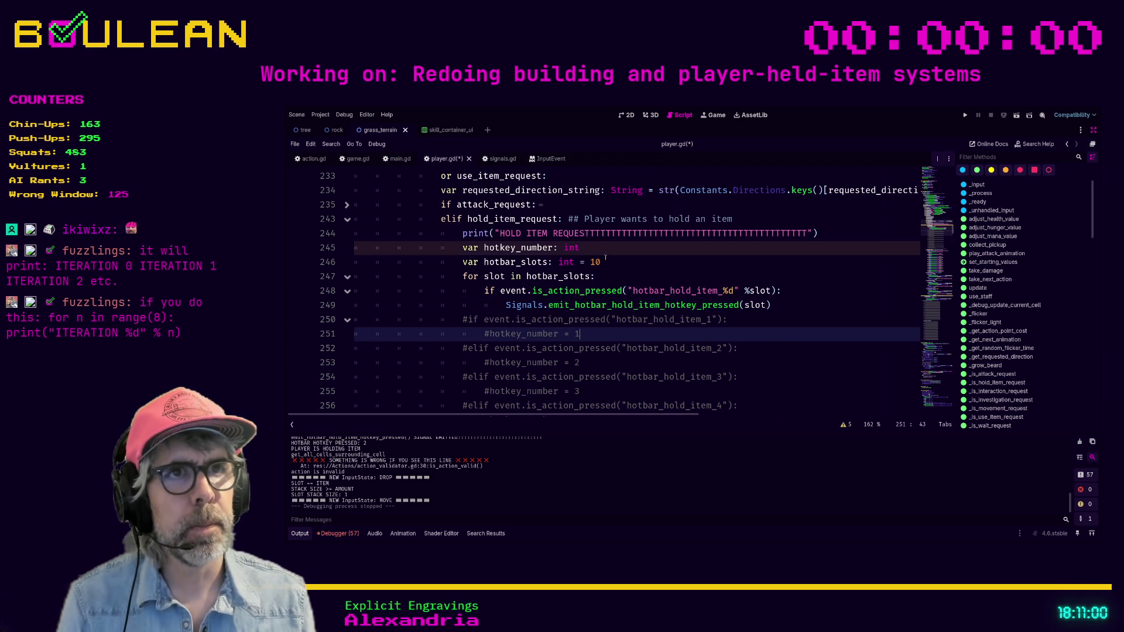
Comment out the unused hotkey_number declaration on line 245
left_click(607, 252)
key("ctrl+k")
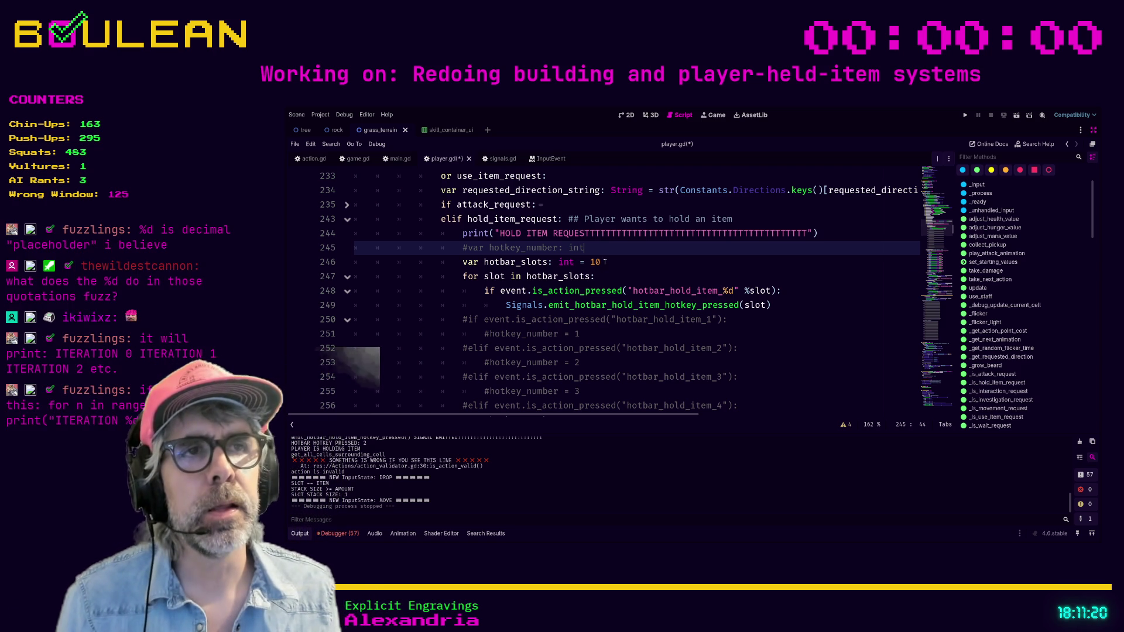
key("Down")
key("End")
left_click_drag(785, 300, 363, 294)
Search the GDScript format strings docs page for '%d' and review the example
left_click(450, 278)
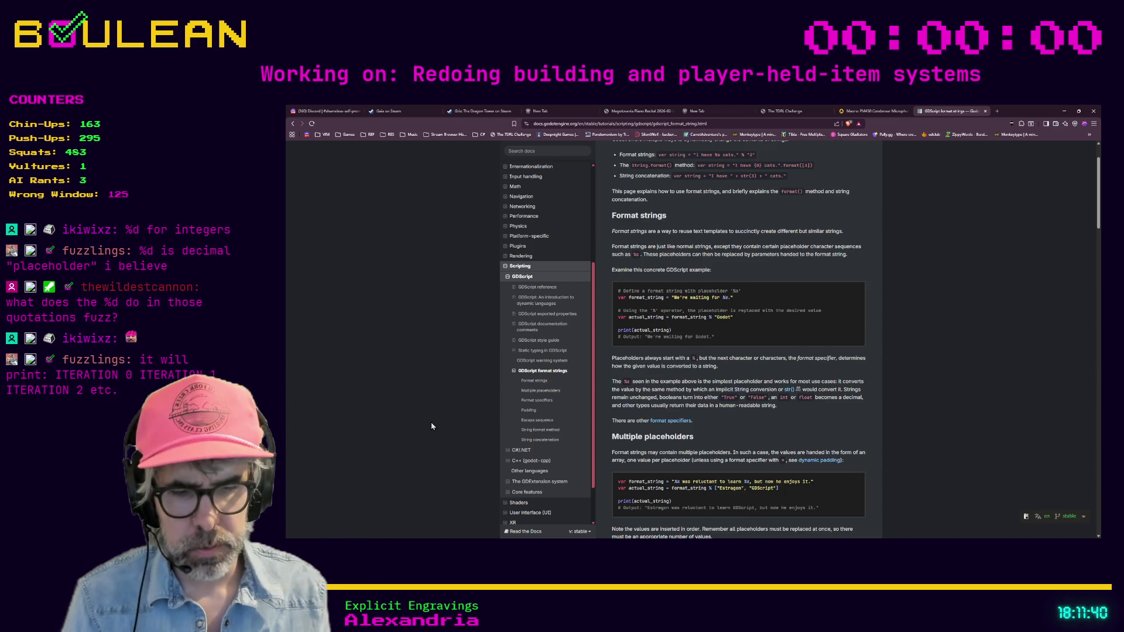
key("ctrl+f")
type("%d")
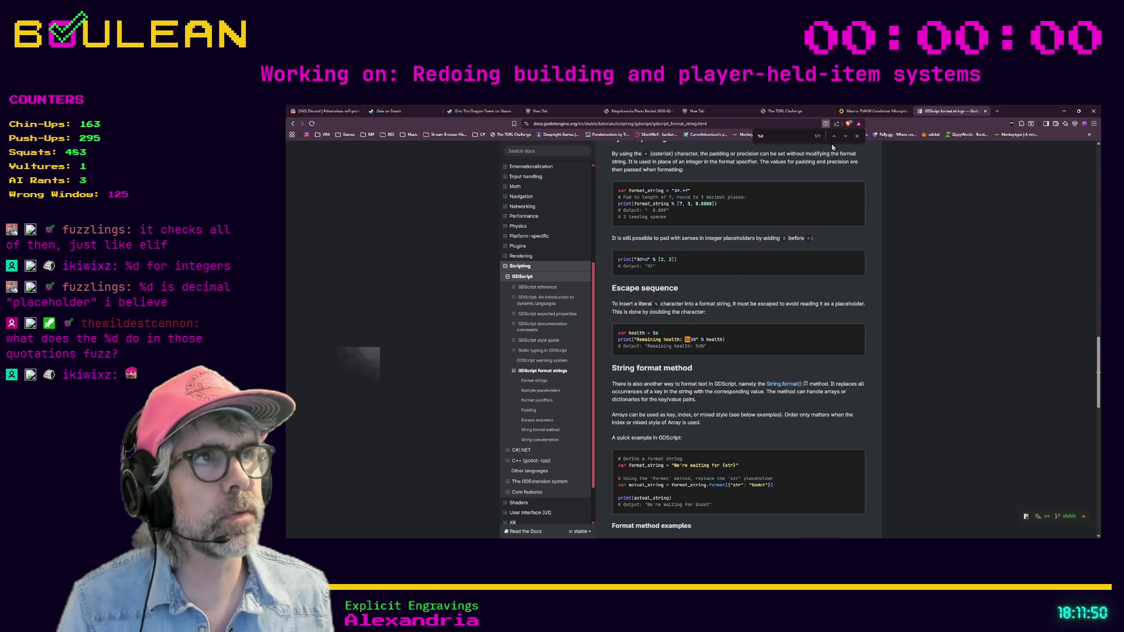
left_click_drag(659, 333, 619, 333)
left_click(659, 351)
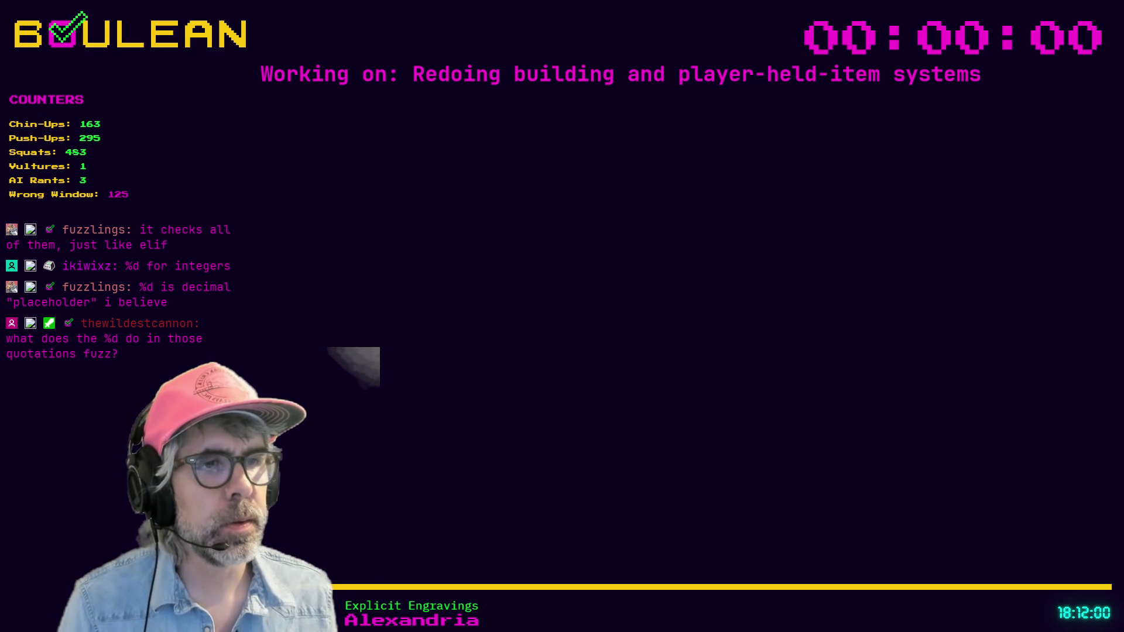
left_click(772, 365)
Save player.gd containing the hotbar_slots loop and its signal emit
key("ctrl+s")
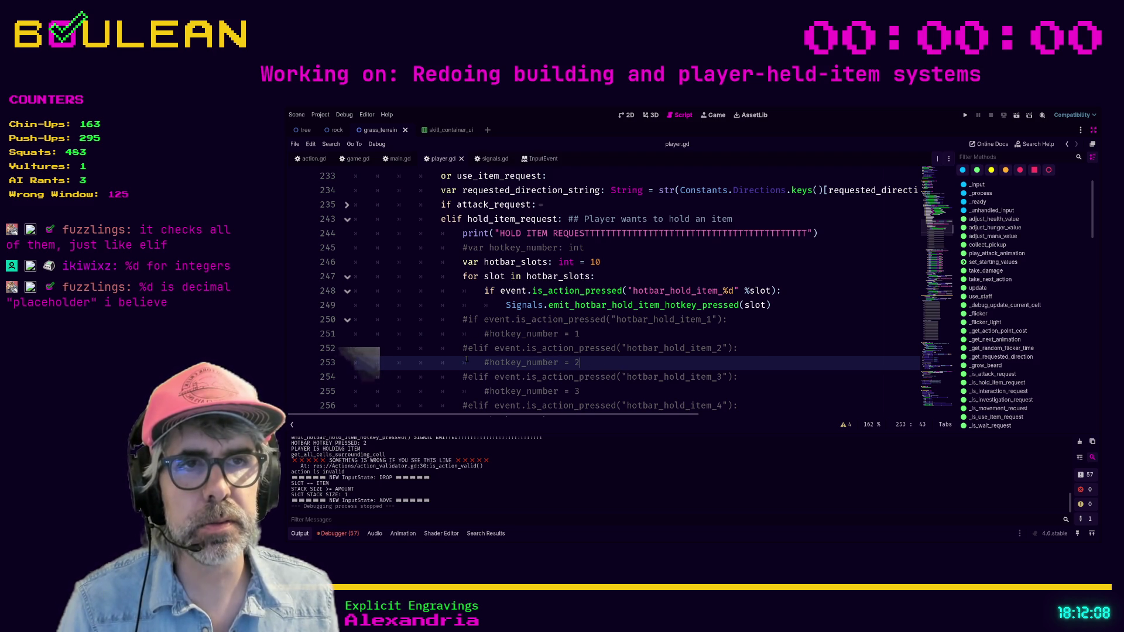
left_click(624, 279)
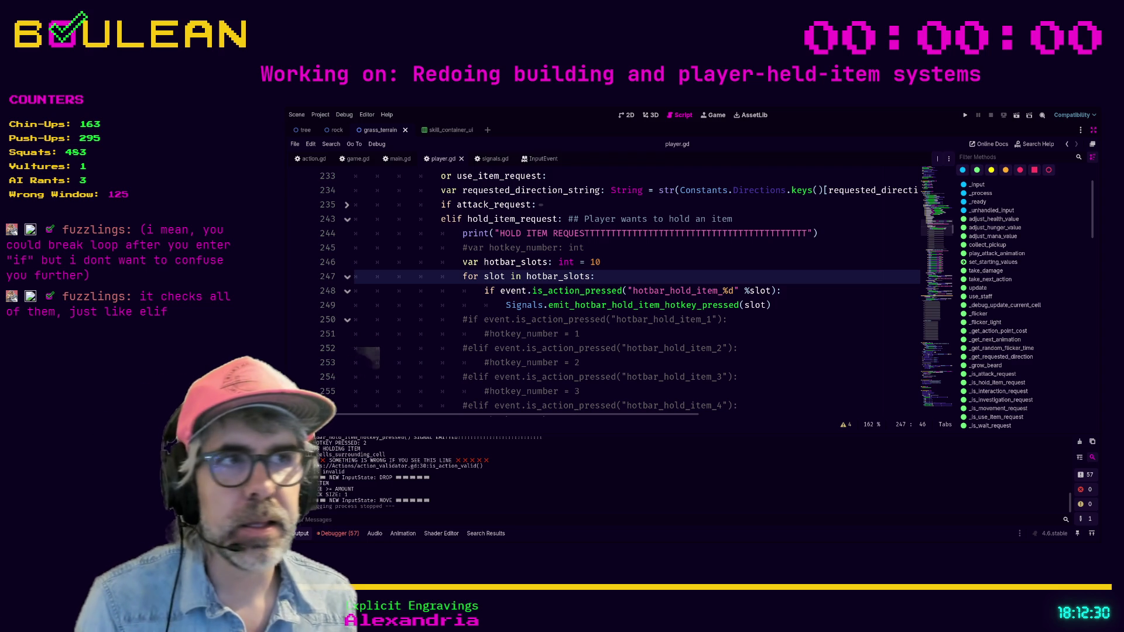
left_click(789, 304)
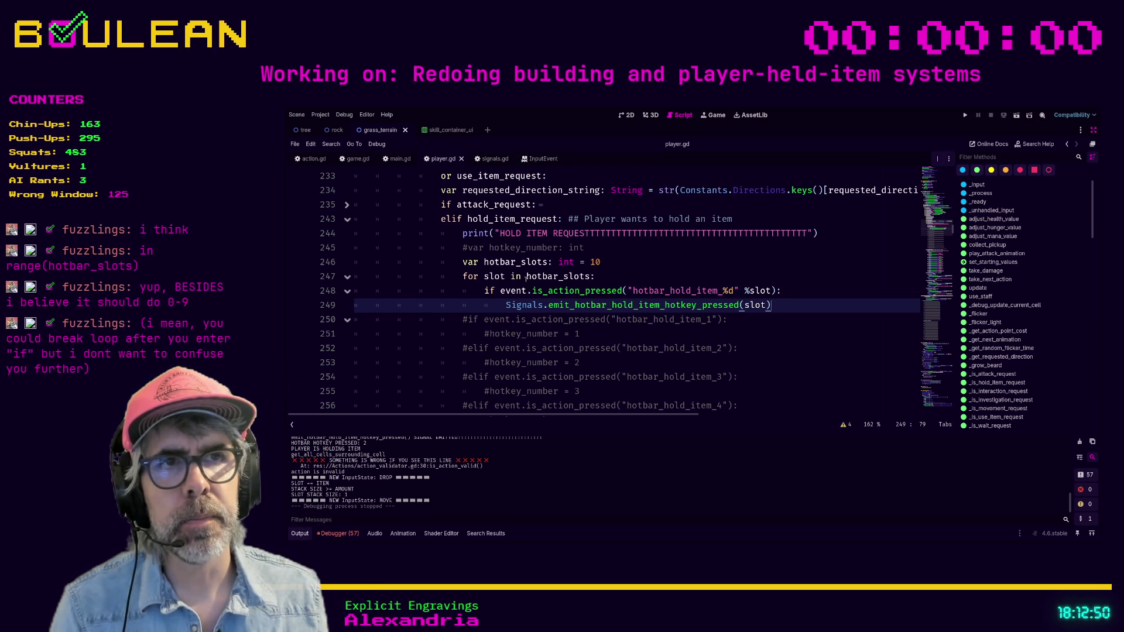
Change the loop to for slot in range(hotbar_slots): and add an empty line after the emit
left_click(526, 276)
type("range(")
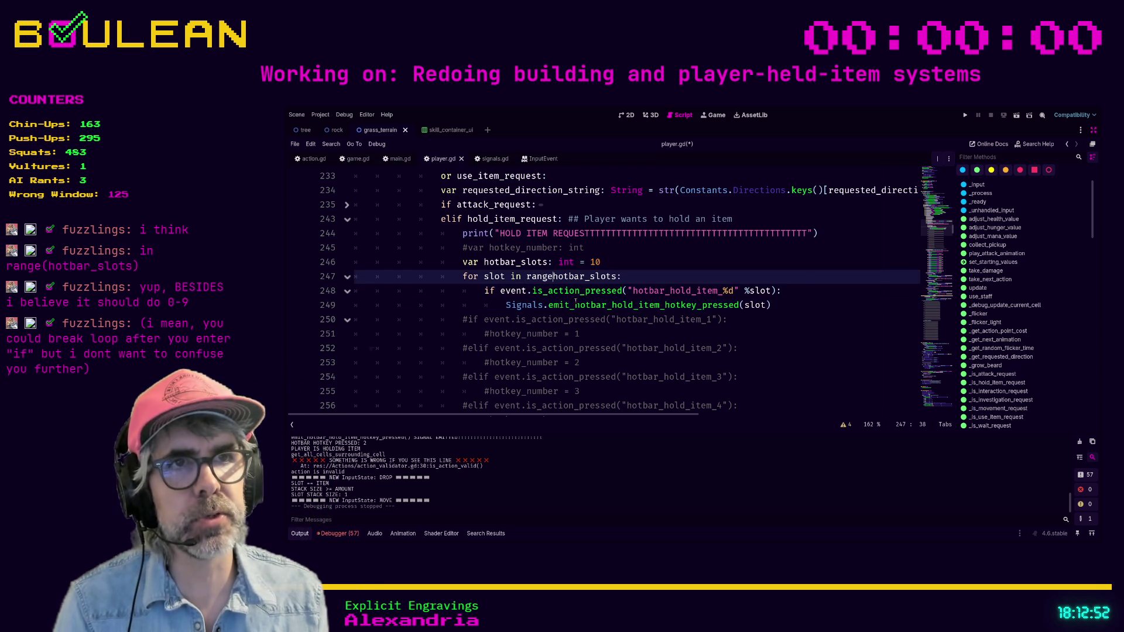
key("ctrl+Right")
type(")")
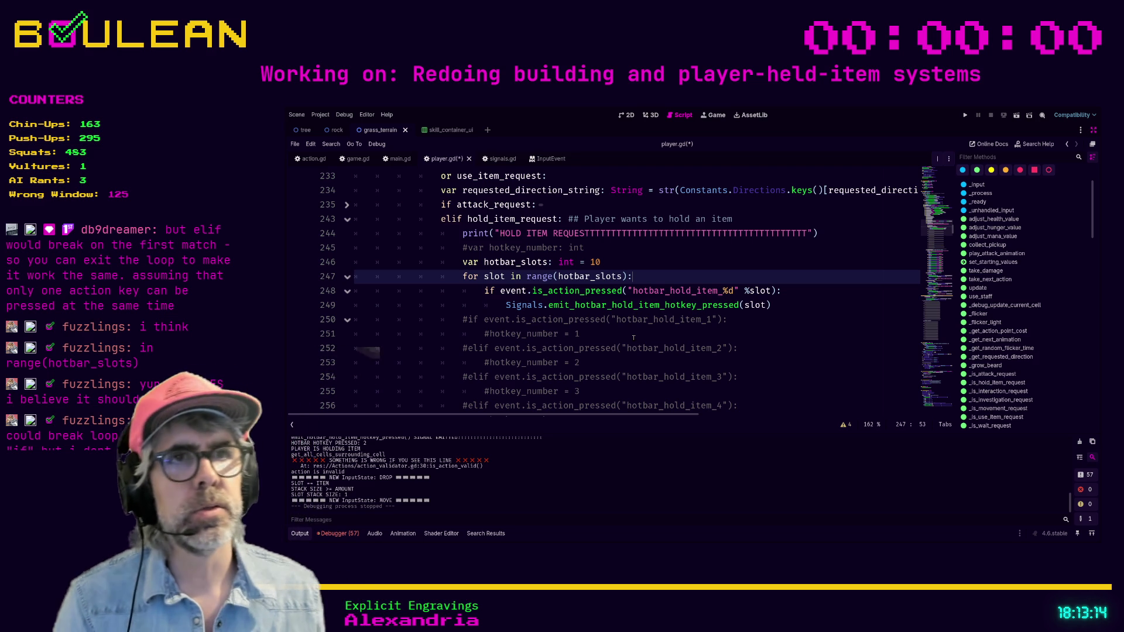
key("Down")
key("Down")
key("End")
key("Return")
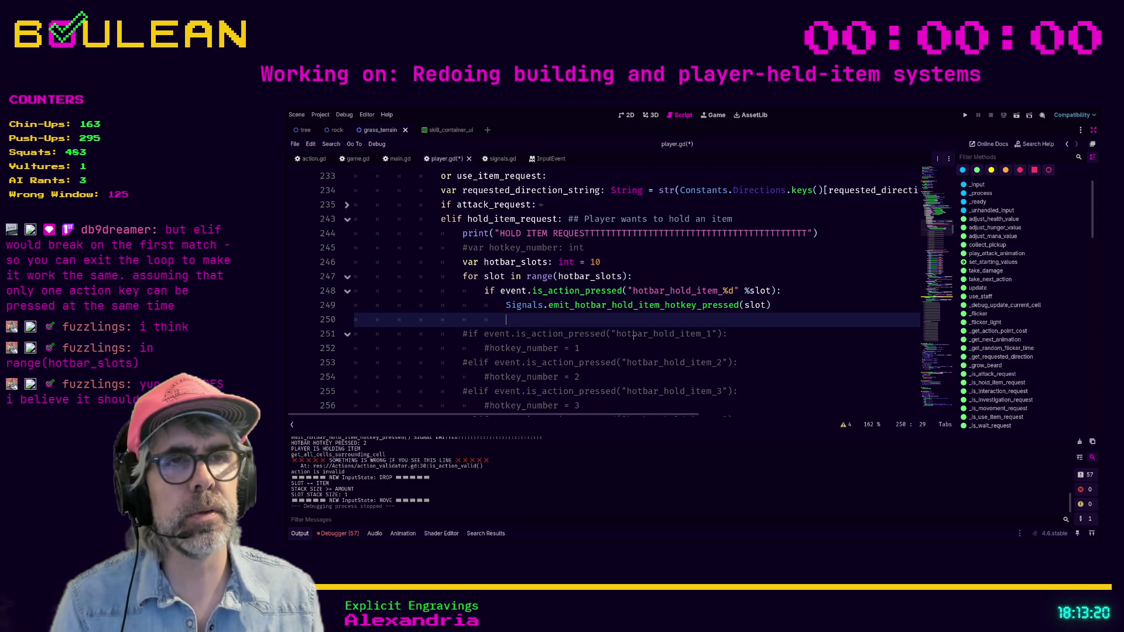
Add a break statement on line 250 right after the signal emit
type("return")
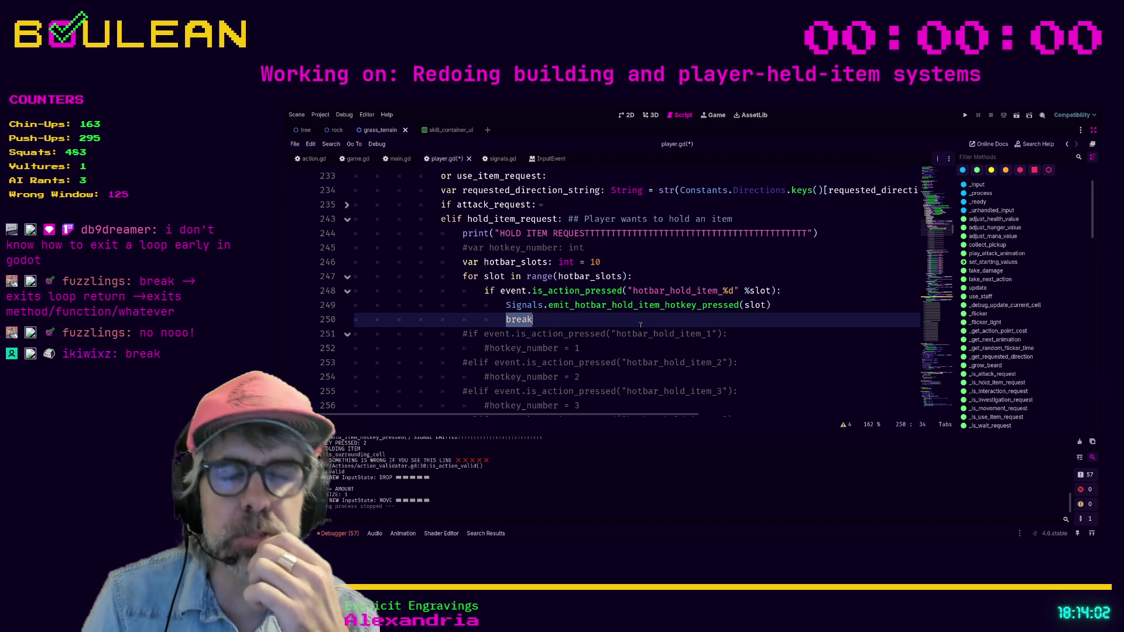
left_click(641, 325)
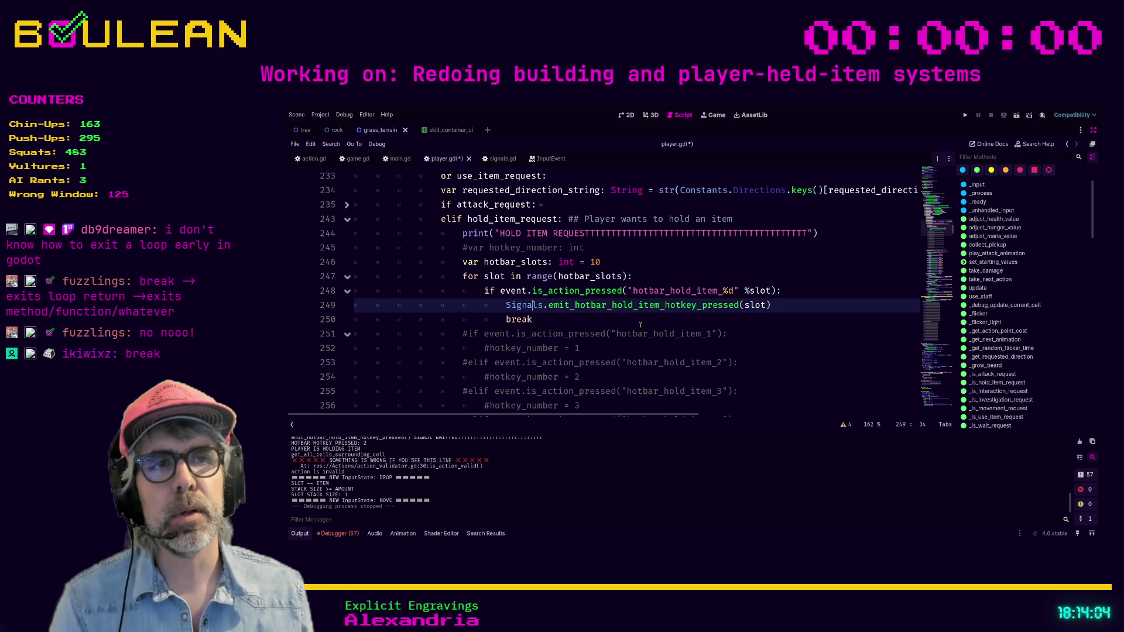
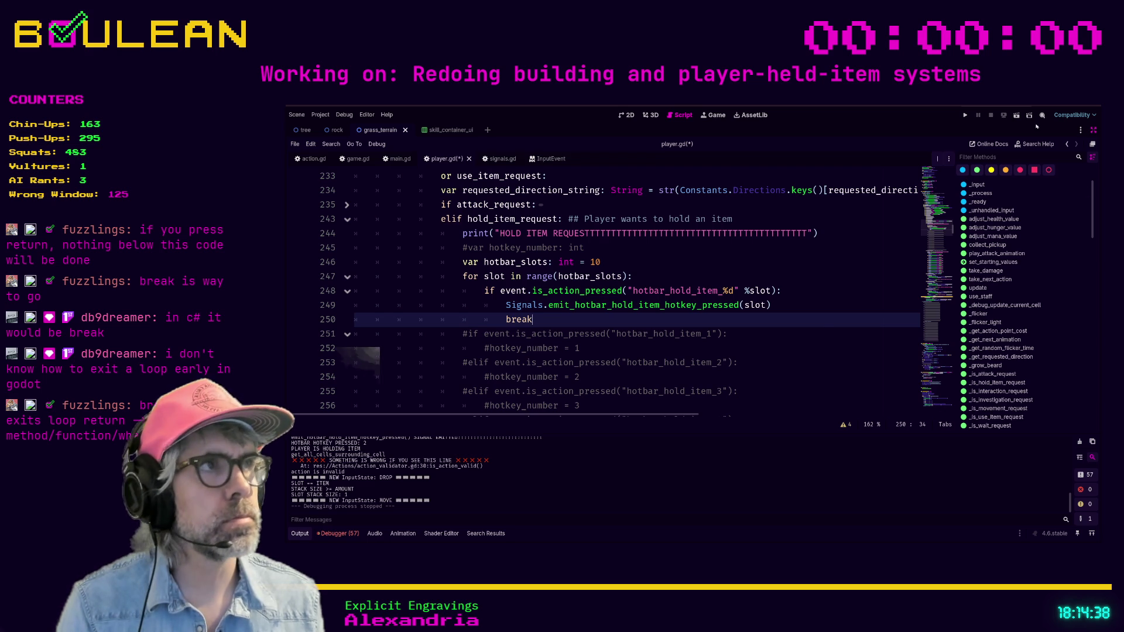
Switch to Firefox's Stack Overflow question on breaking out of a GDScript for loop
key("alt+Tab")
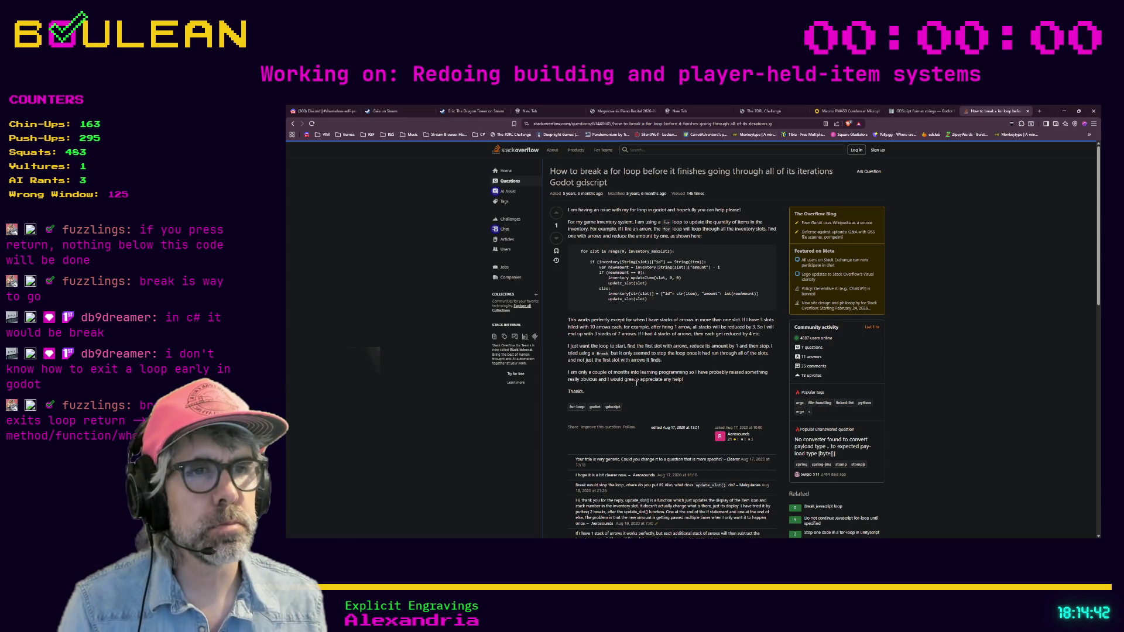
scroll(592, 420, "down", 3)
scroll(592, 425, "down", 5)
scroll(588, 425, "up", 3)
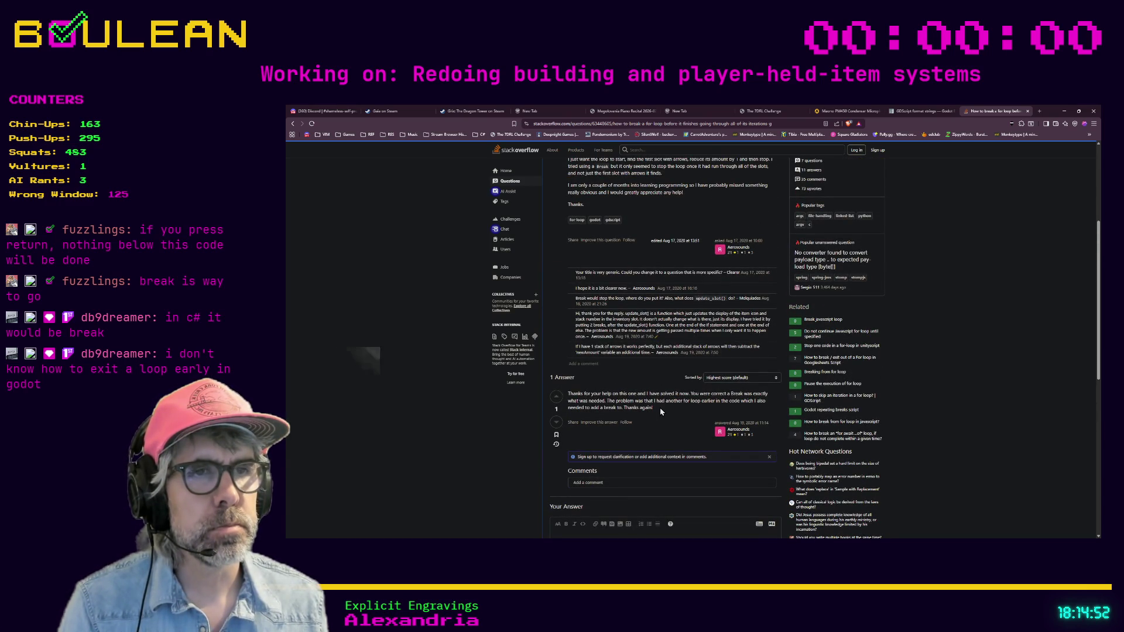
scroll(659, 408, "up", 3)
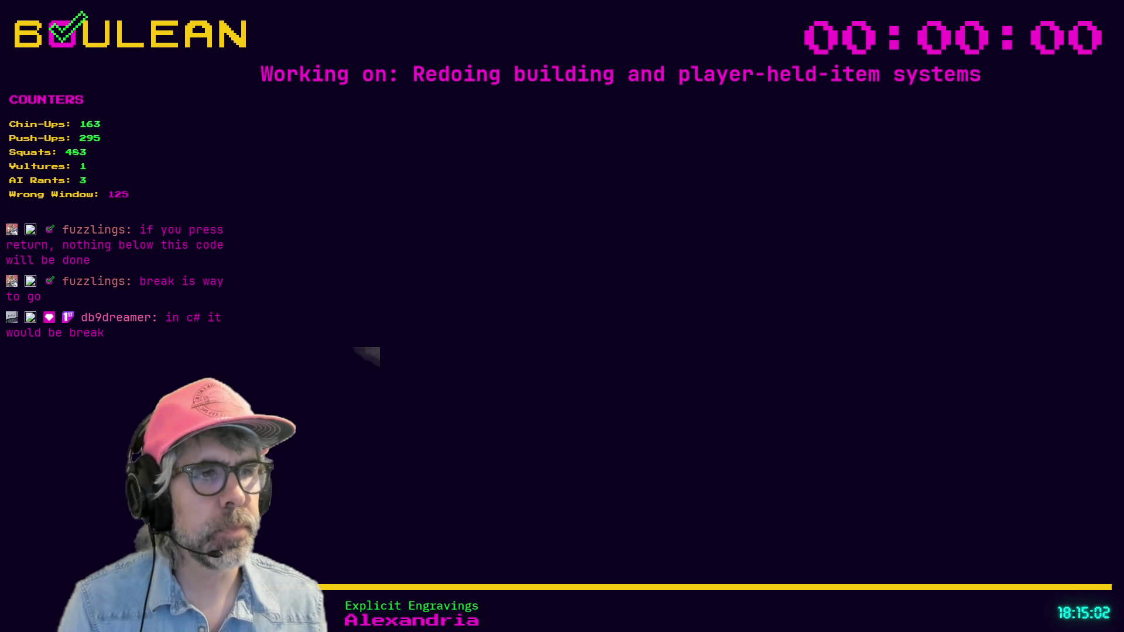
left_click(580, 348)
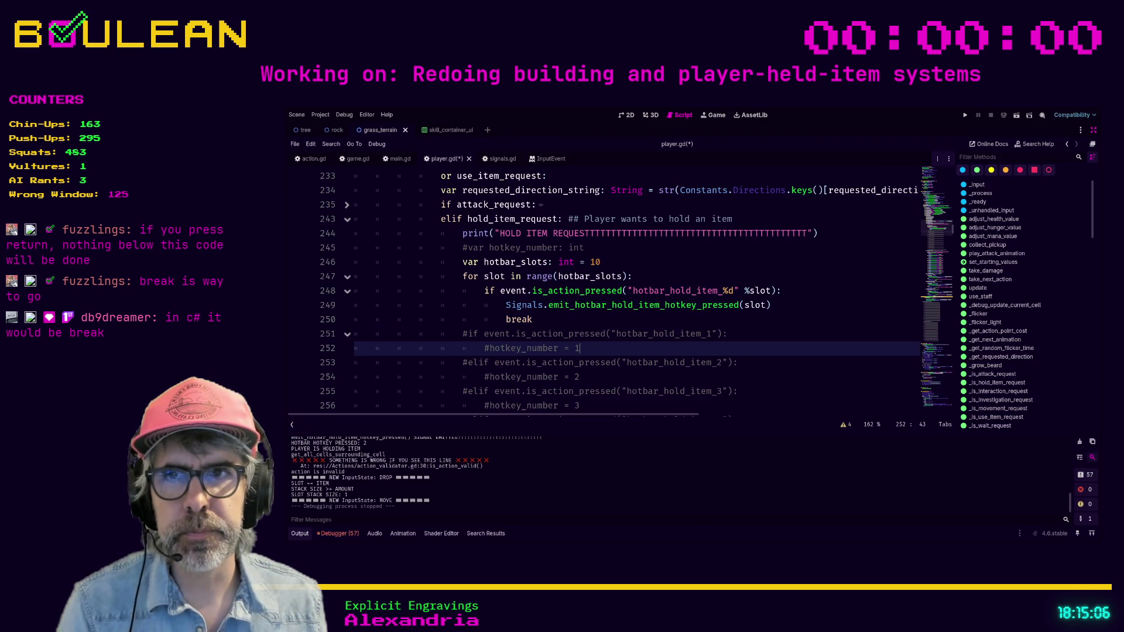
scroll(539, 355, "down", 1)
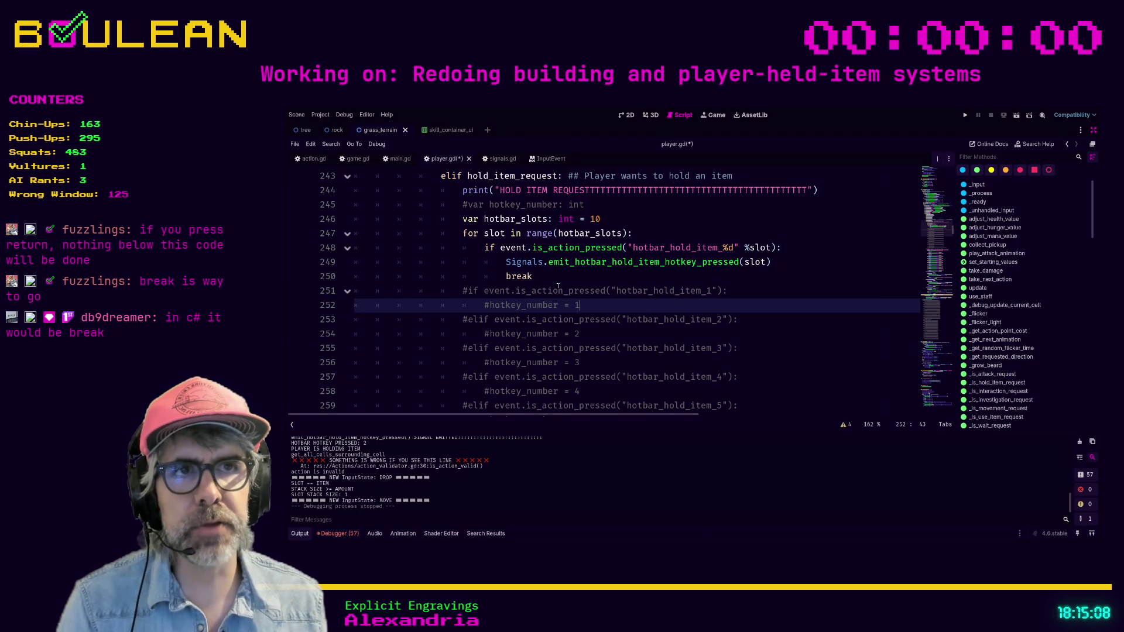
scroll(558, 285, "down", 4)
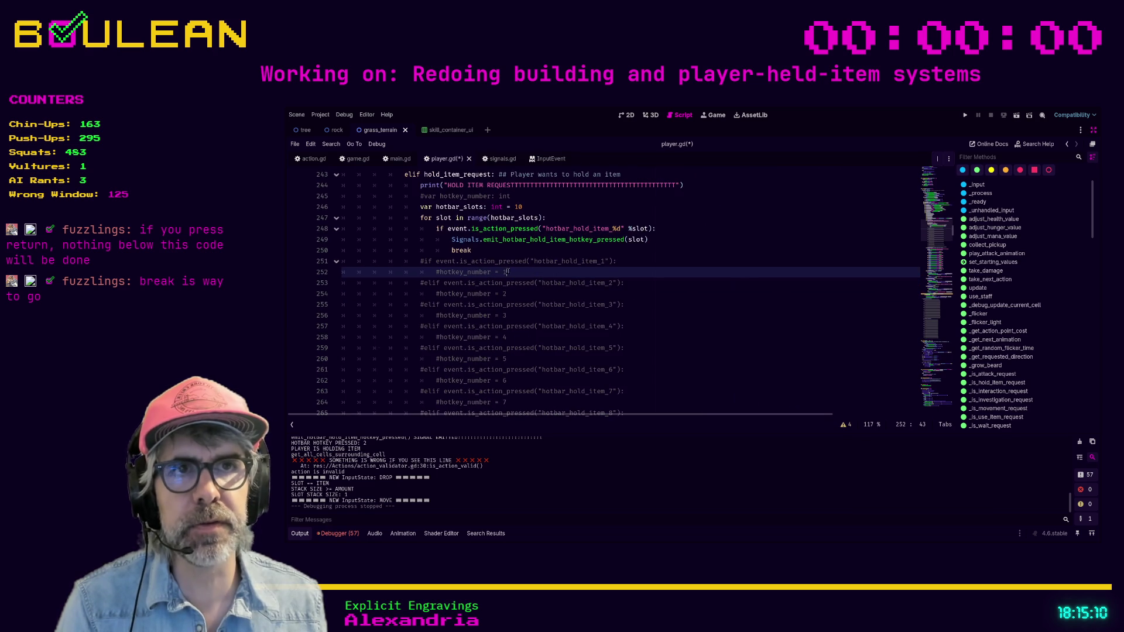
left_click_drag(472, 250, 348, 250)
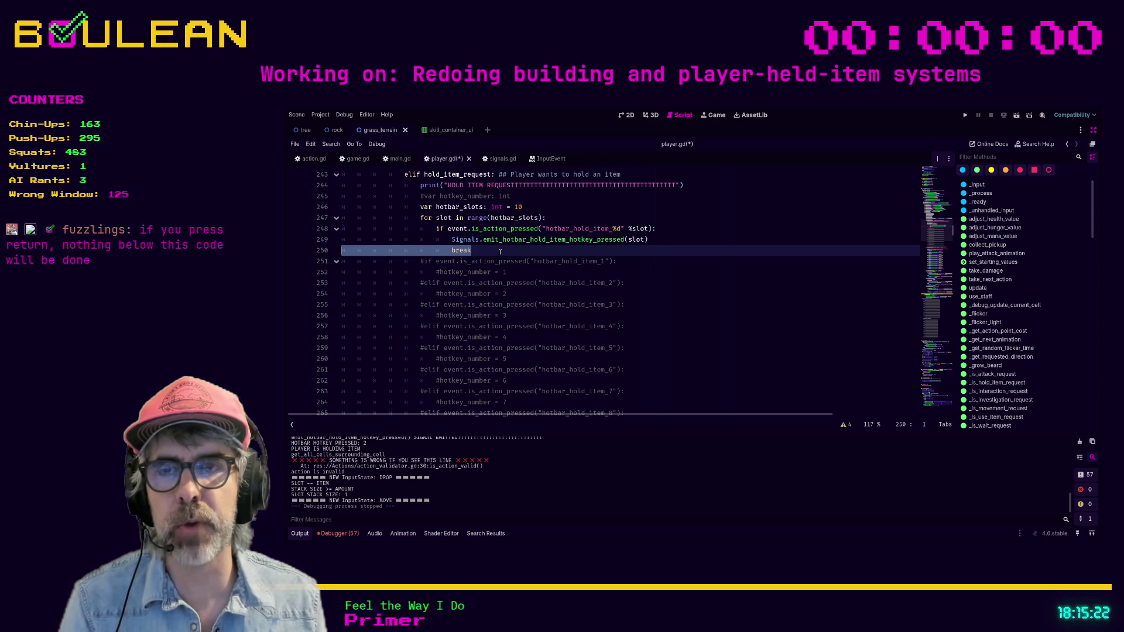
scroll(500, 252, "down", 4)
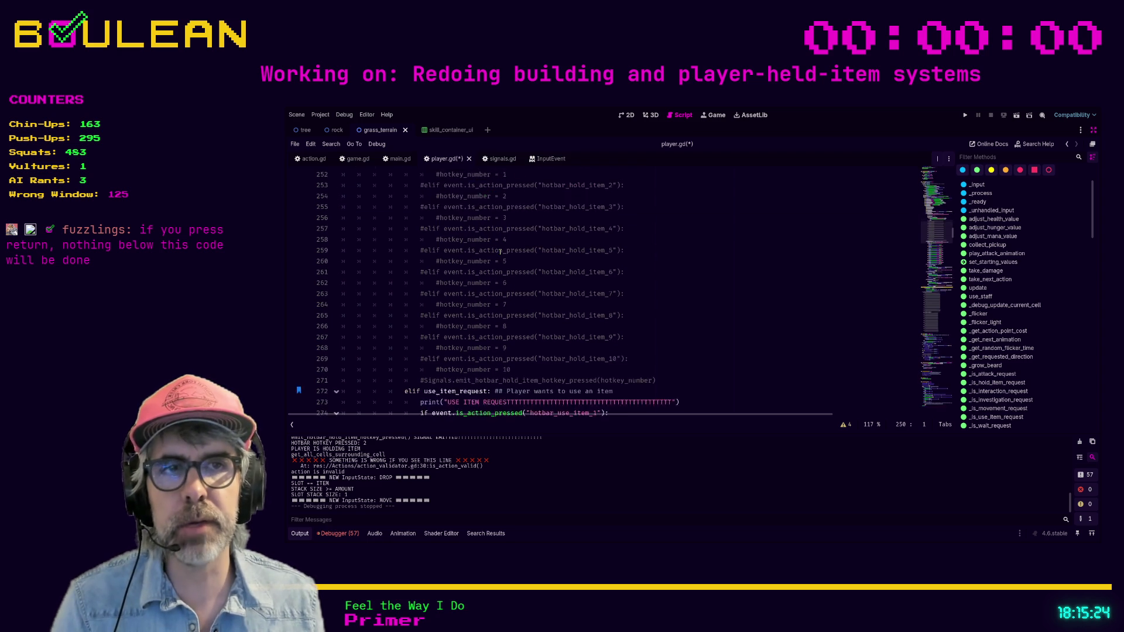
scroll(500, 252, "up", 4)
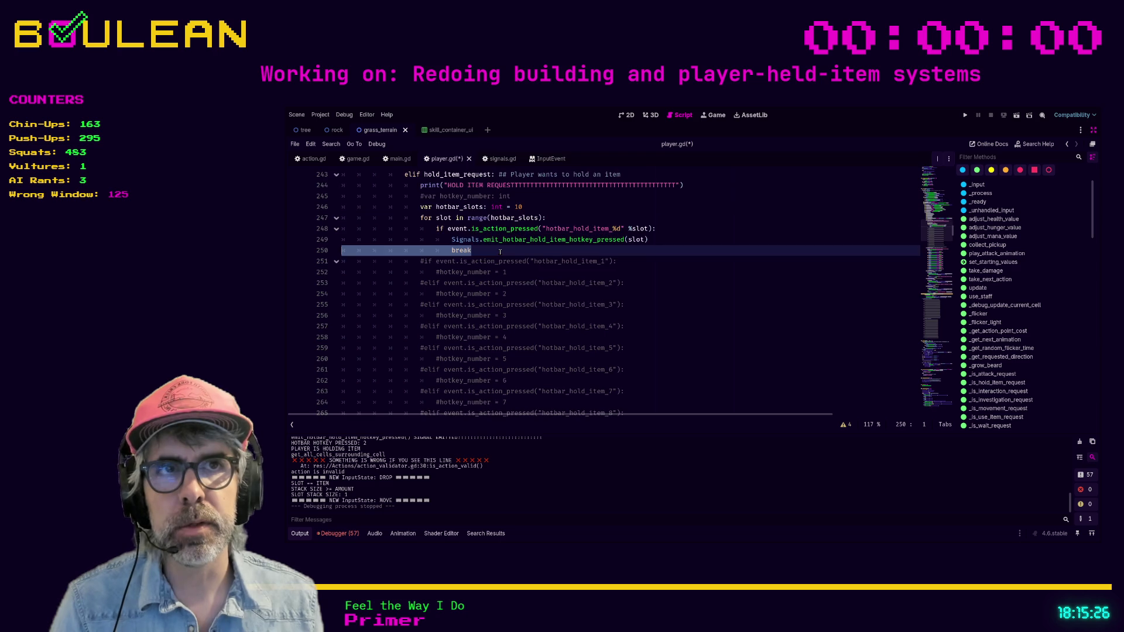
left_click(487, 252)
left_click_drag(488, 251, 452, 251)
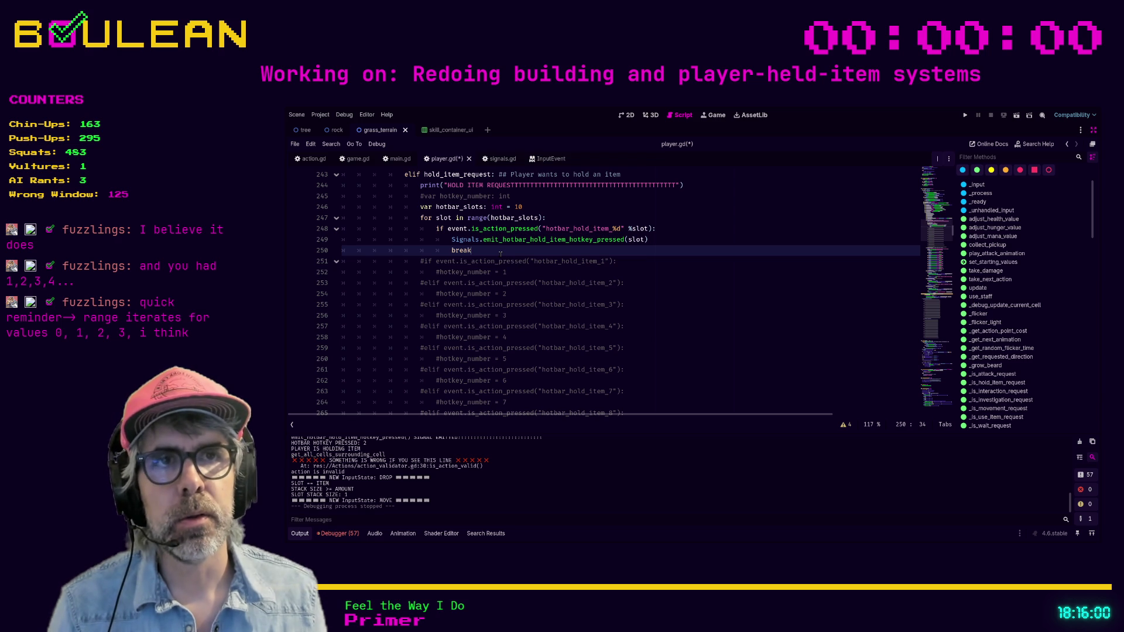
type("return")
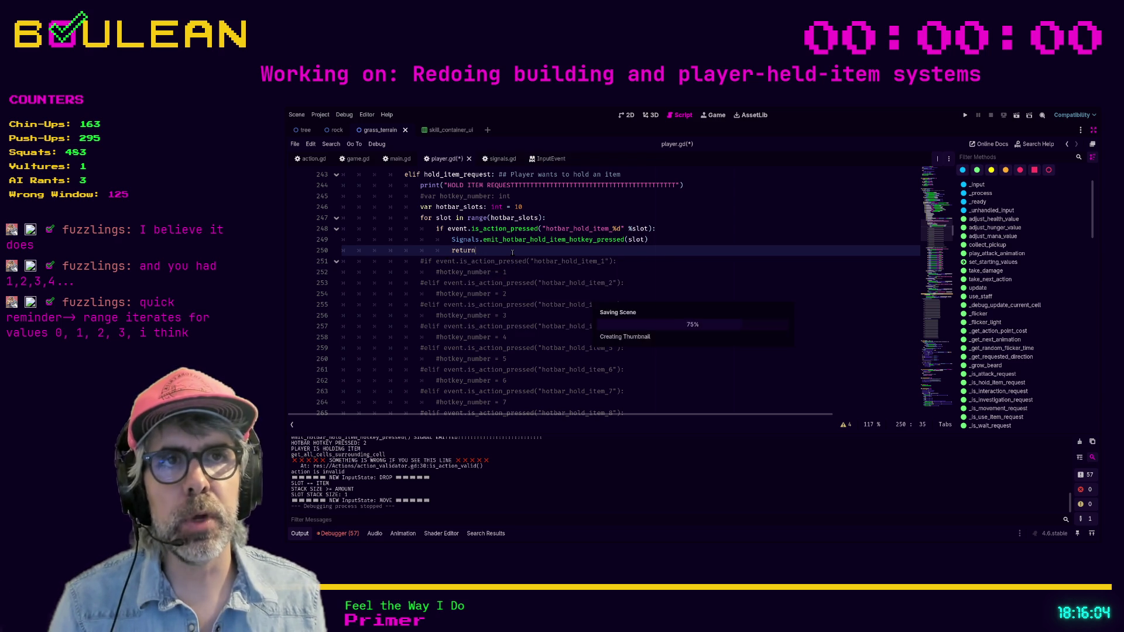
Save player.gd with the loop now using return, and run the game
key("ctrl+s")
key("F5")
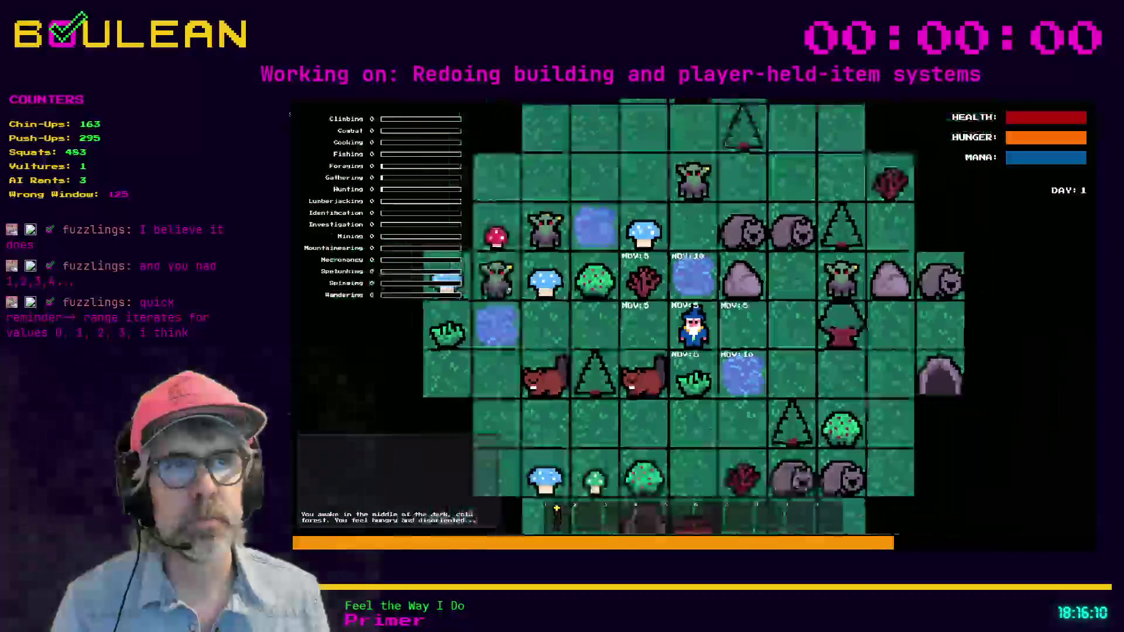
Gather grass and sticks, drop and re-collect some grass, and attack the nearby beaver
key("e")
key("e")
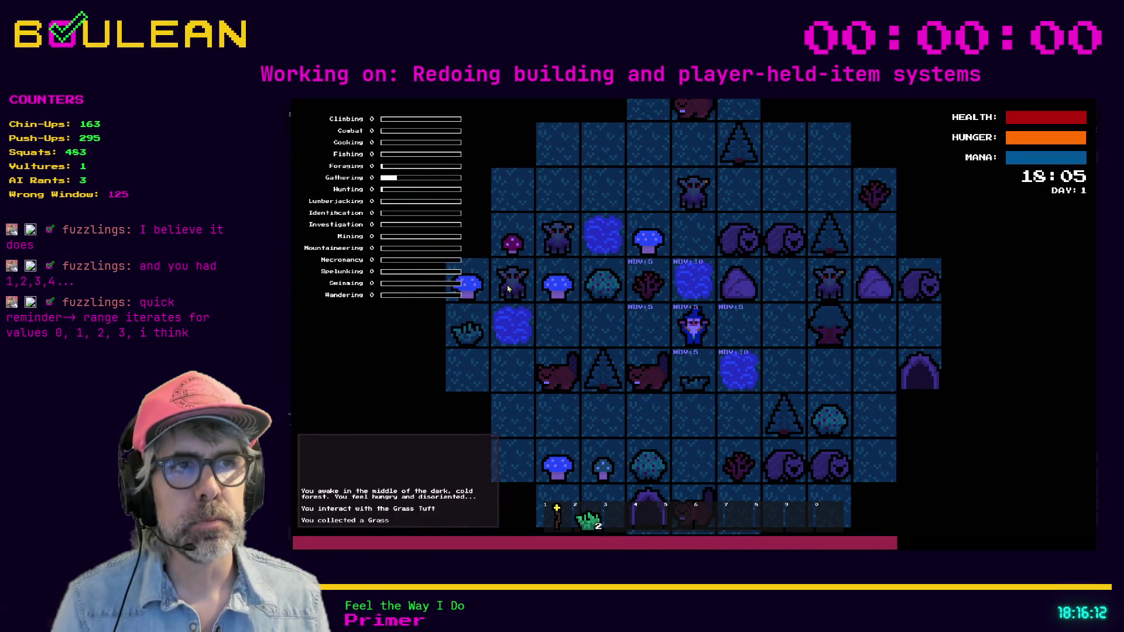
key("e")
key("a")
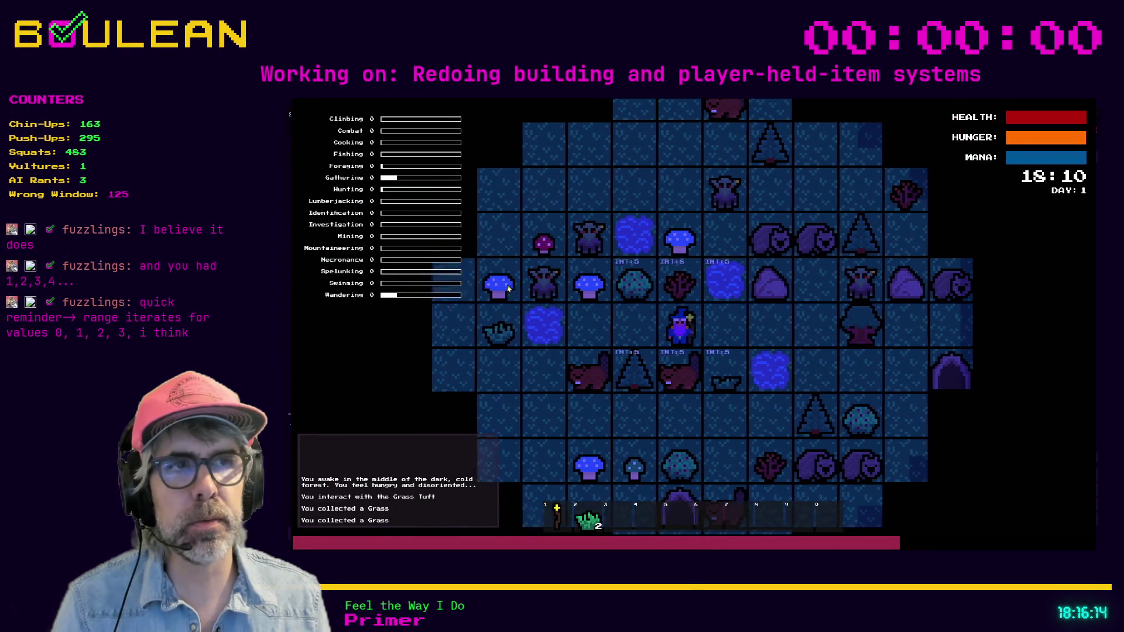
key("e")
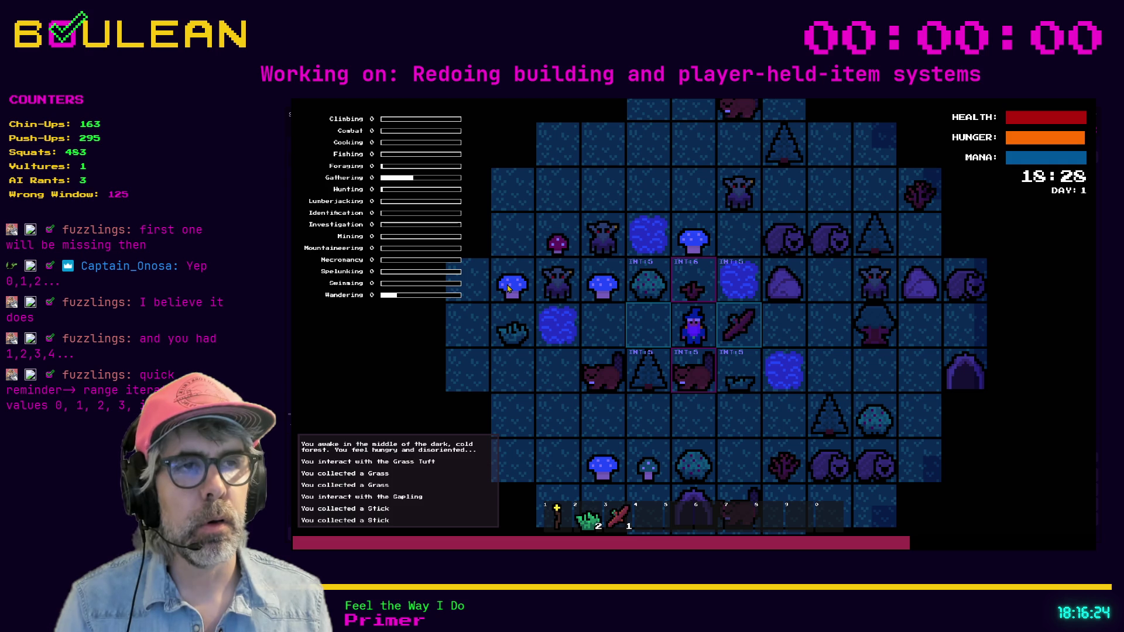
key("a")
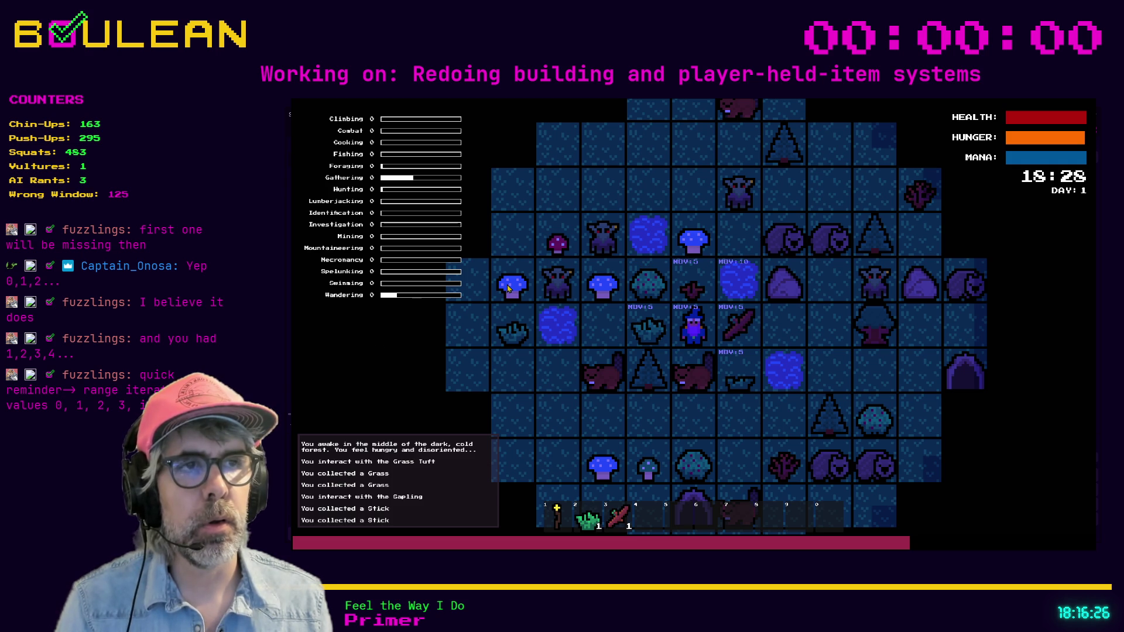
key("d")
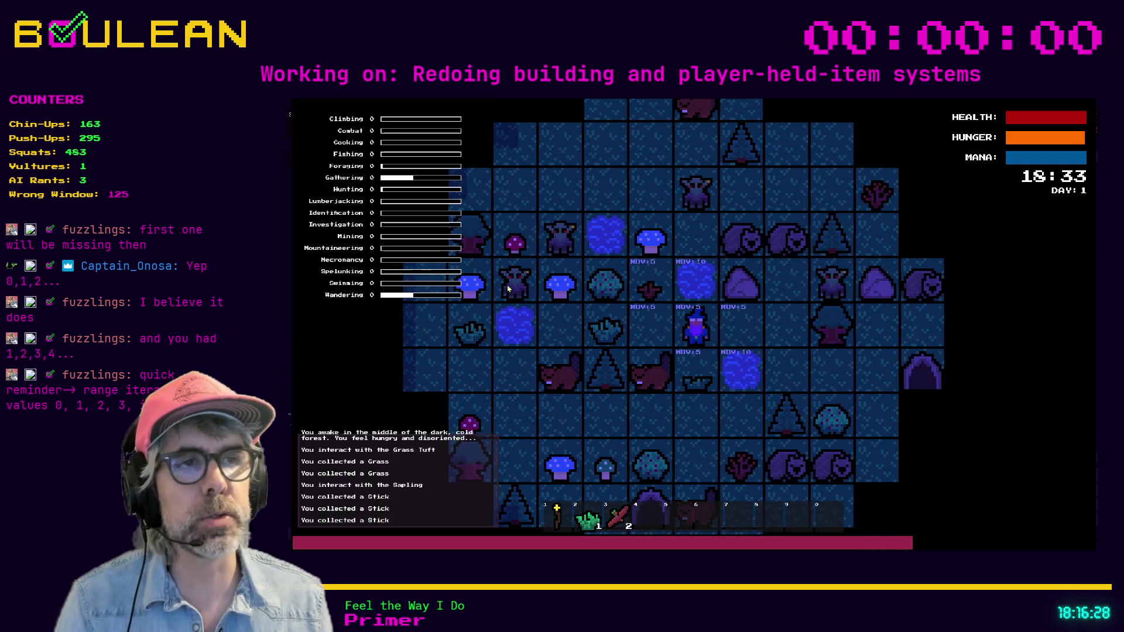
key("a")
key("a")
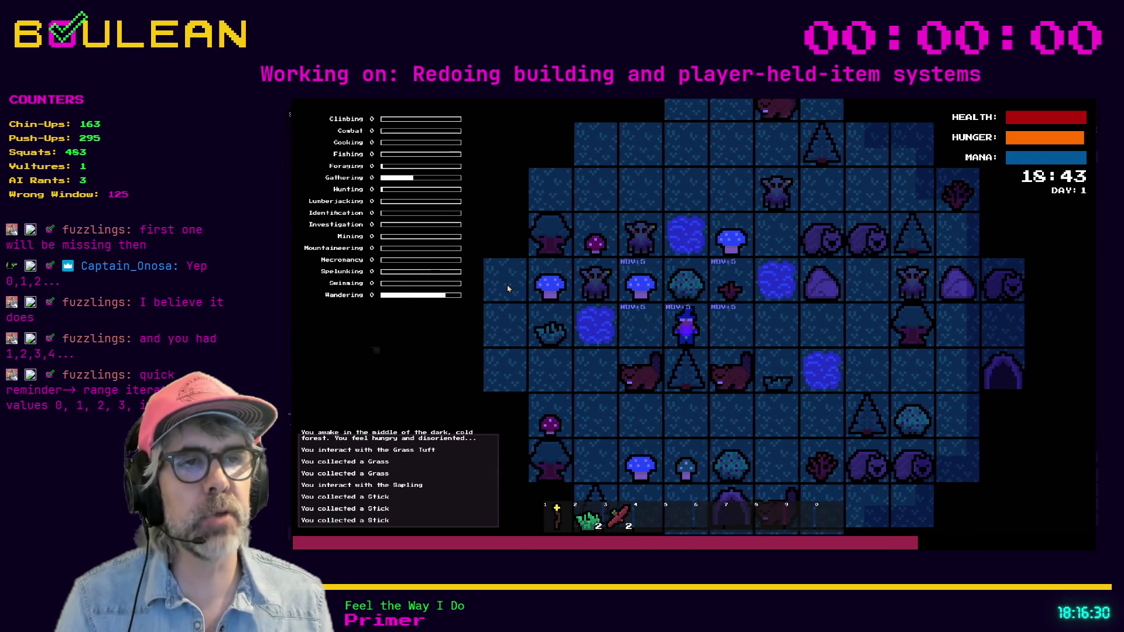
key("d")
key("s")
key("s")
key("s")
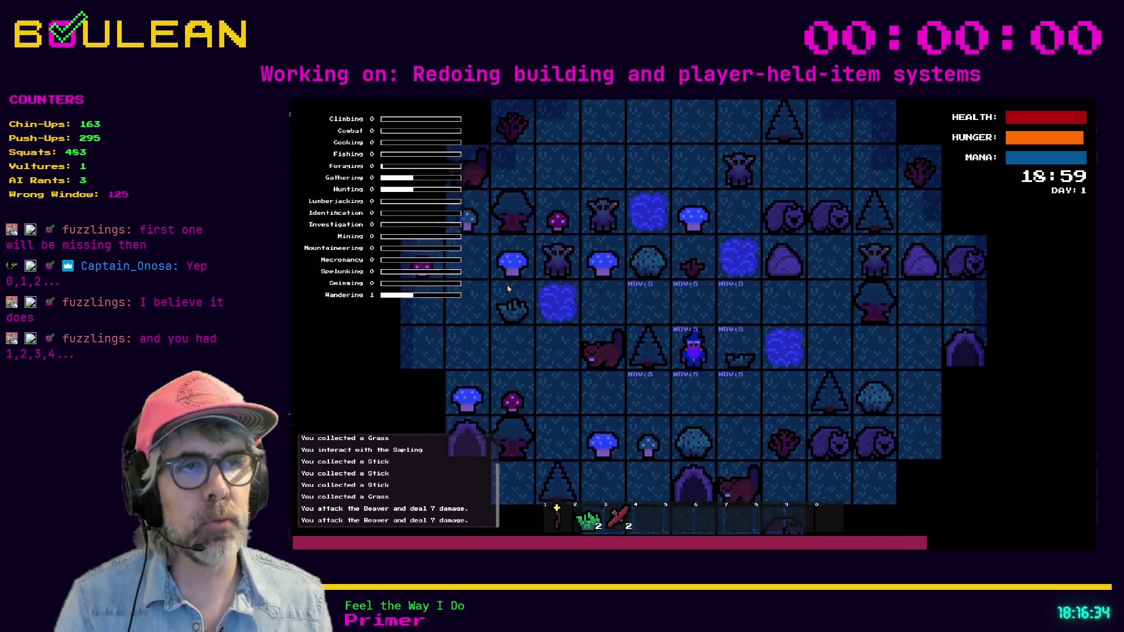
key("s")
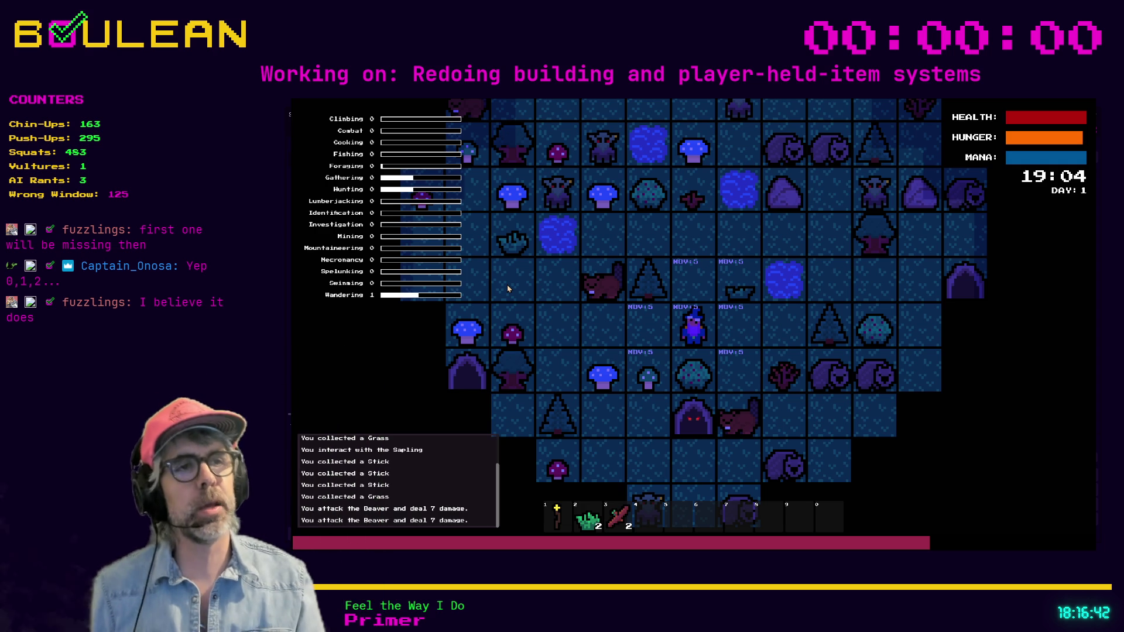
Harvest a berry from the Berry Bush, drop it, and pick it back up
key("e")
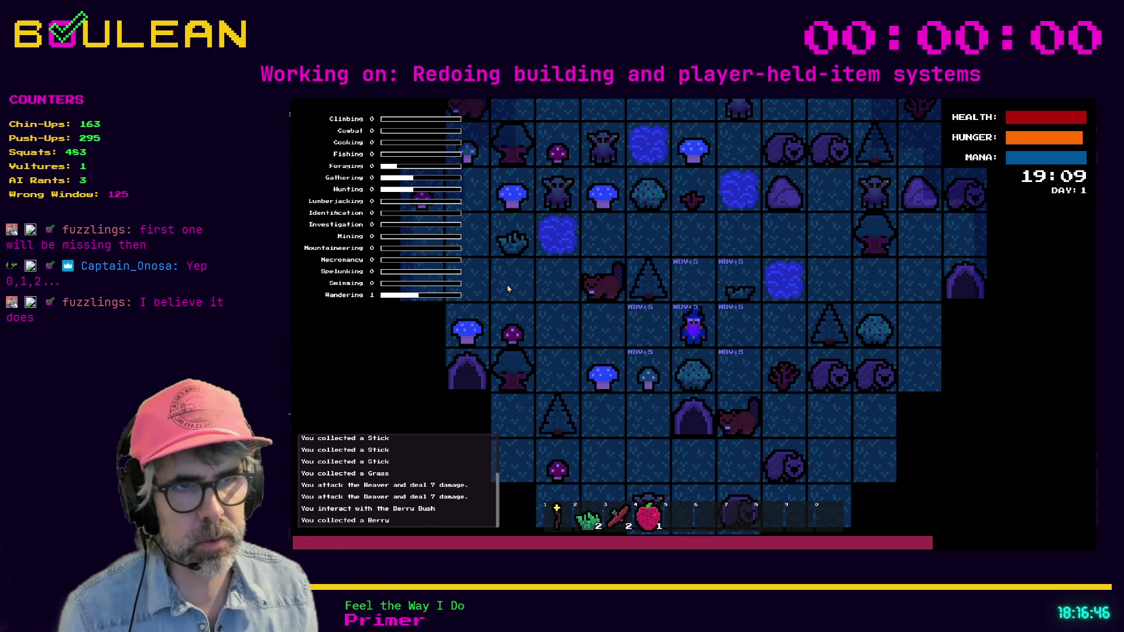
key("e")
key("s")
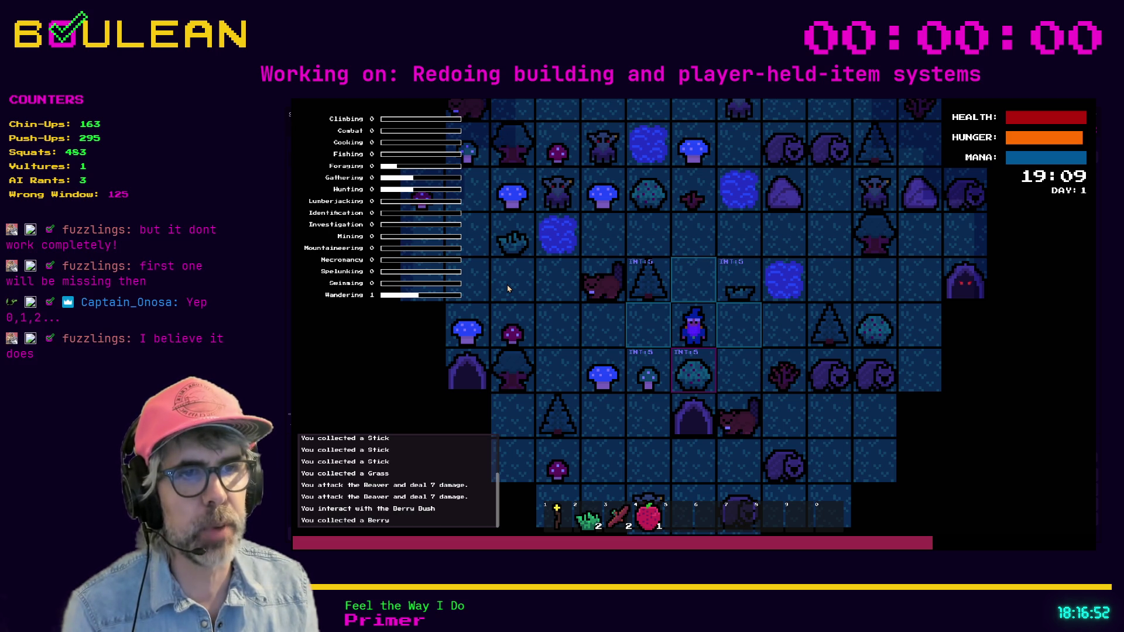
key("Escape")
key("d")
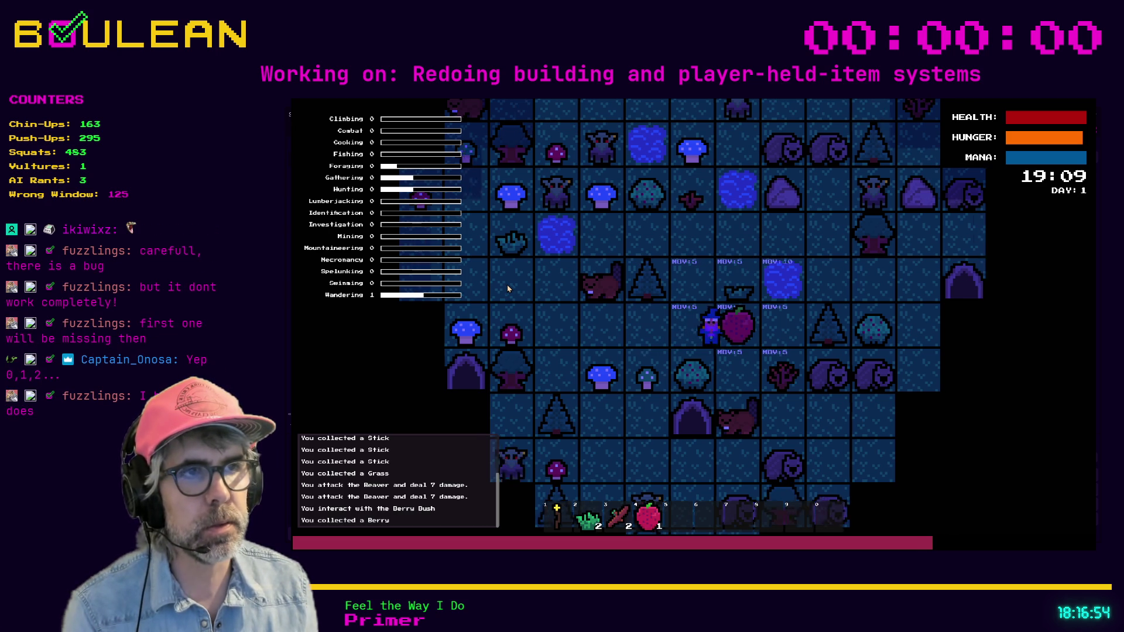
key("d")
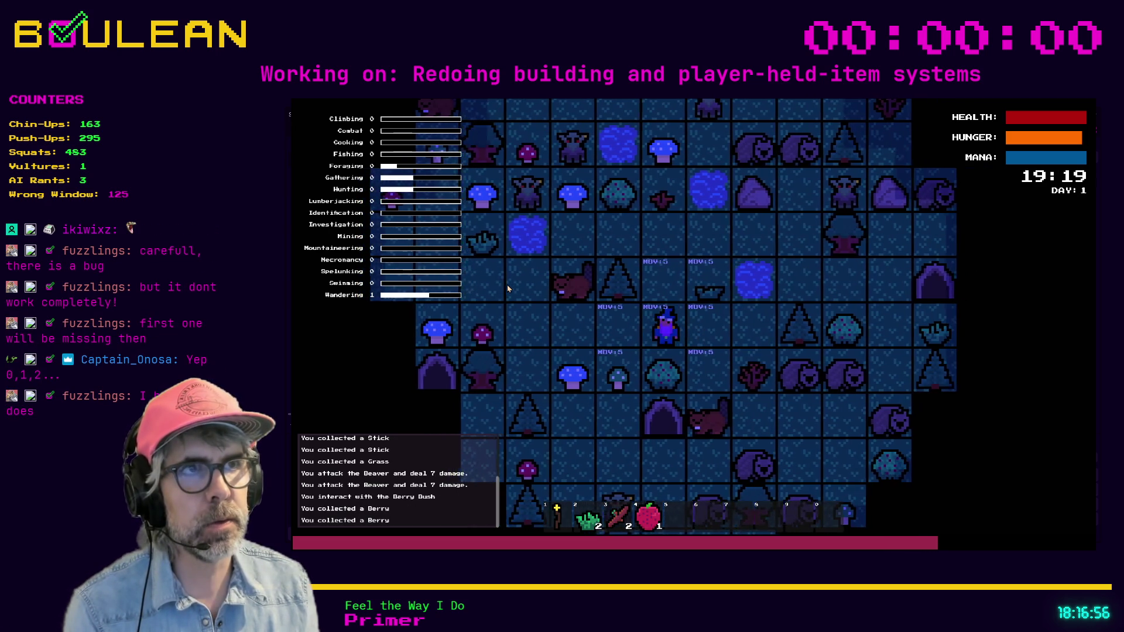
Attack a beaver, collect the Blue Mushroom, then fight the goblin and gravestone
key("w")
key("w")
key("a")
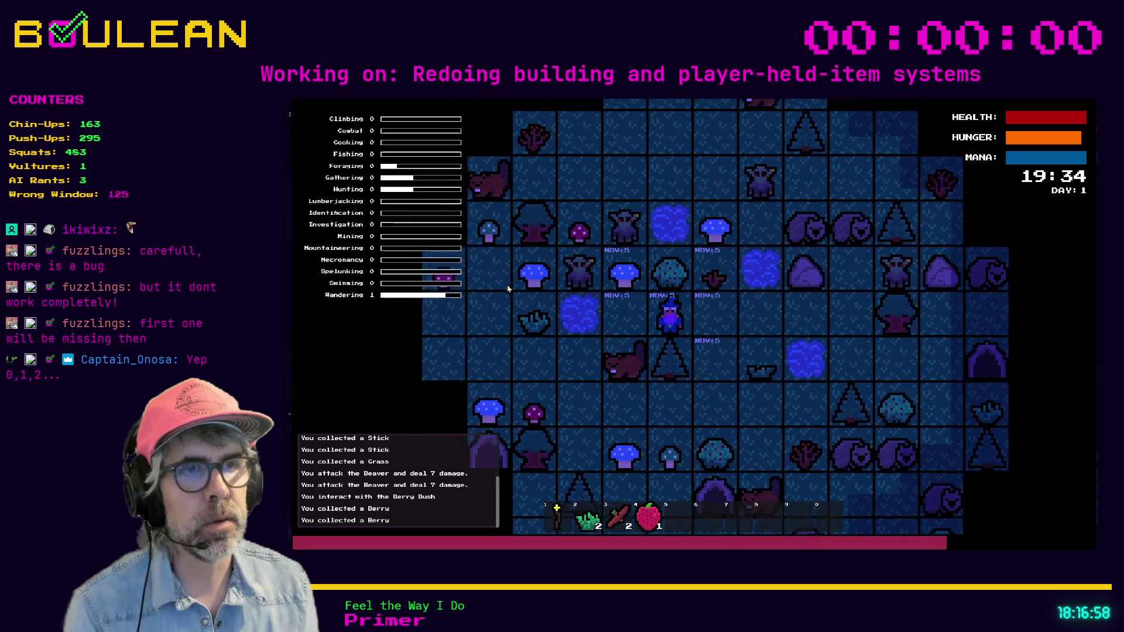
key("a")
key("s")
key("s")
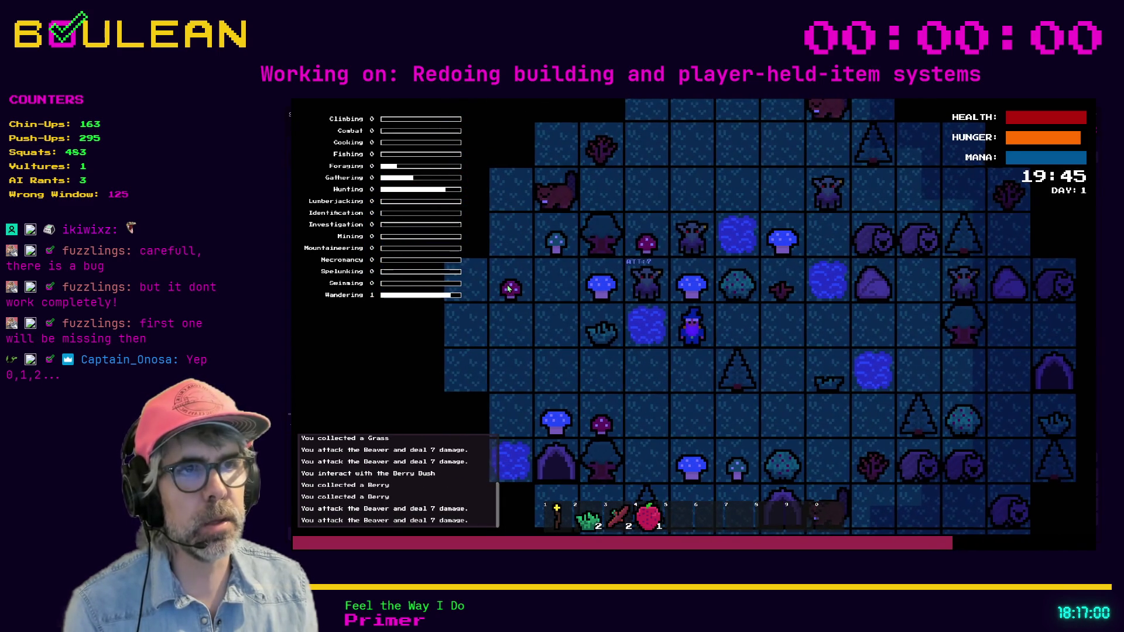
key("w")
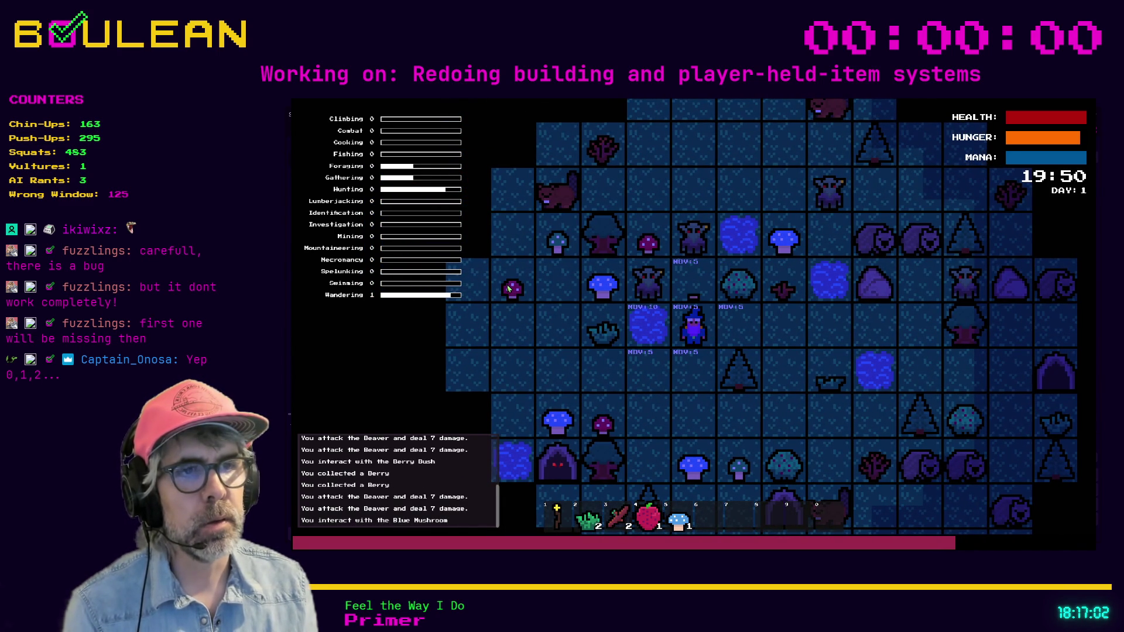
key("w")
key("w")
key("w")
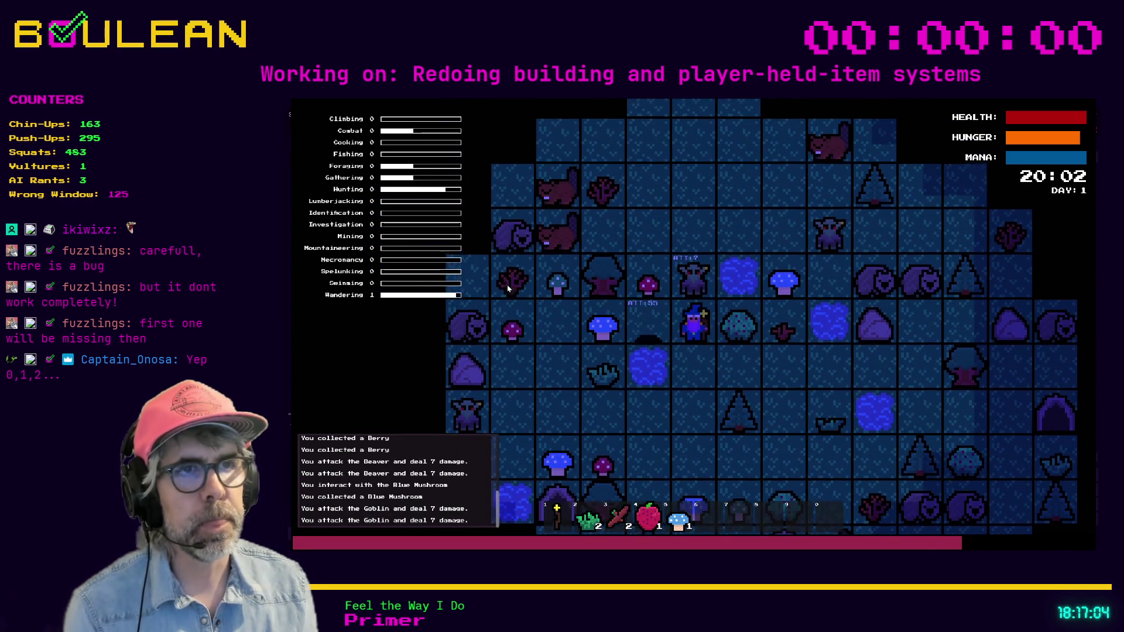
key("a")
key("a")
key("w")
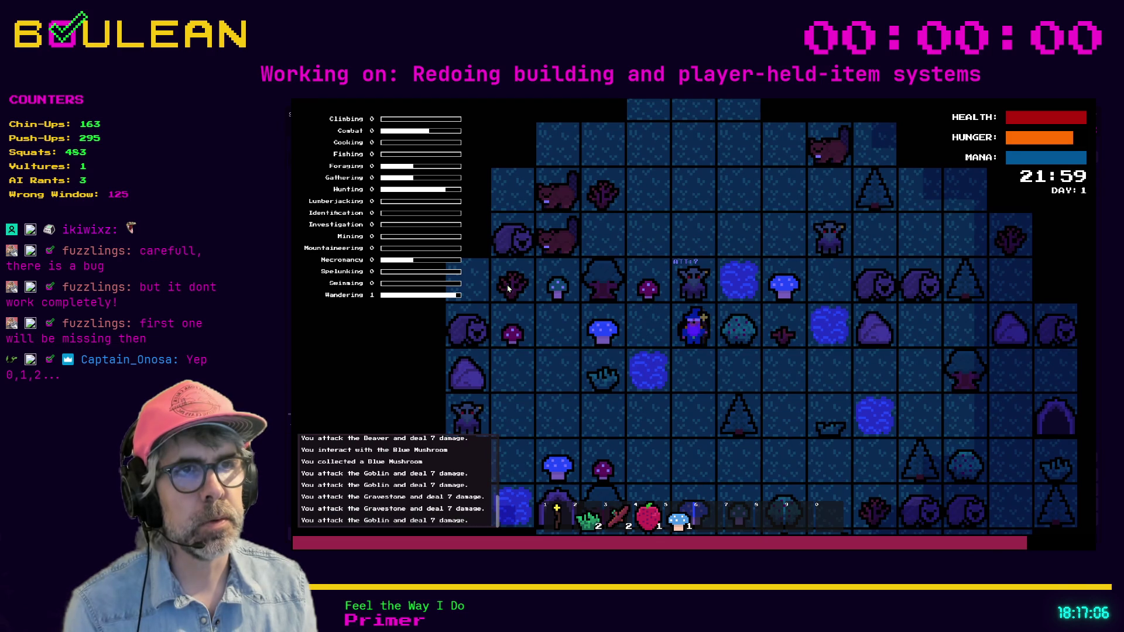
key("w")
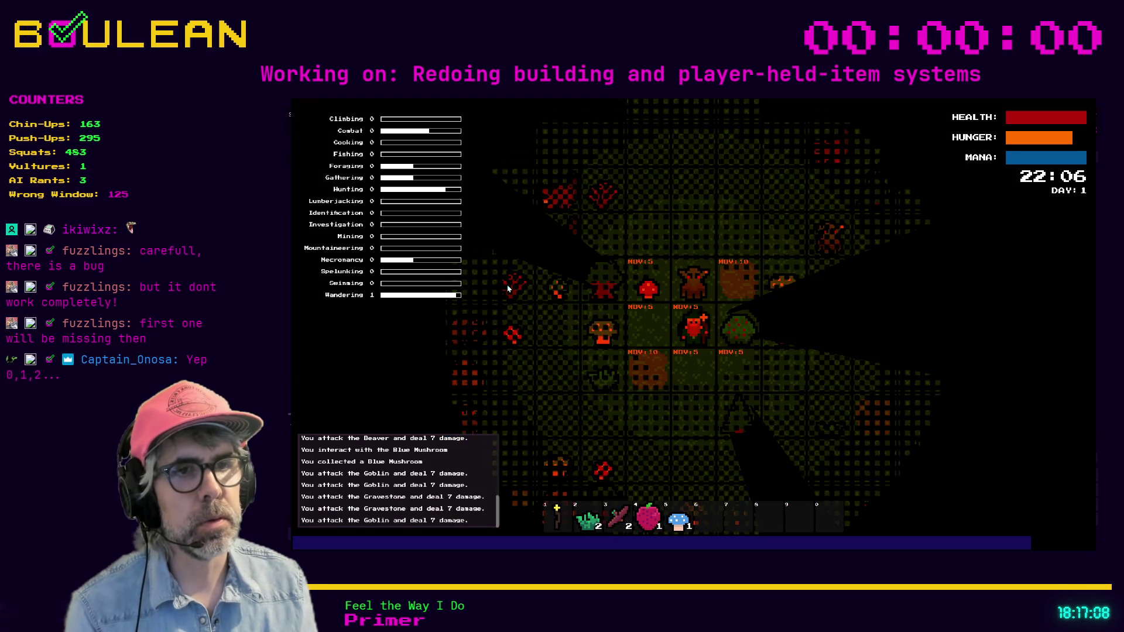
Attack the goblin and gravestone, harvest the Red Mushroom, and chop the Tree
key("w")
key("w")
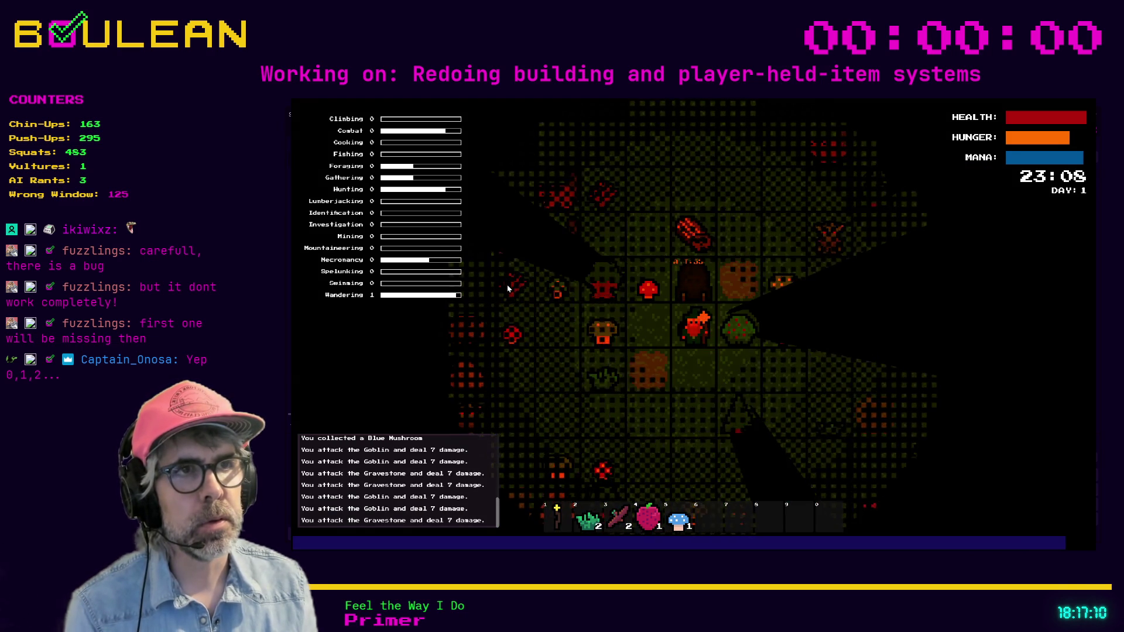
key("w")
key("a")
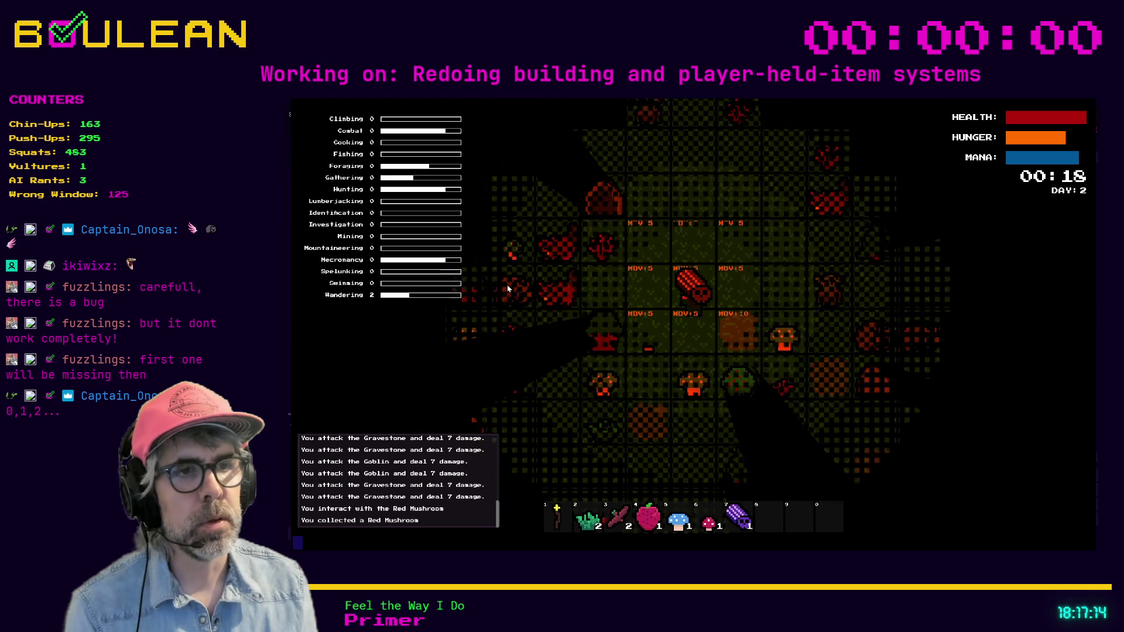
key("w")
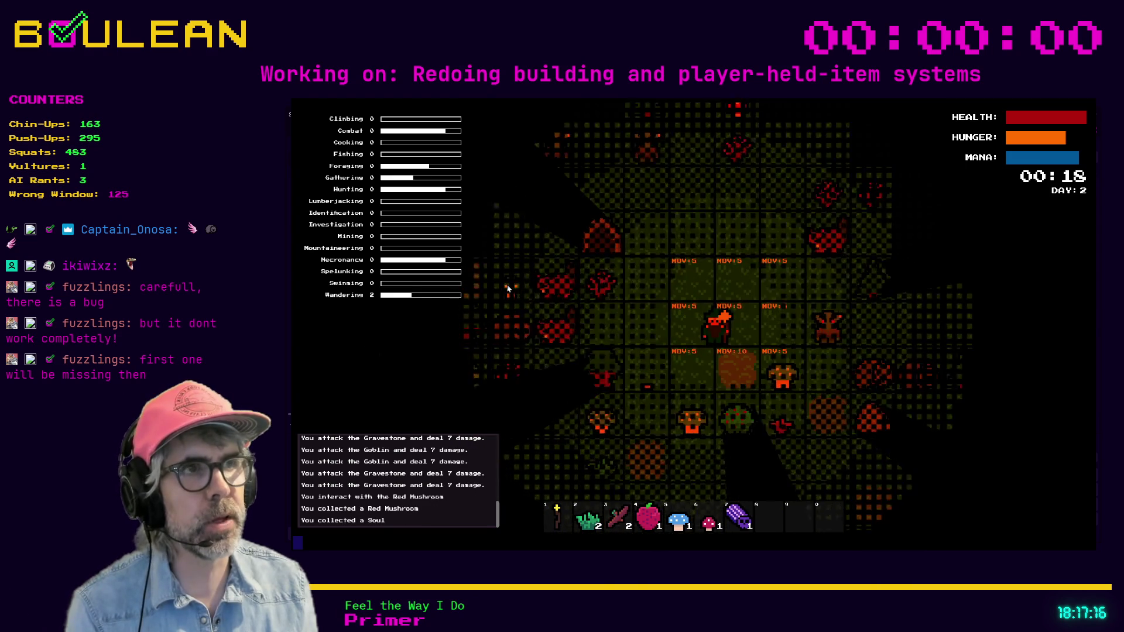
key("d")
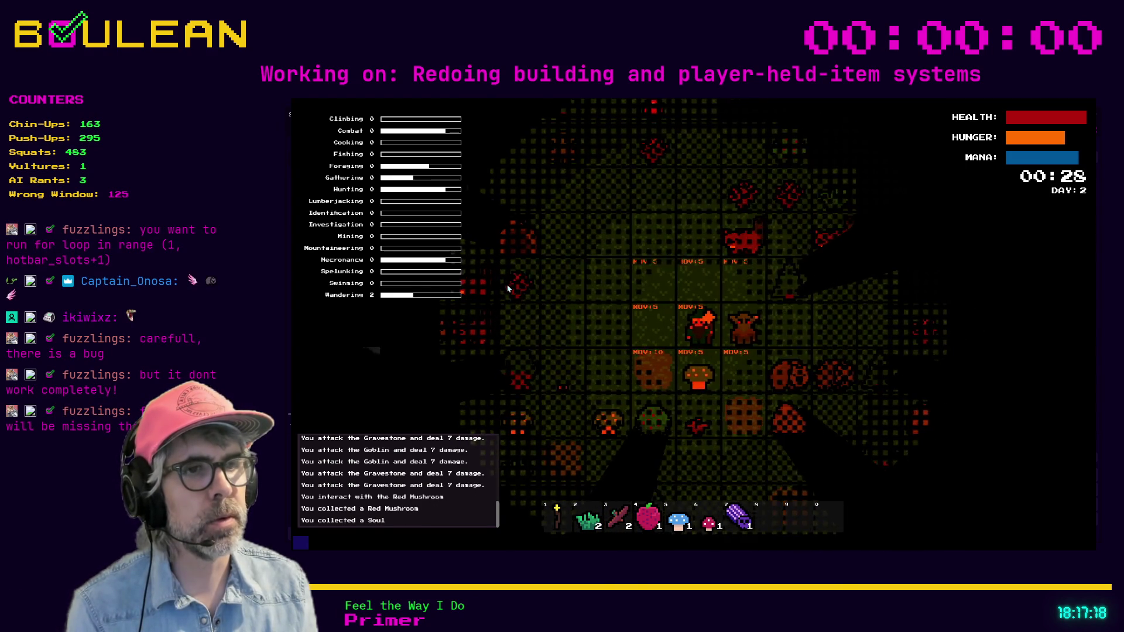
key("w")
key("d")
key("d")
key("d")
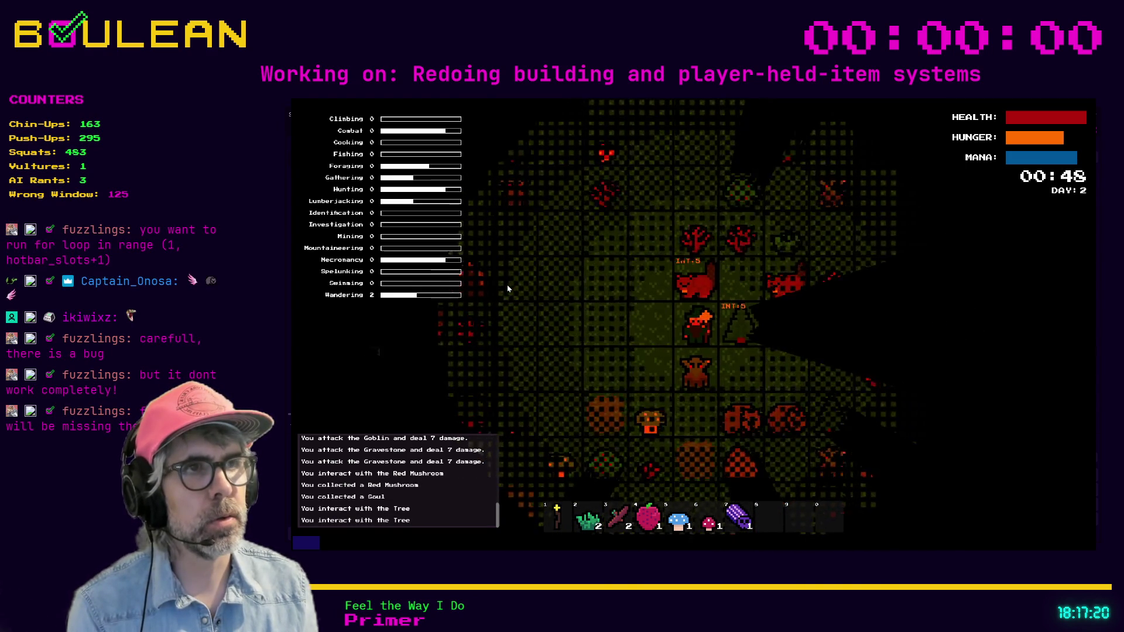
key("d")
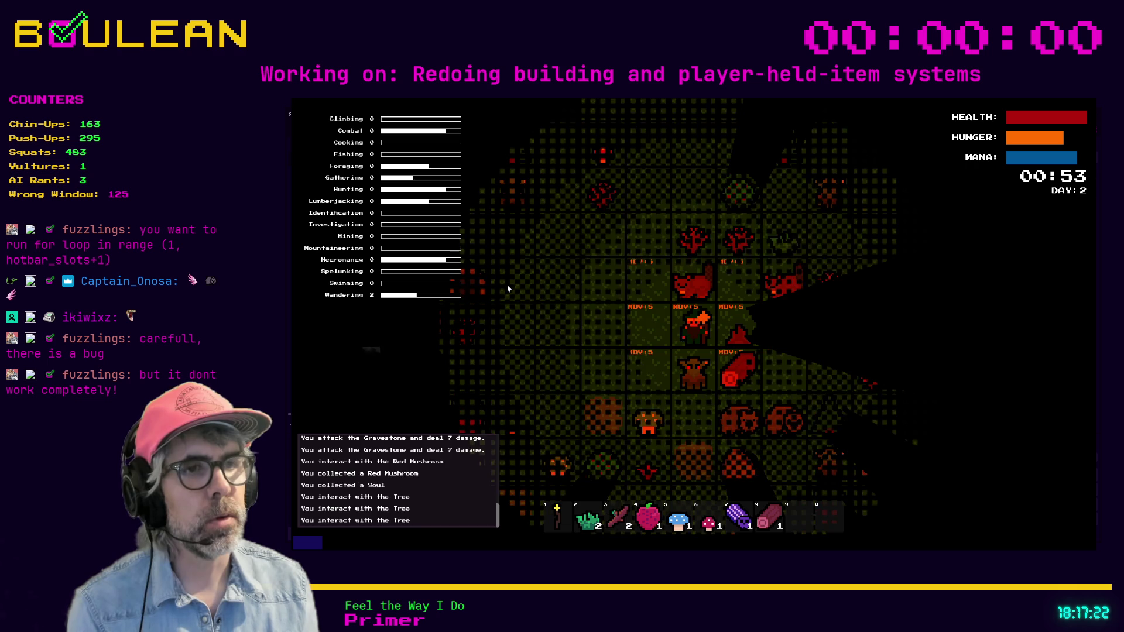
Walk over to collect the sticks, then fish repeatedly at the Fishing Hole
key("a")
key("a")
key("a")
key("a")
key("a")
key("s")
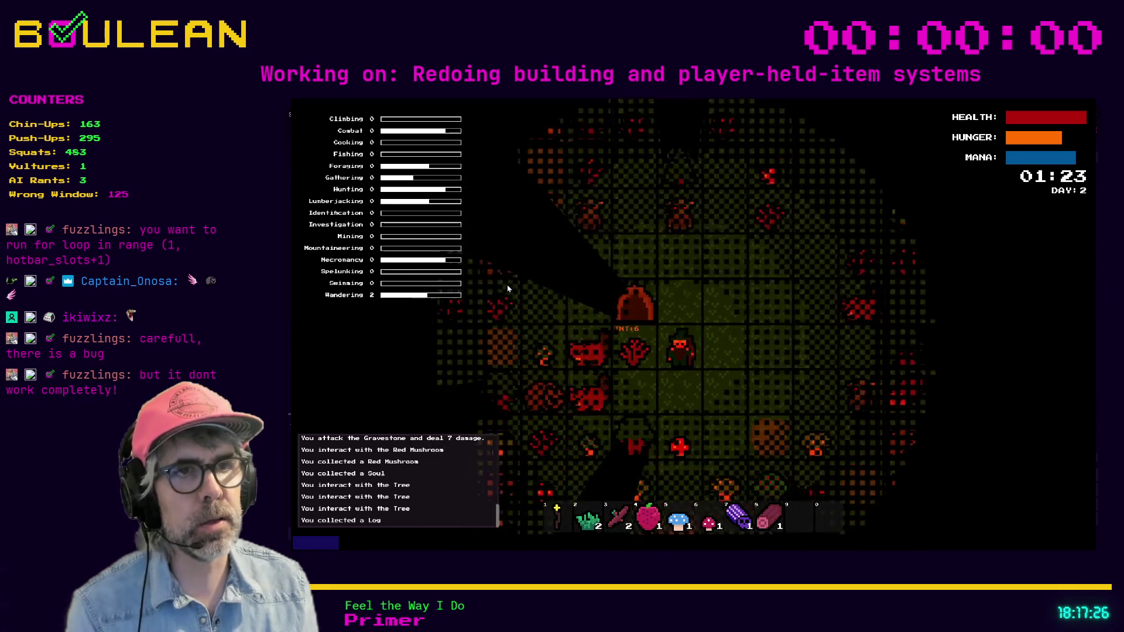
key("a")
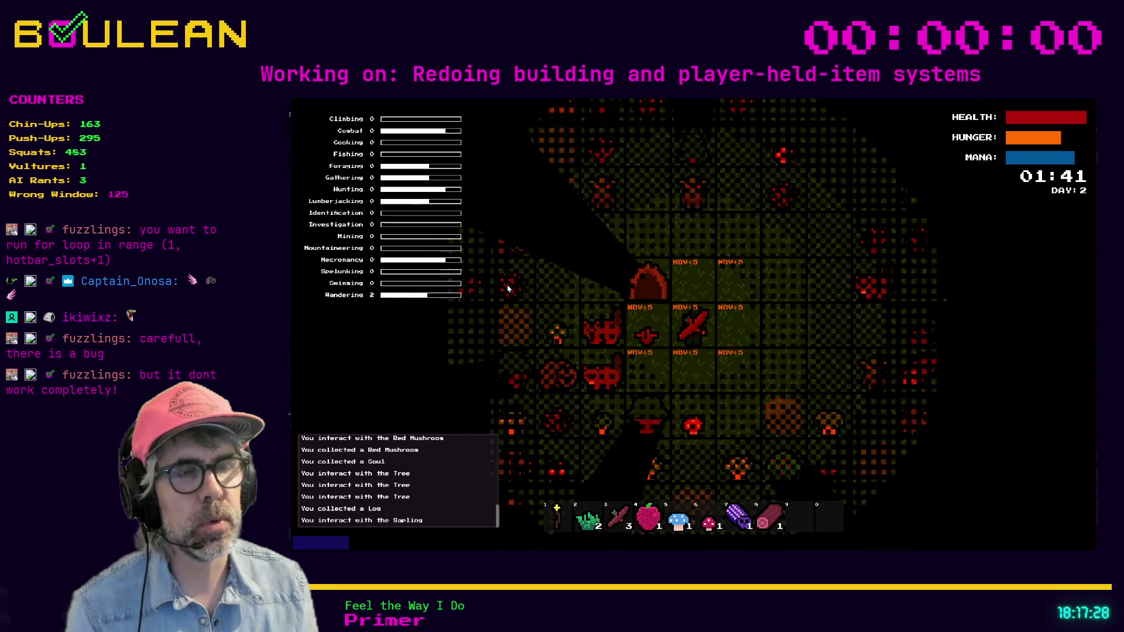
key("s")
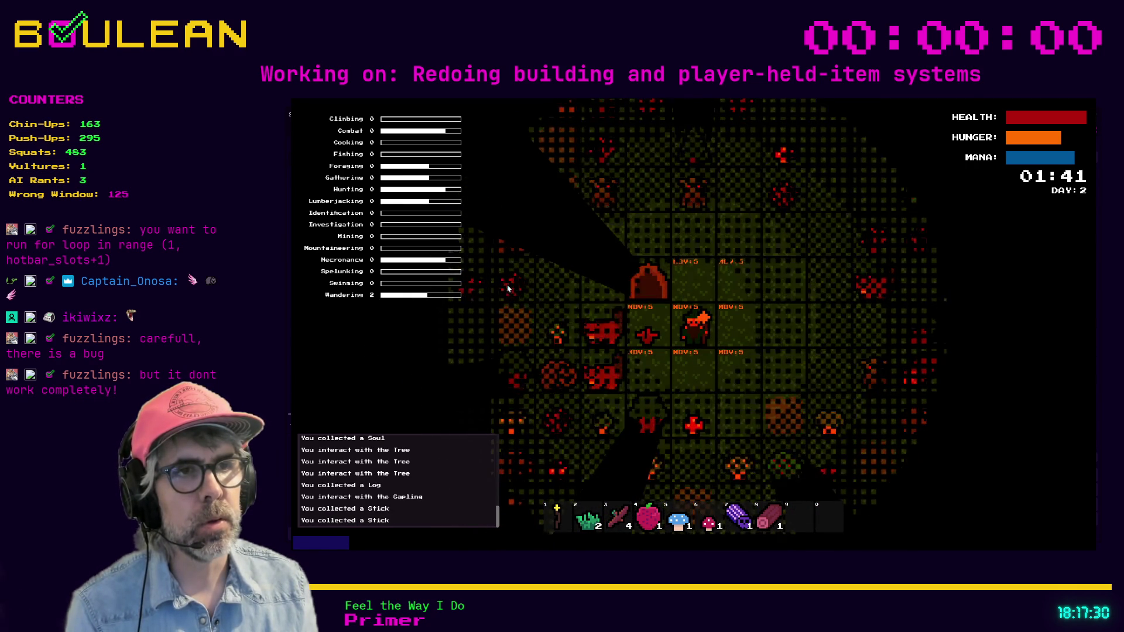
key("s")
key("s")
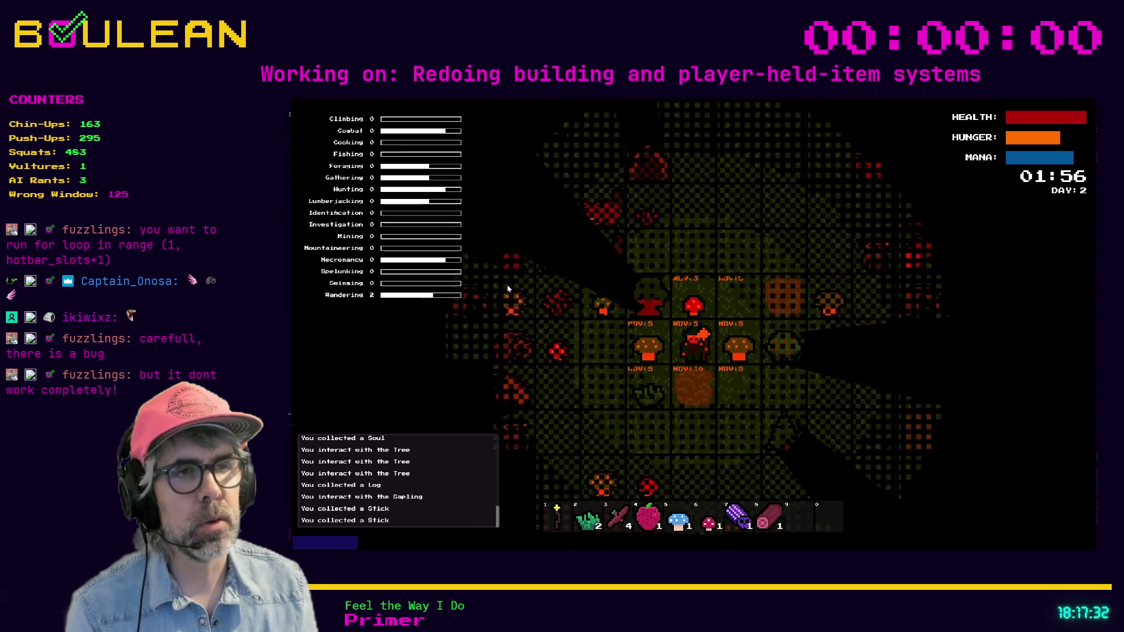
key("w")
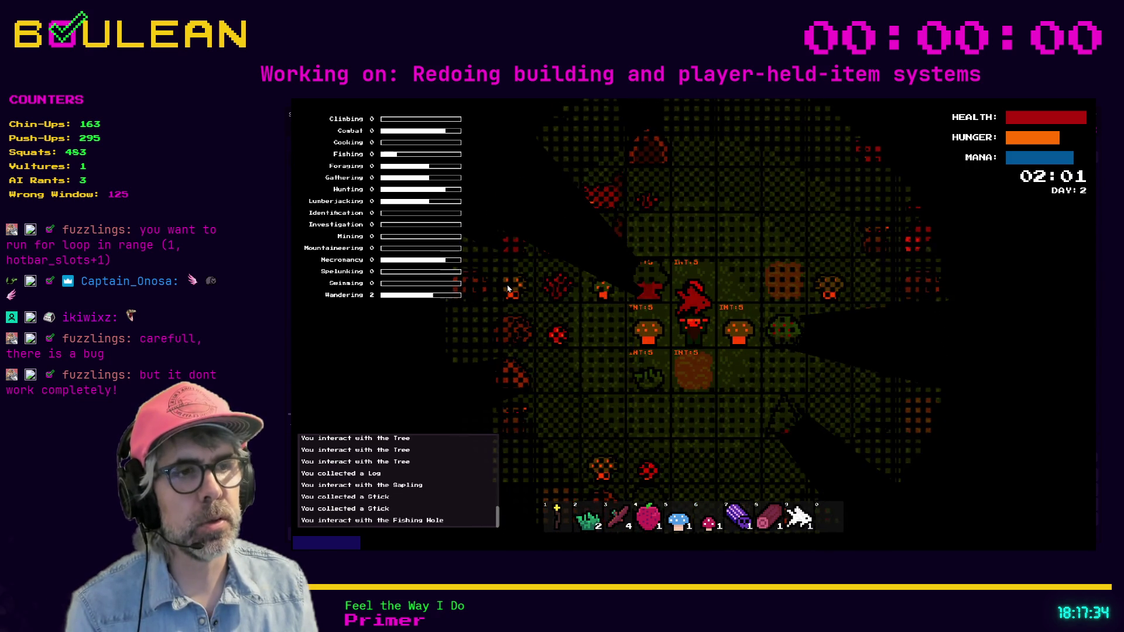
key("w")
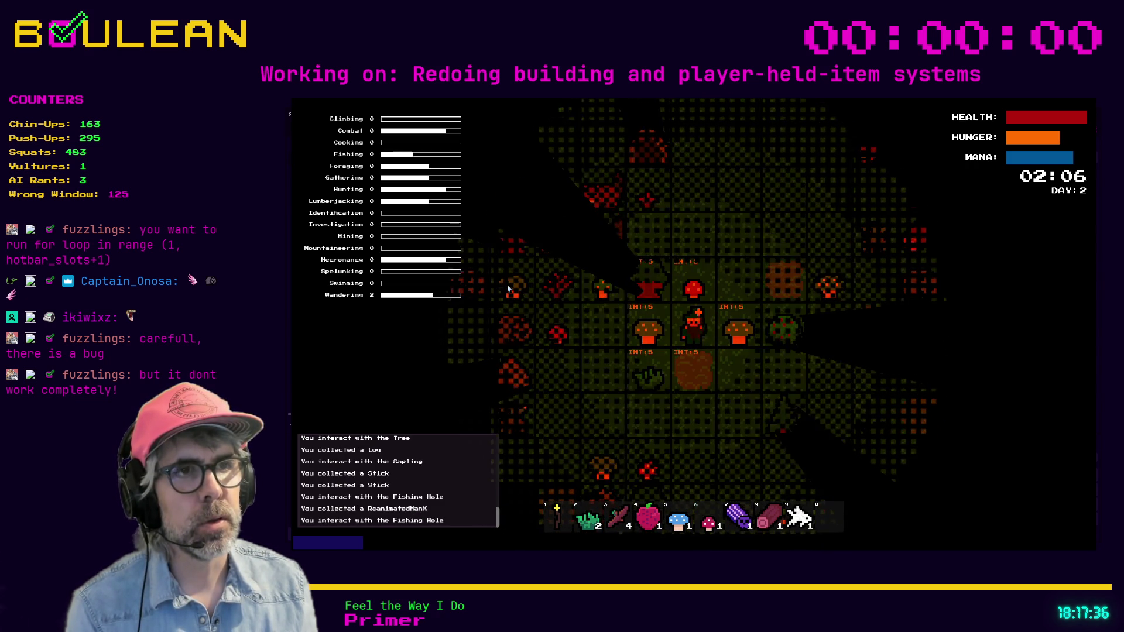
key("w")
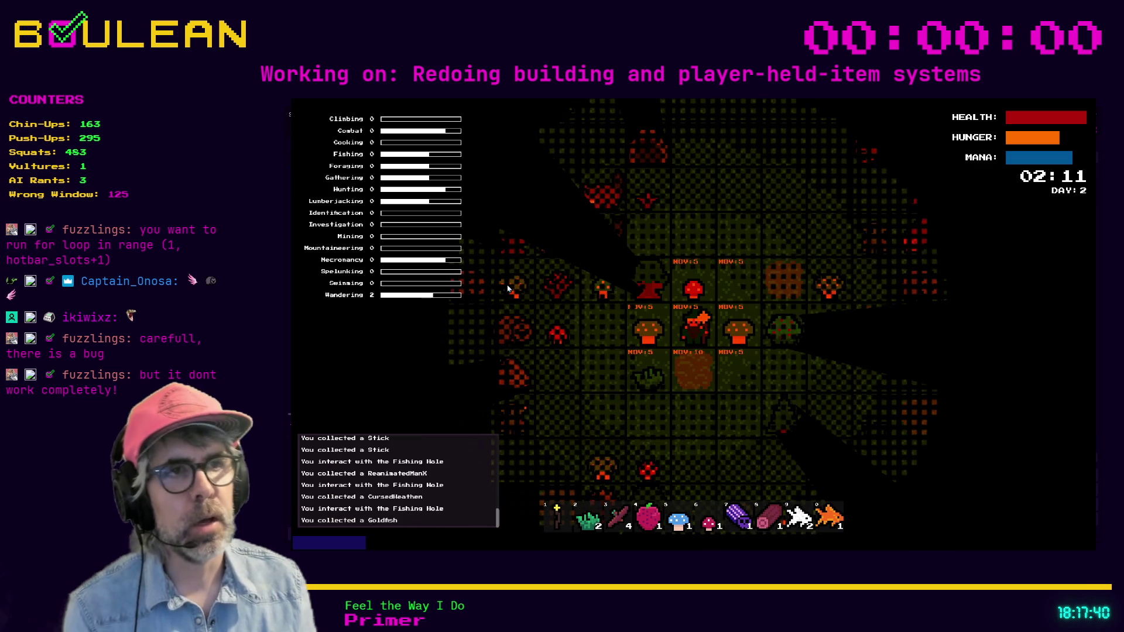
key("s")
key("s")
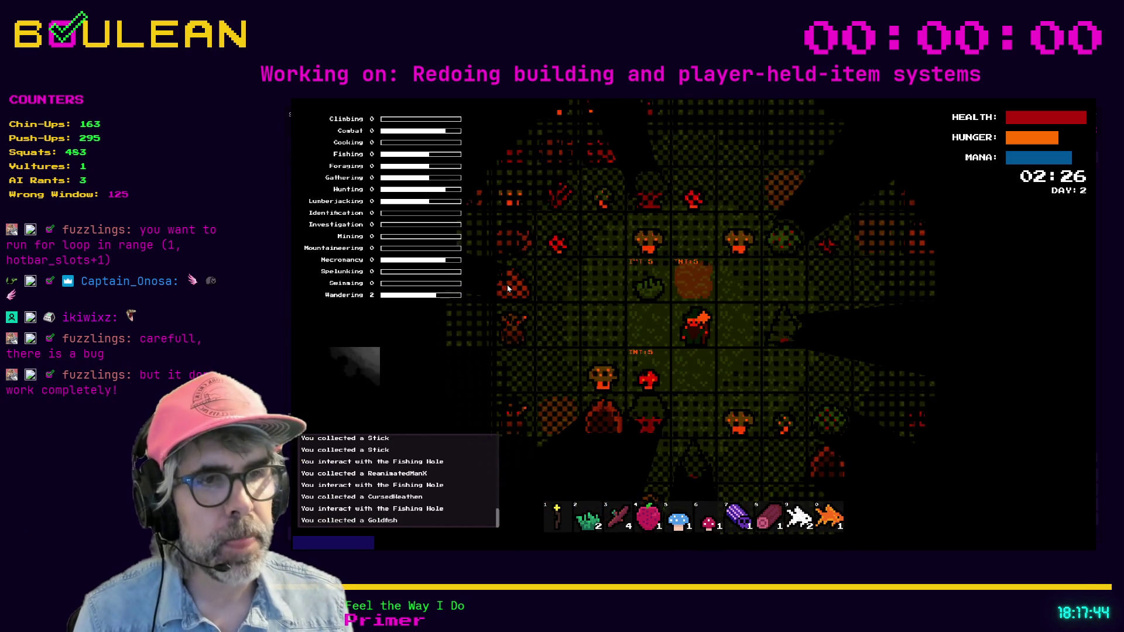
Drop and re-collect hotbar slots 4 and 5, then collect the Soul, Log and CursedHeathen
key("4")
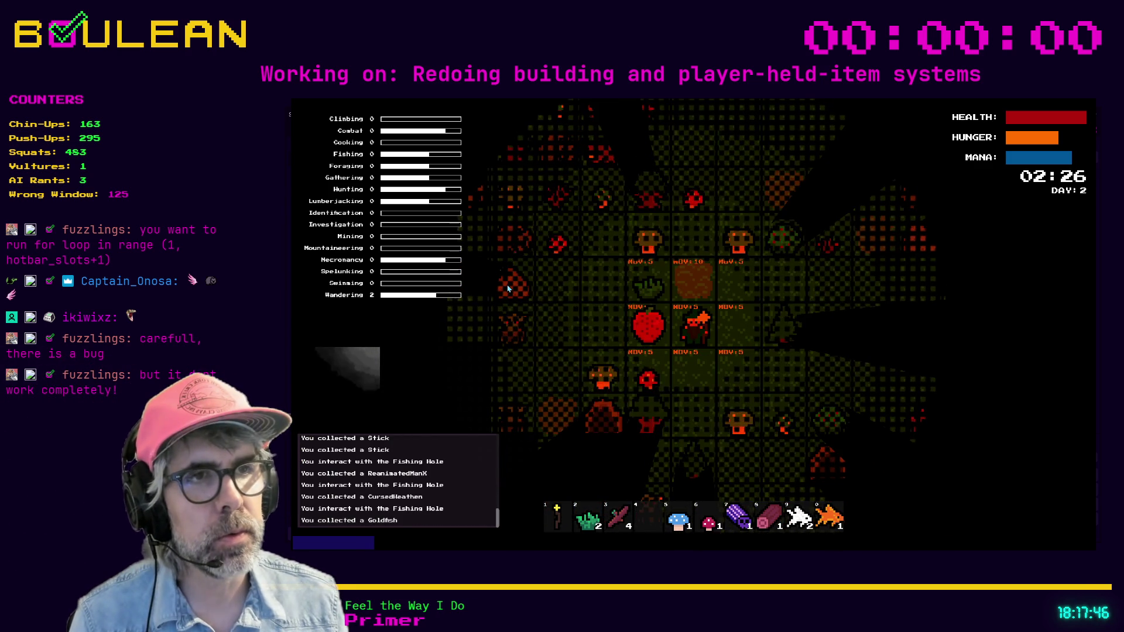
key("a")
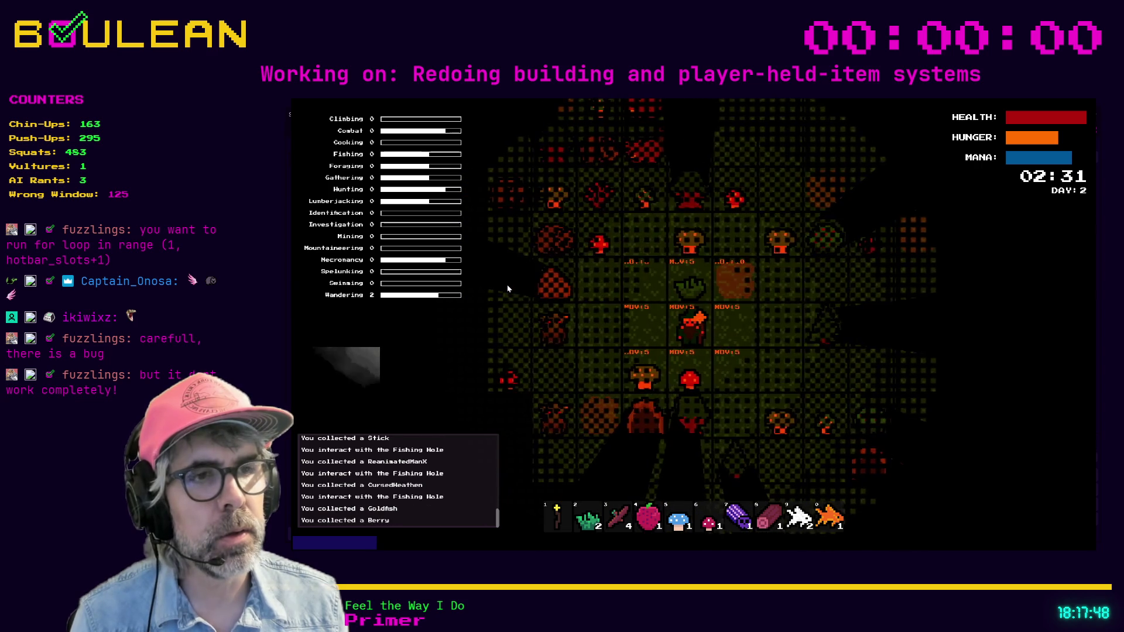
key("5")
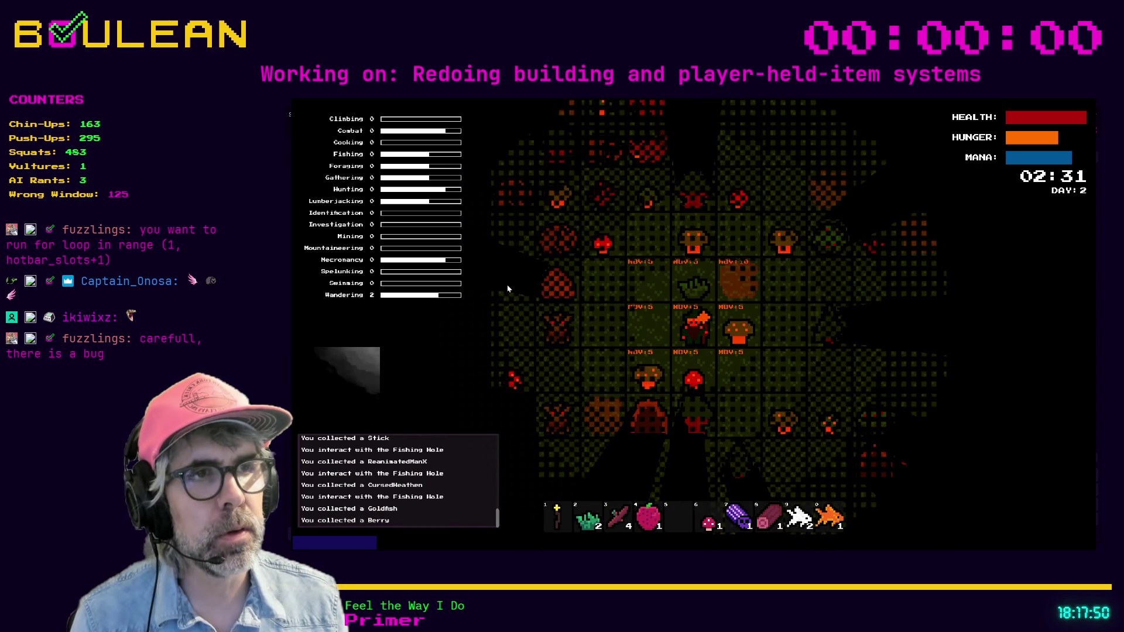
key("d")
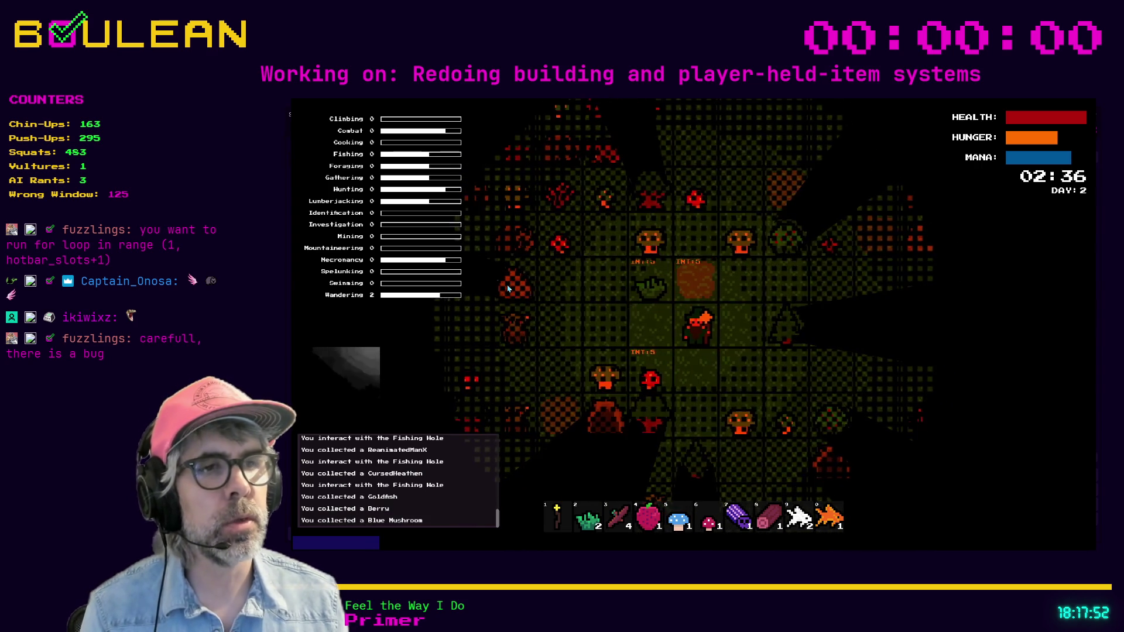
key("a")
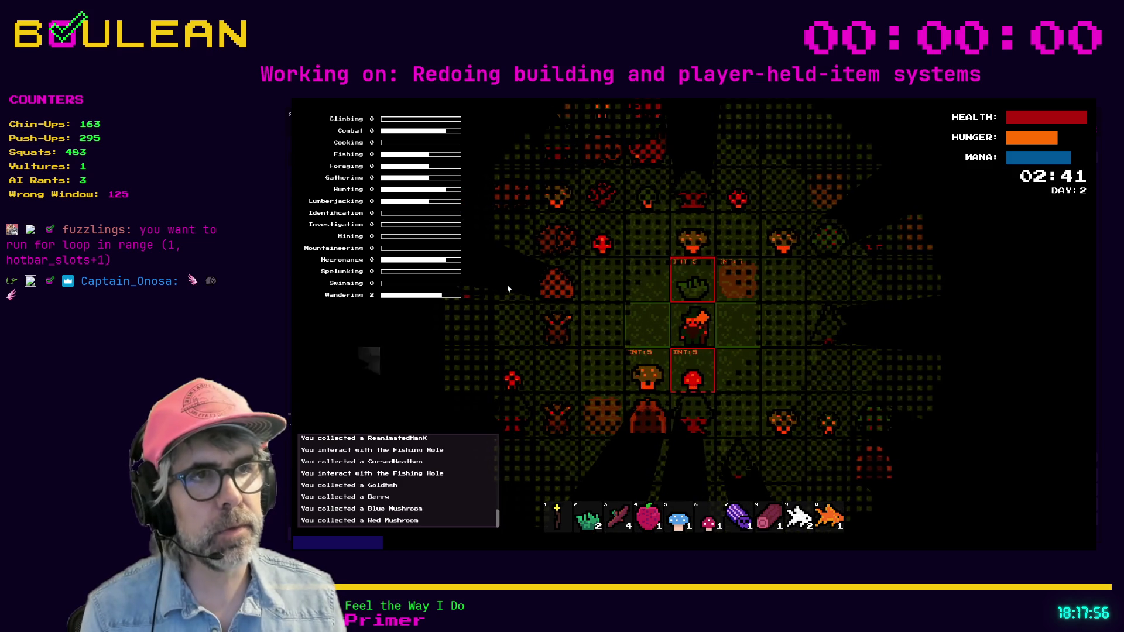
key("d")
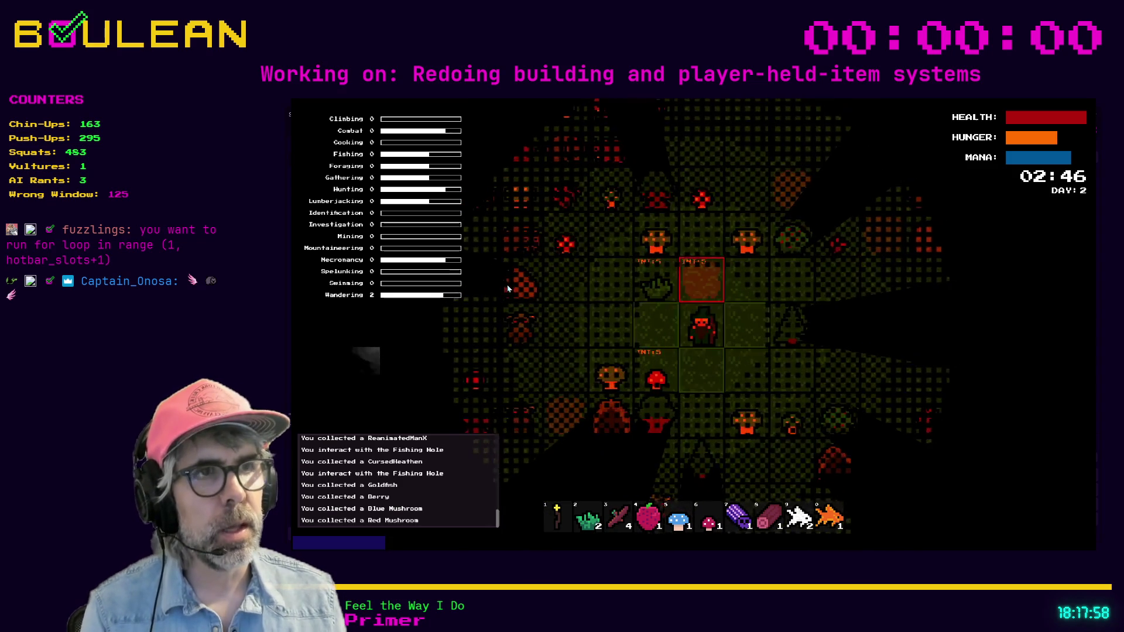
key("a")
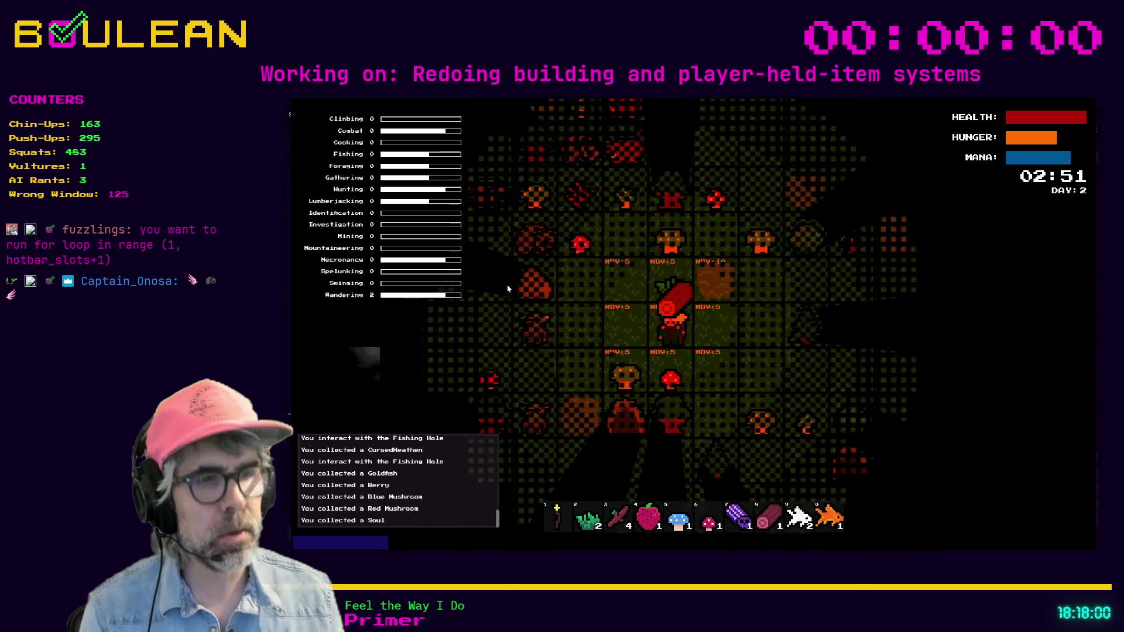
key("d")
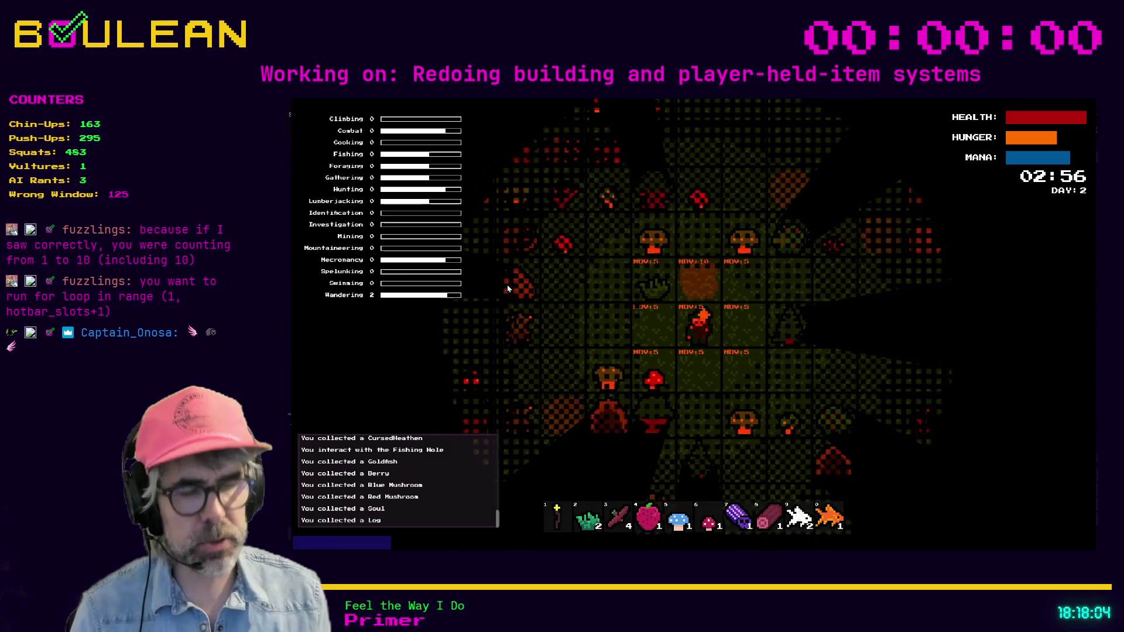
key("d")
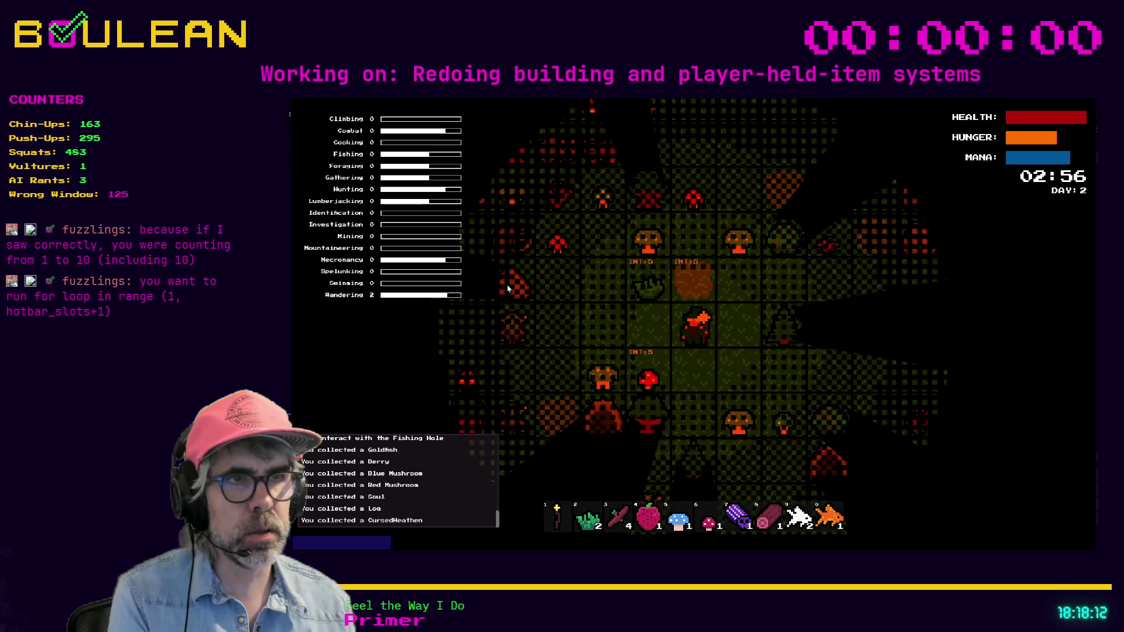
key("a")
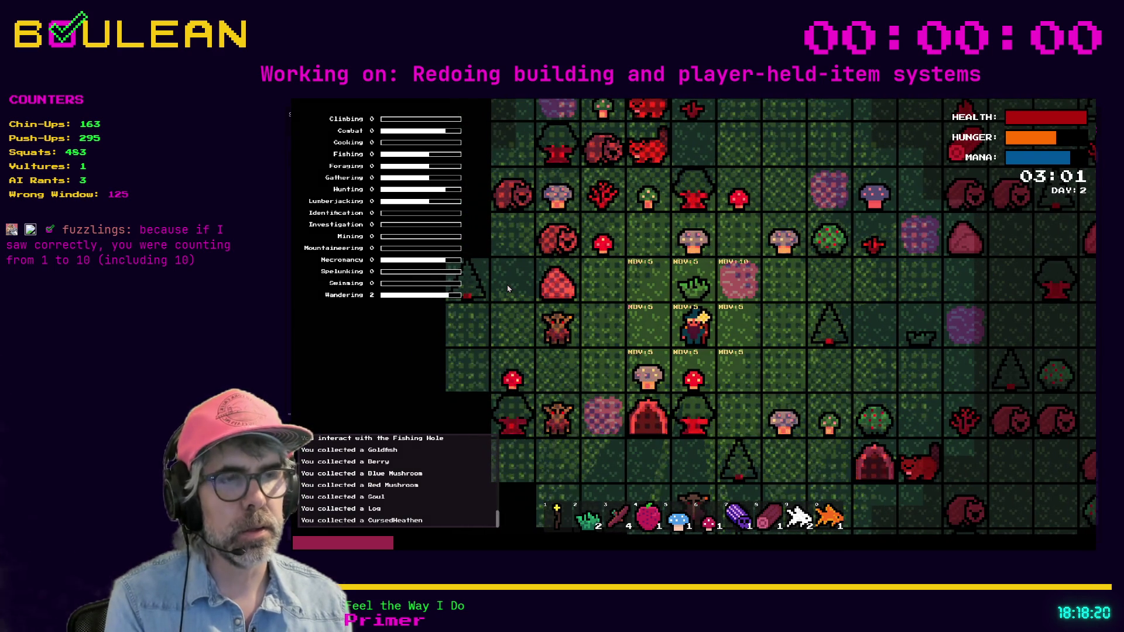
Place a plant and a stick beside the player, then drop and re-collect the berry
key("Tab")
key("m")
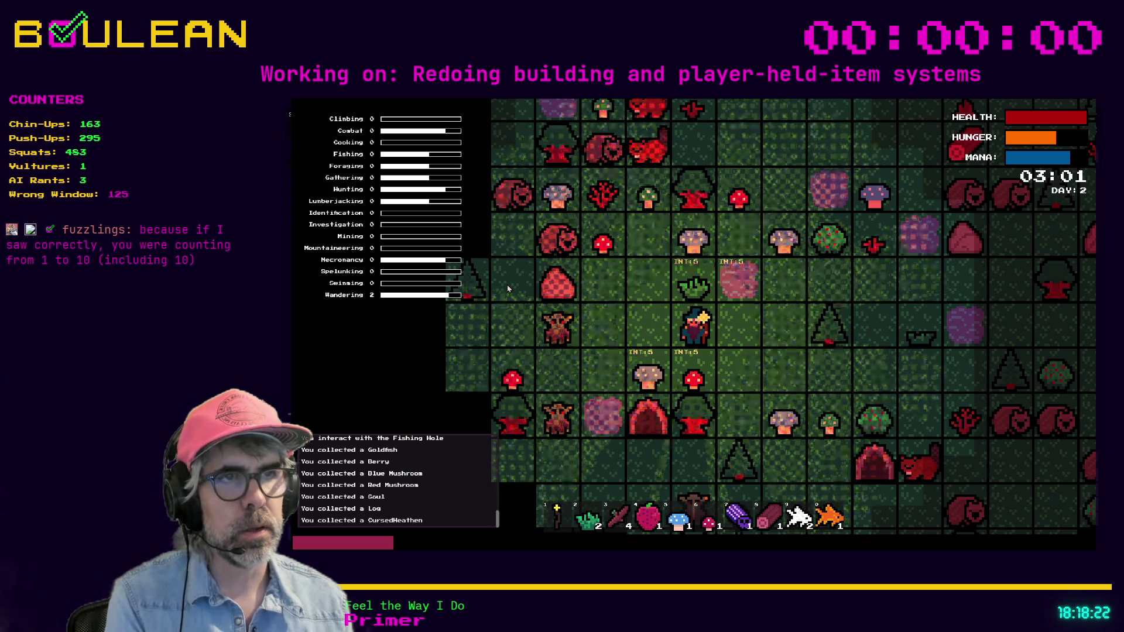
left_click(638, 354)
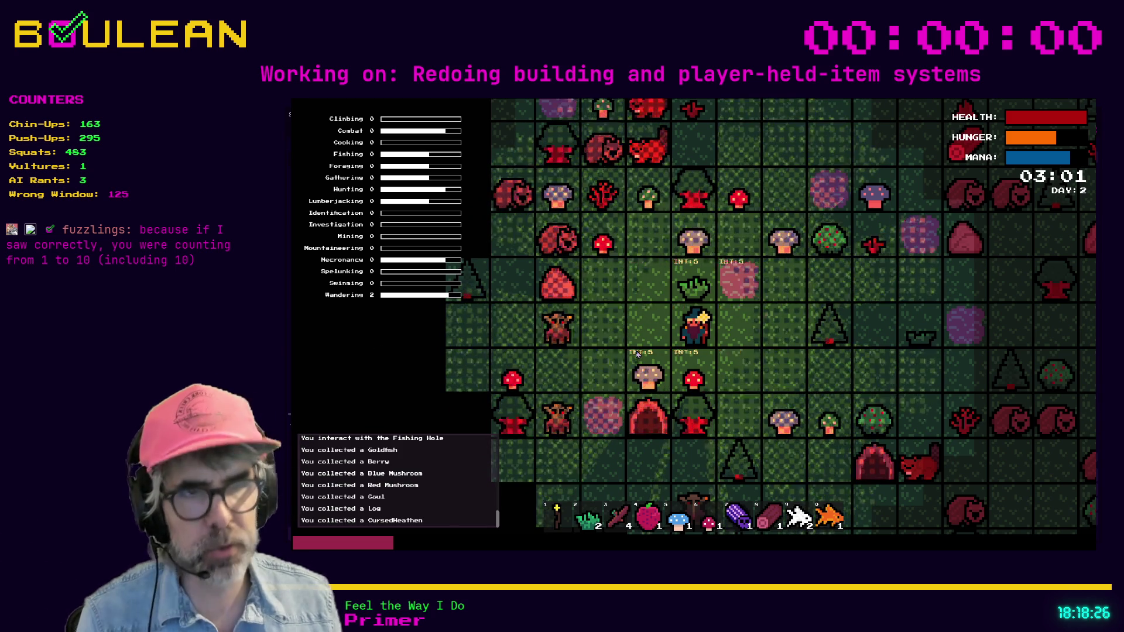
key("i")
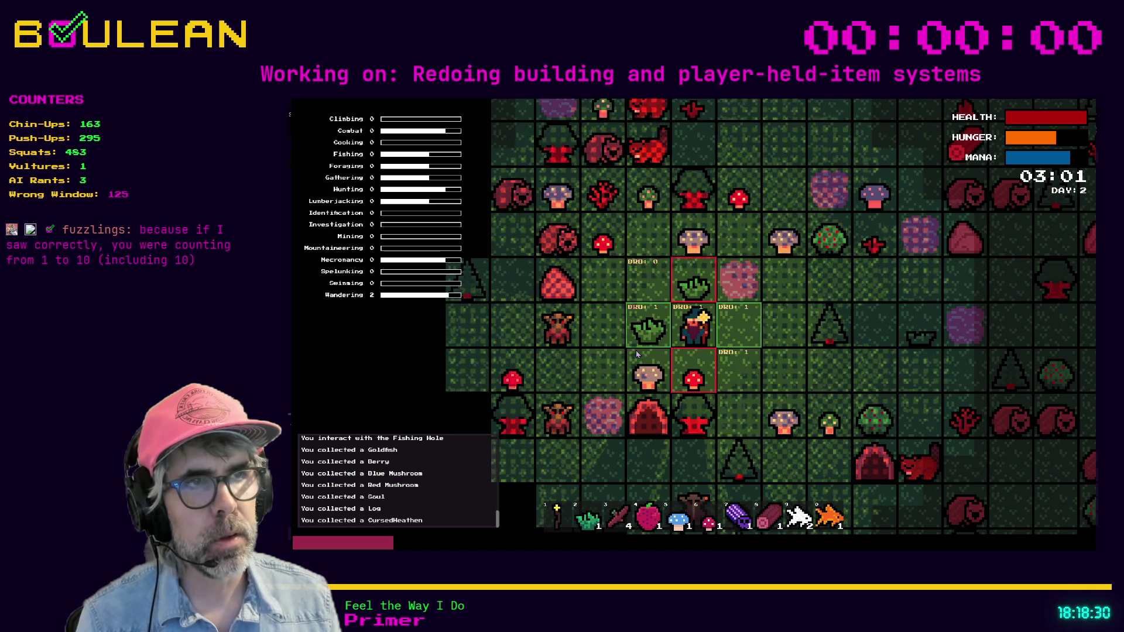
key("Right")
key("Right")
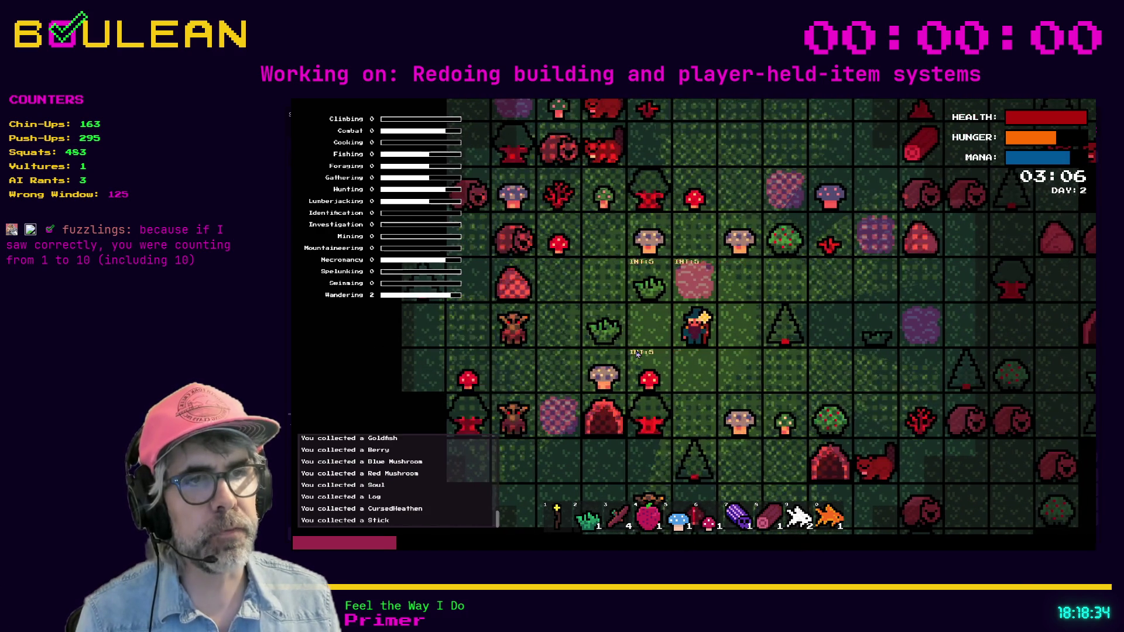
key("Left")
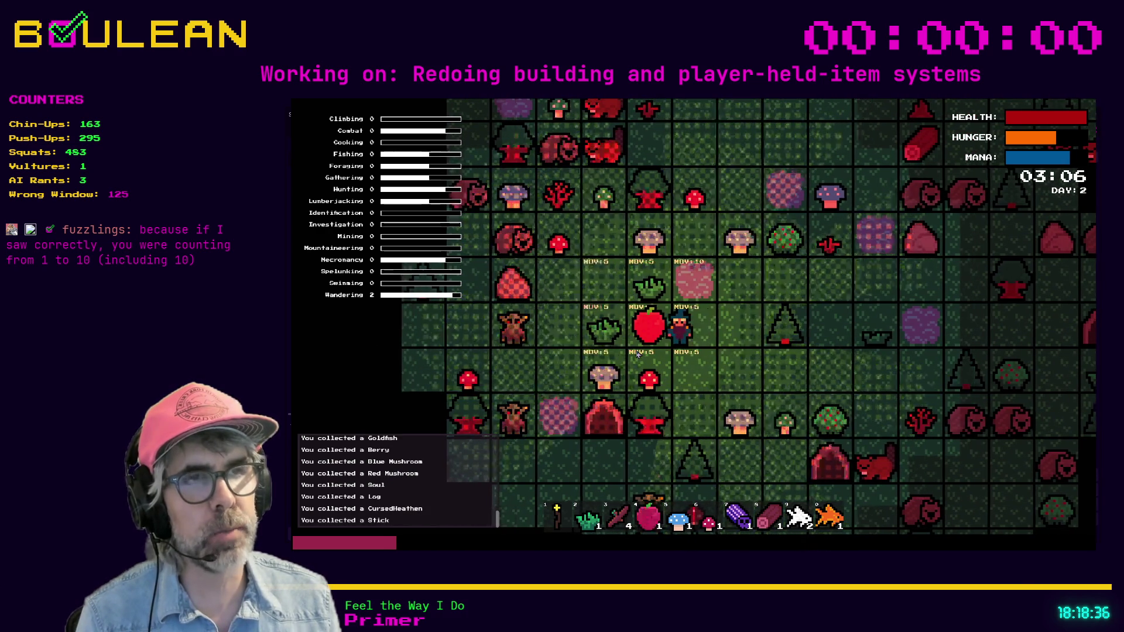
key("Left")
key("Left")
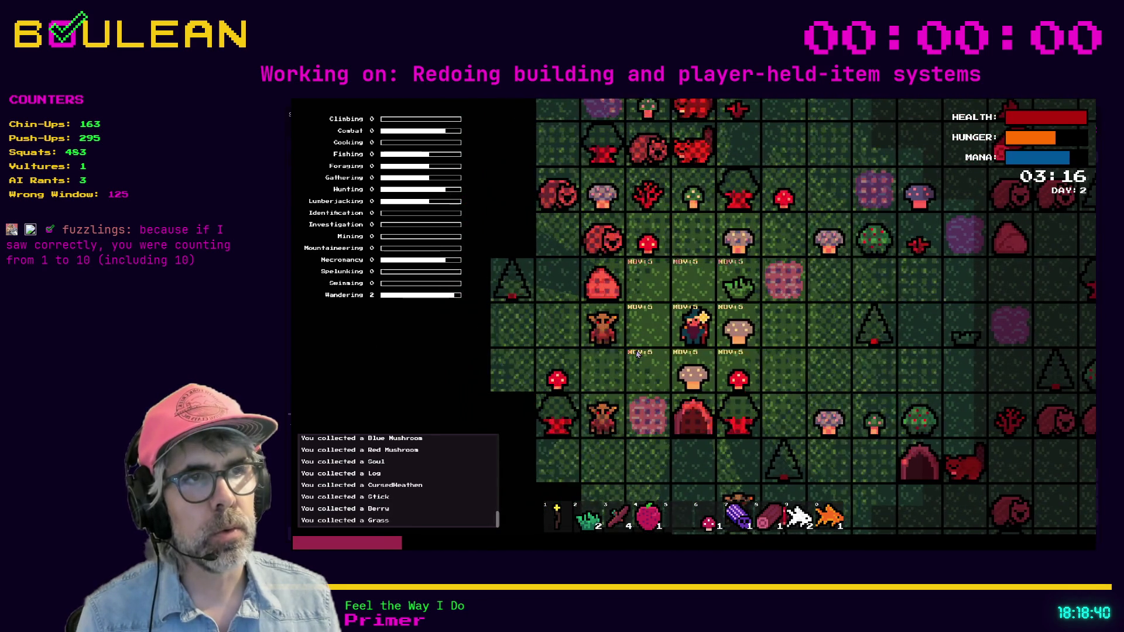
Walk onto the blue mushroom and harvest the Green Mushroom further along
key("Right")
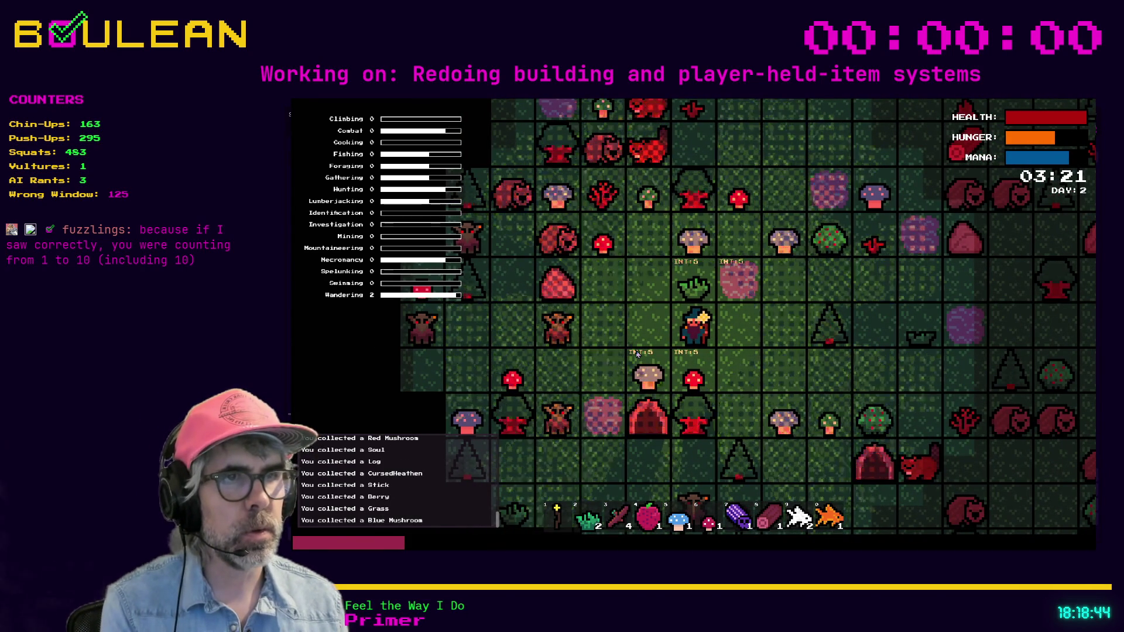
key("Right")
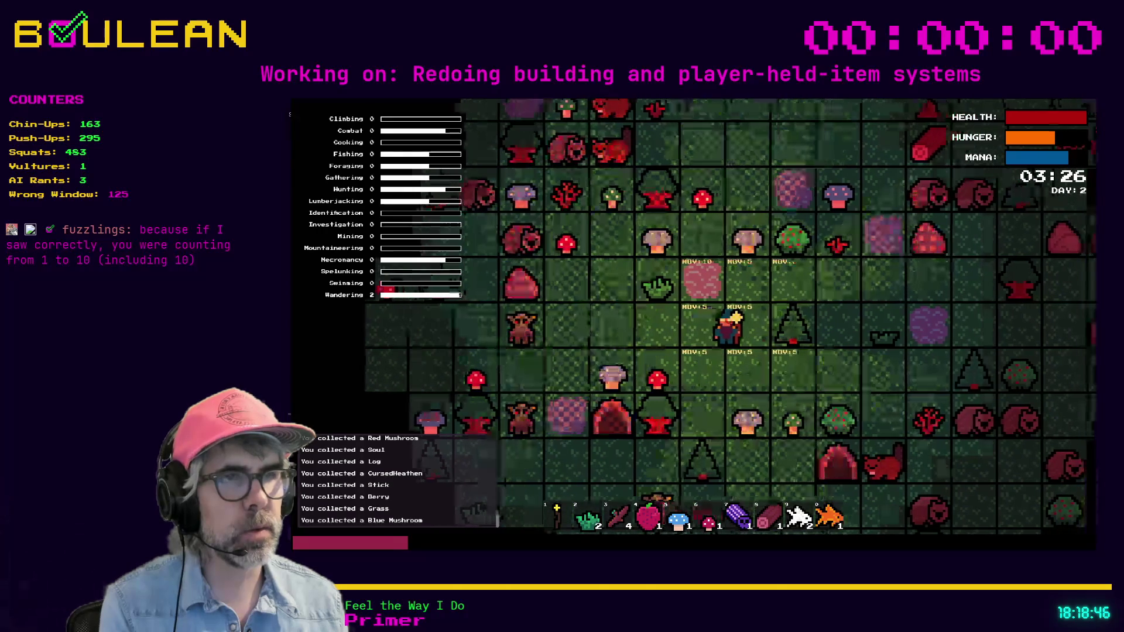
key("Right")
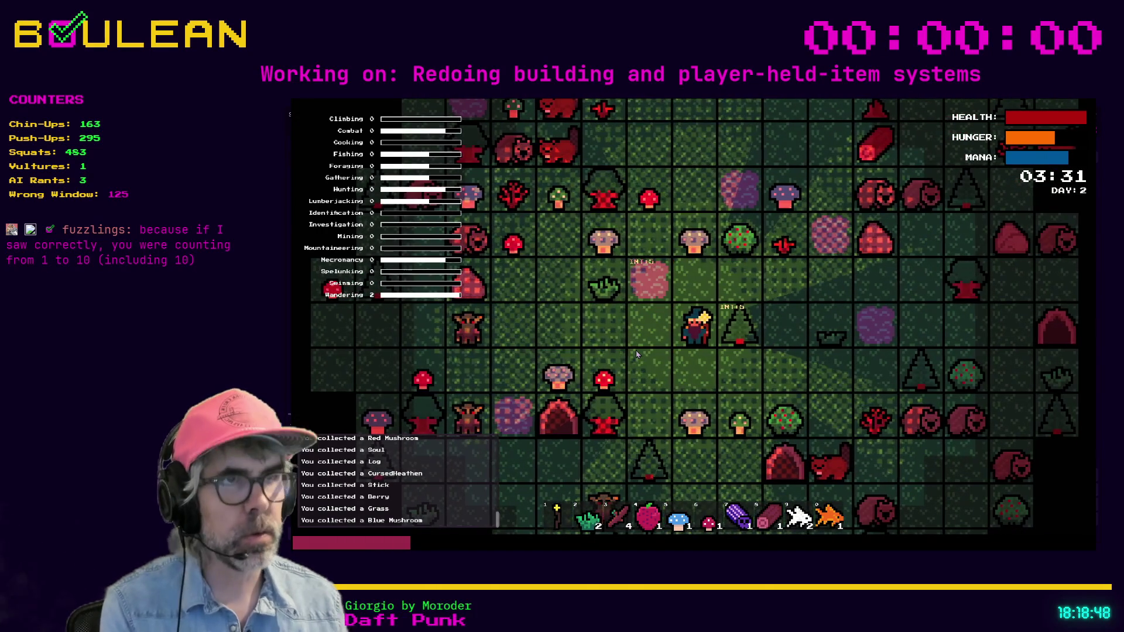
key("Down")
key("Right")
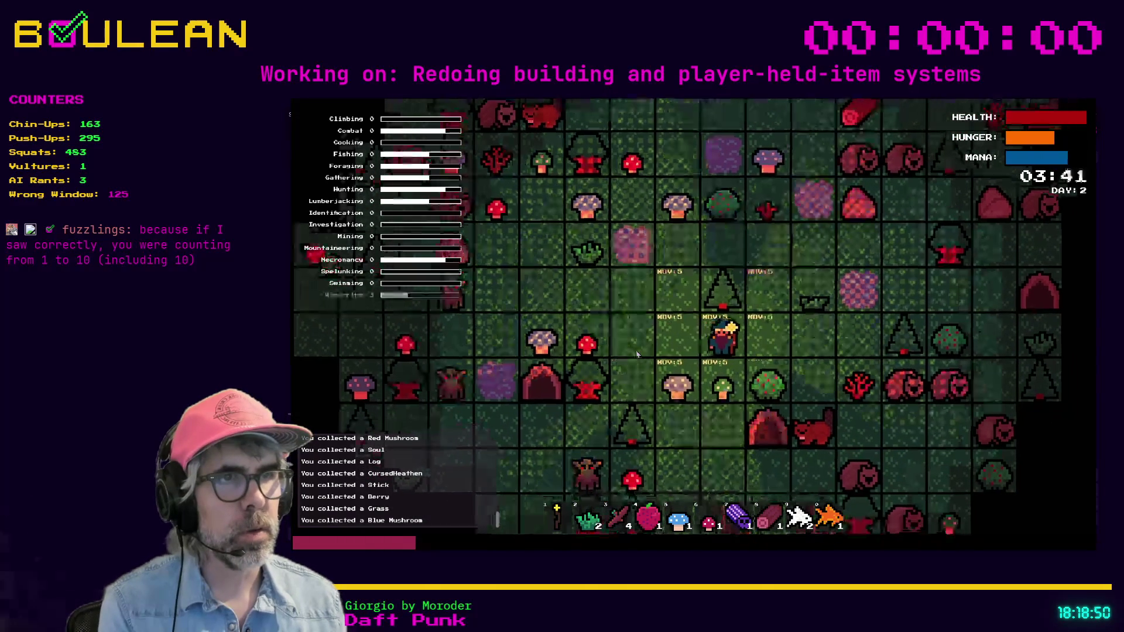
key("Down")
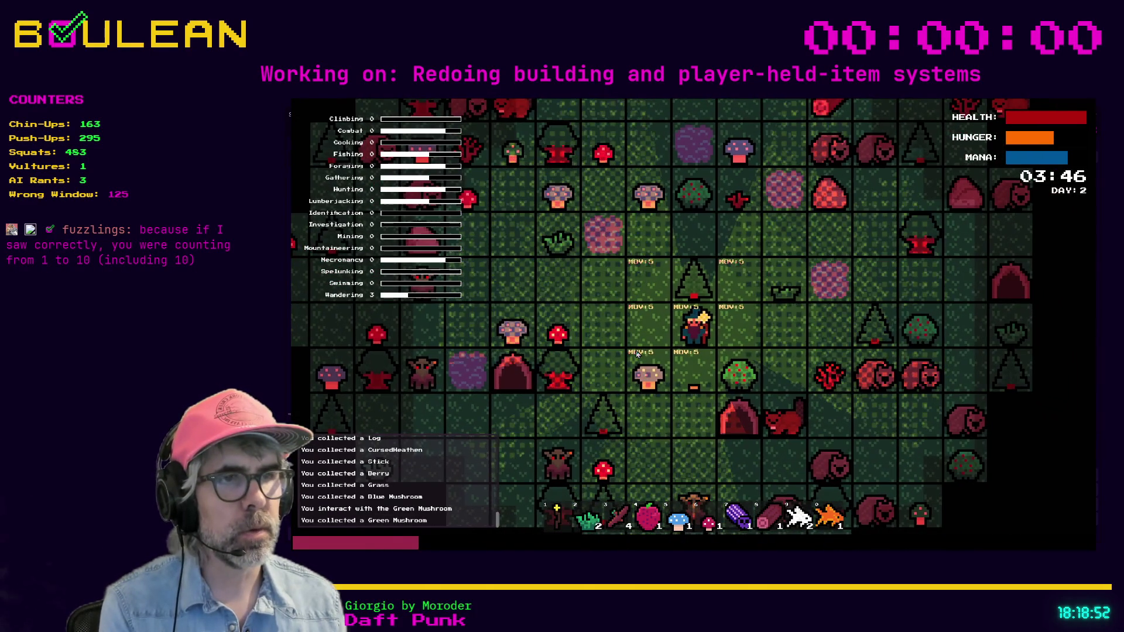
key("Left")
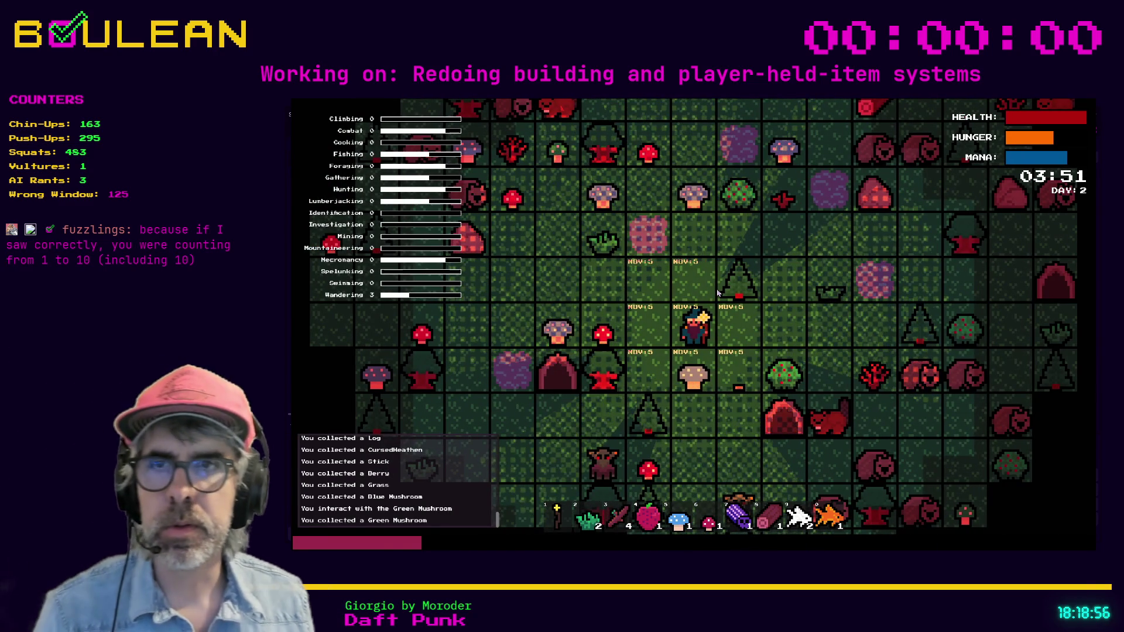
Stop the game, place the caret at the end of line 259, and rerun the project
key("F8")
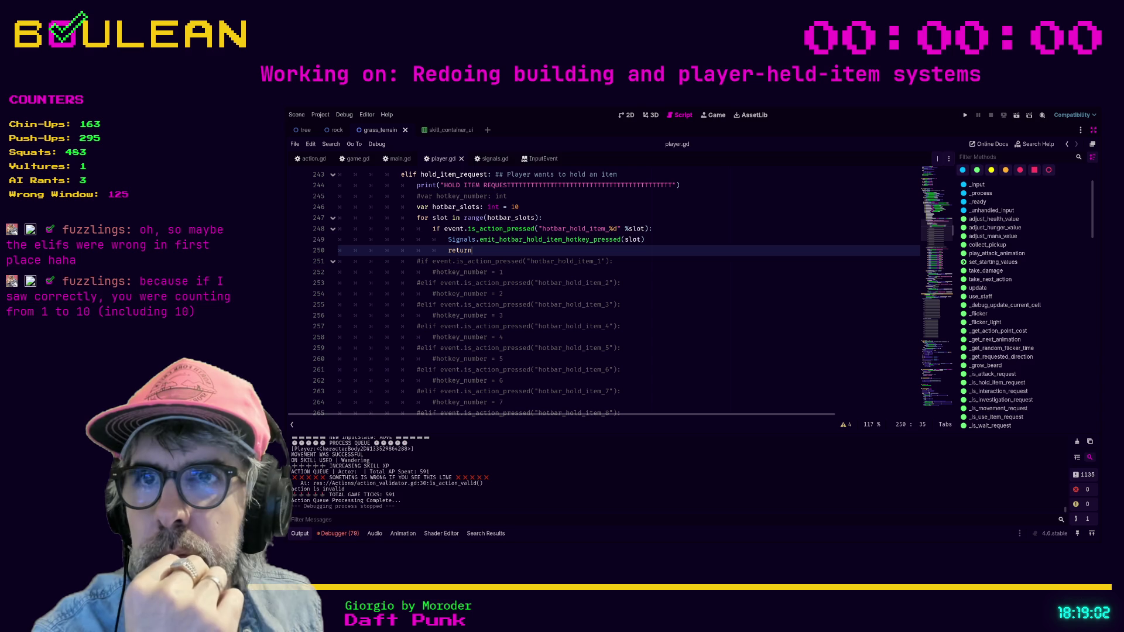
left_click(674, 345)
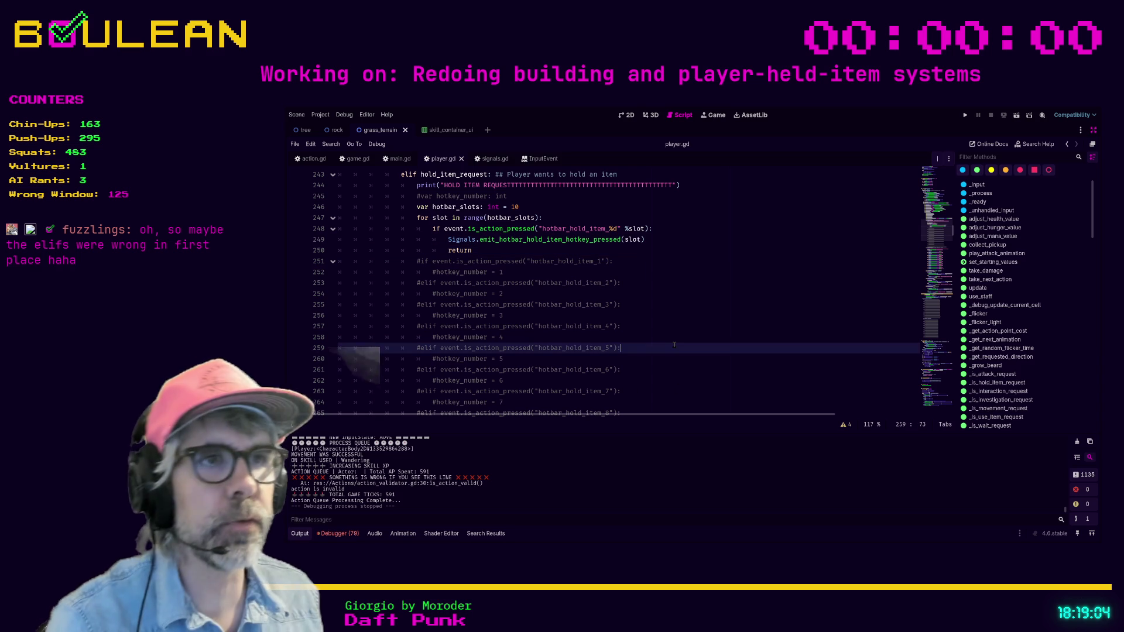
key("F5")
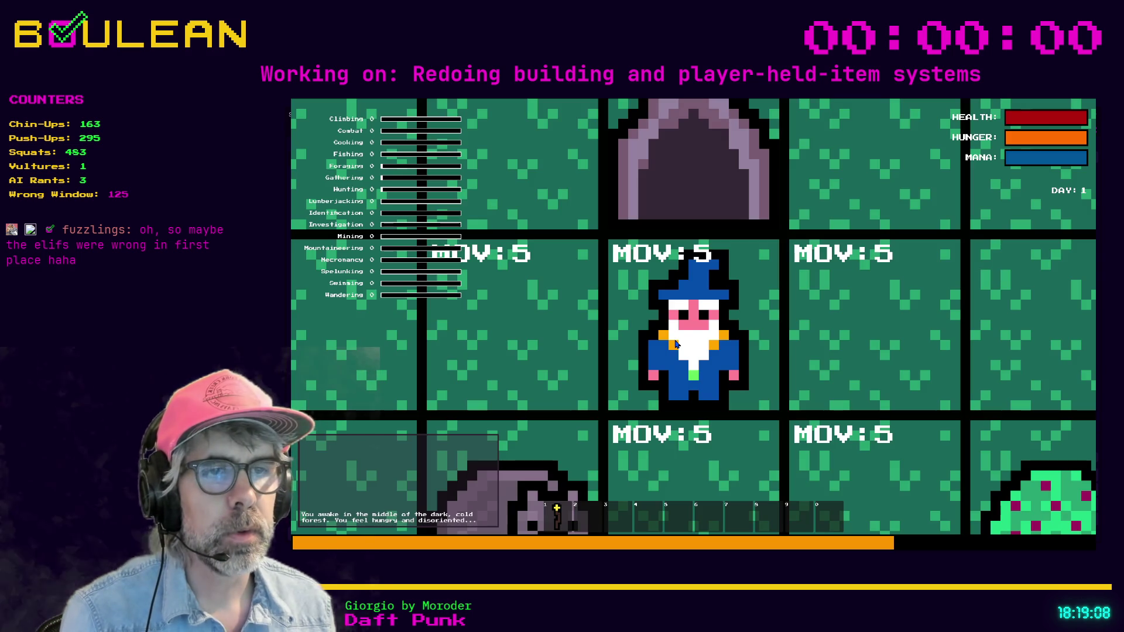
Collect the red mushroom, drop and re-collect it so it stacks to 2, then stop the game
scroll(677, 344, "down", 3)
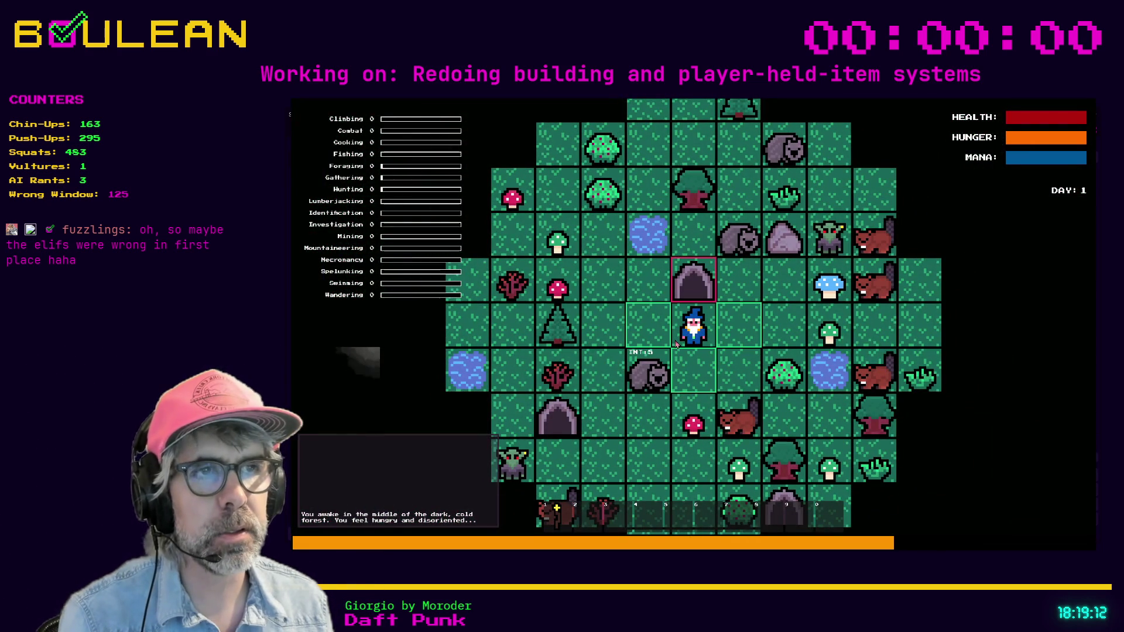
key("s")
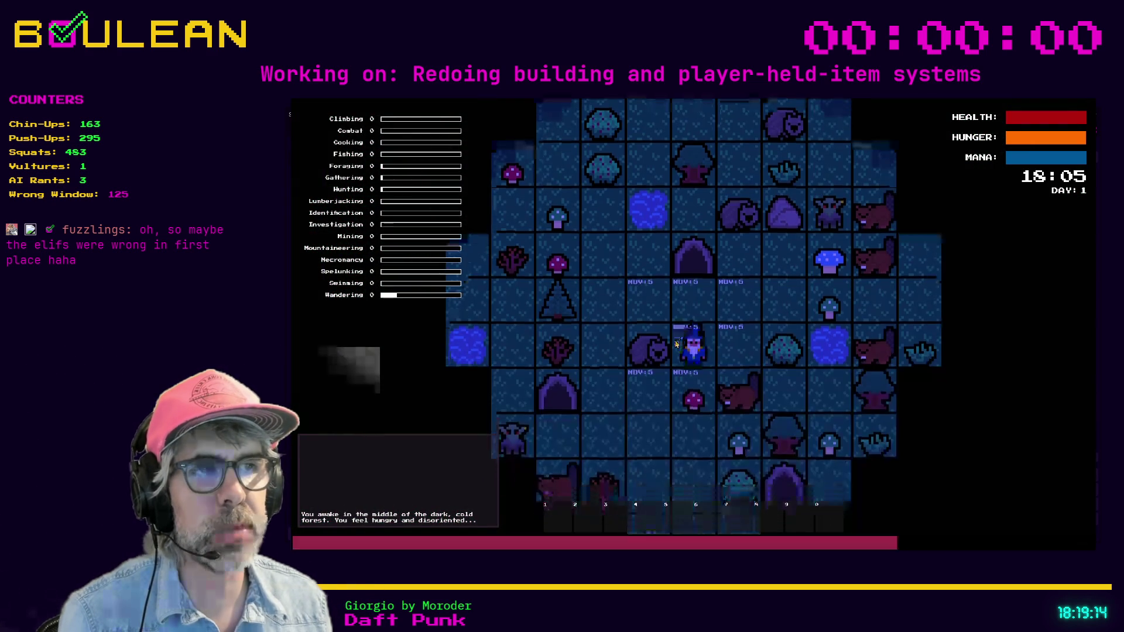
key("s")
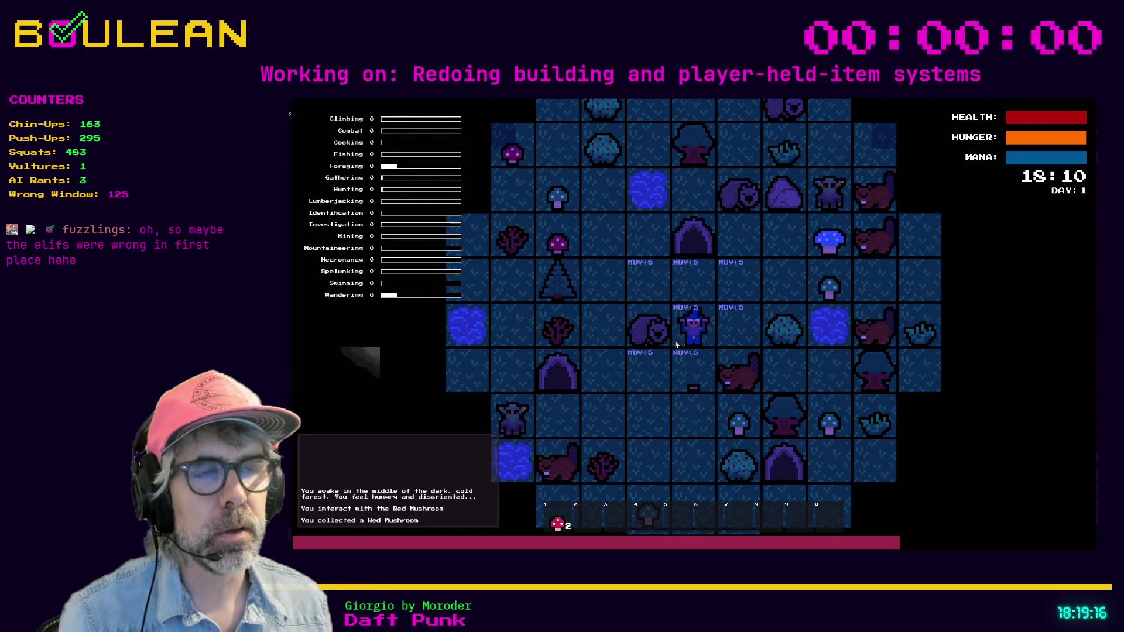
key("w")
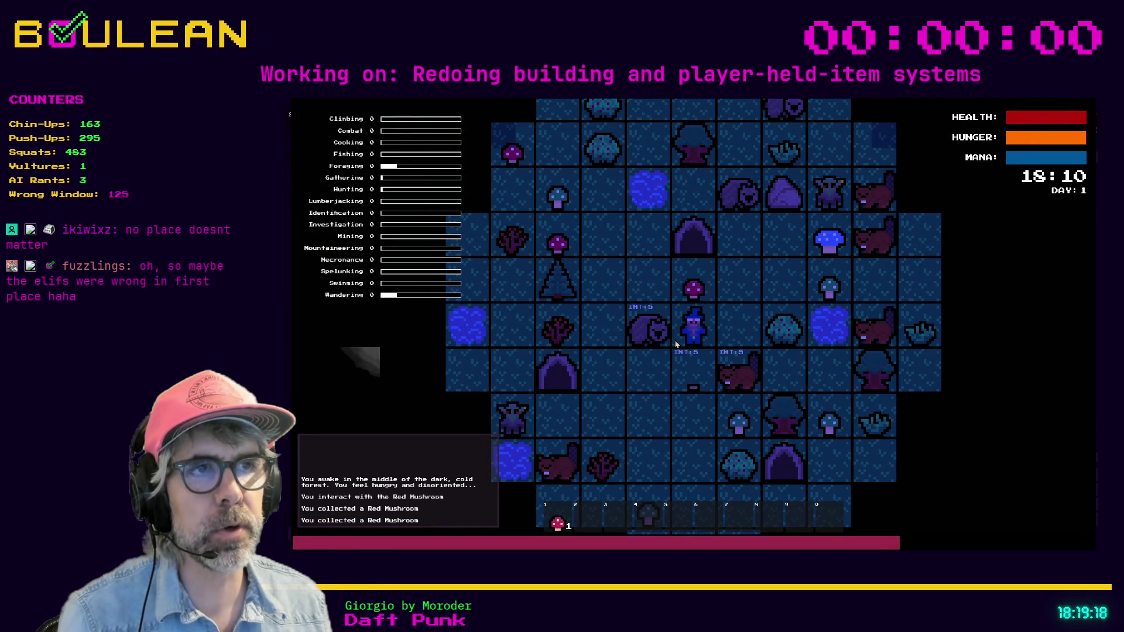
key("Tab")
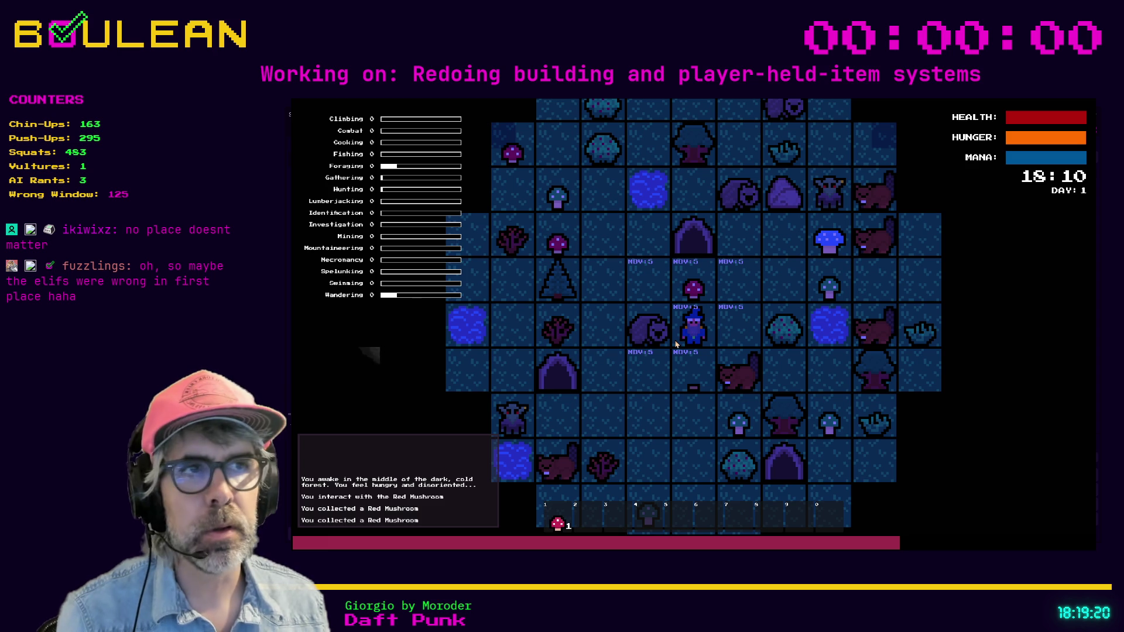
key("w")
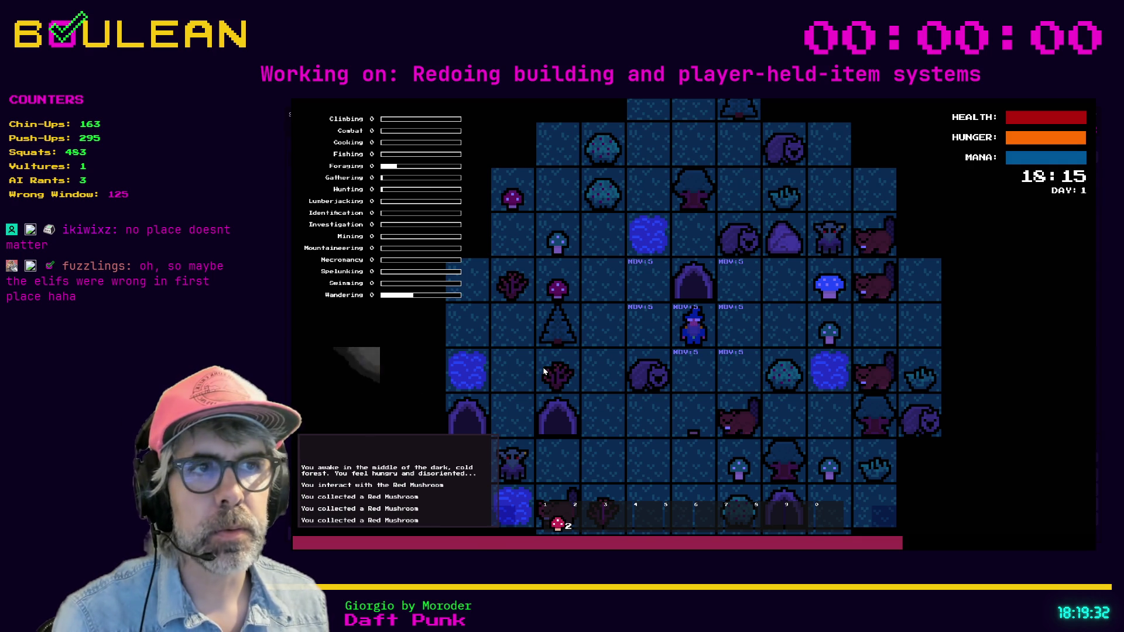
key("Escape")
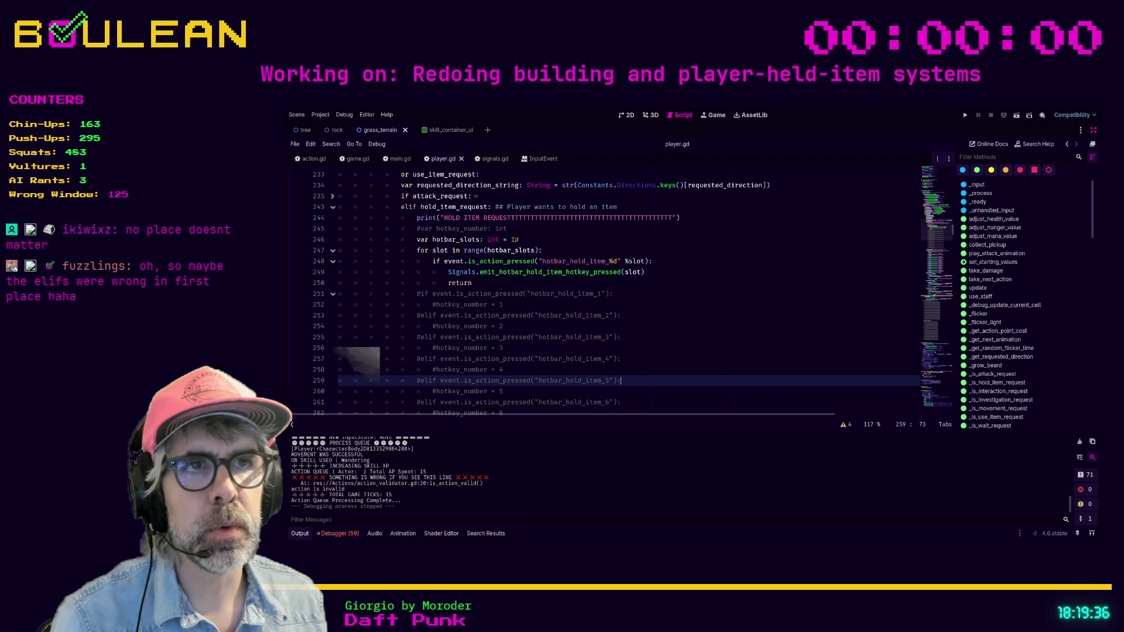
scroll(516, 245, "up", 2)
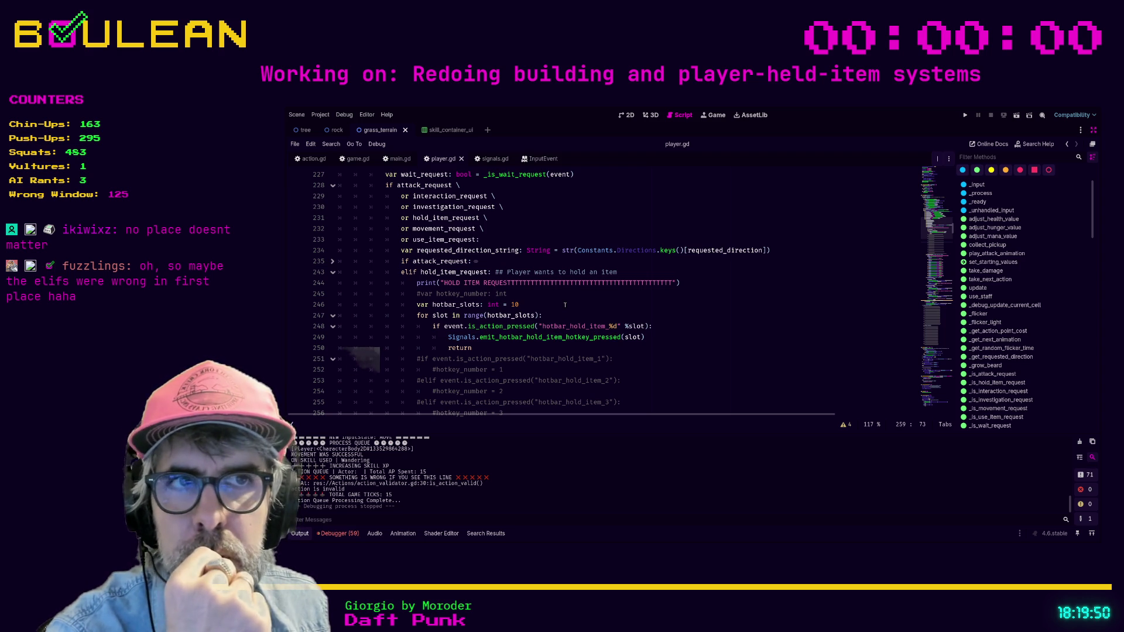
scroll(565, 305, "down", 2)
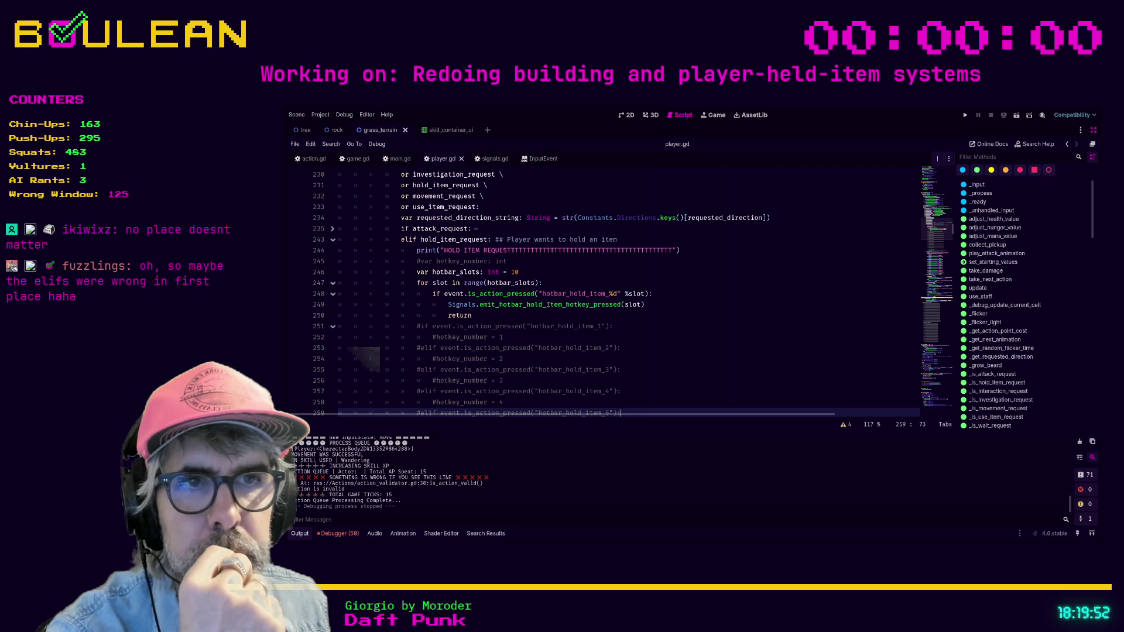
scroll(549, 306, "down", 1)
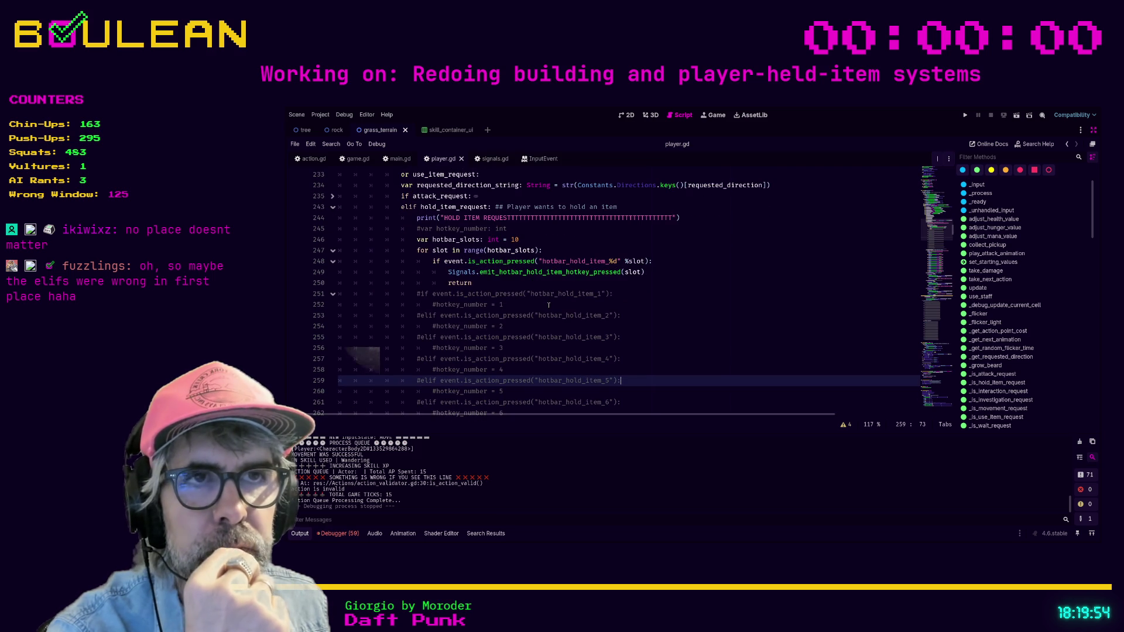
scroll(533, 276, "down", 2)
scroll(521, 258, "up", 2)
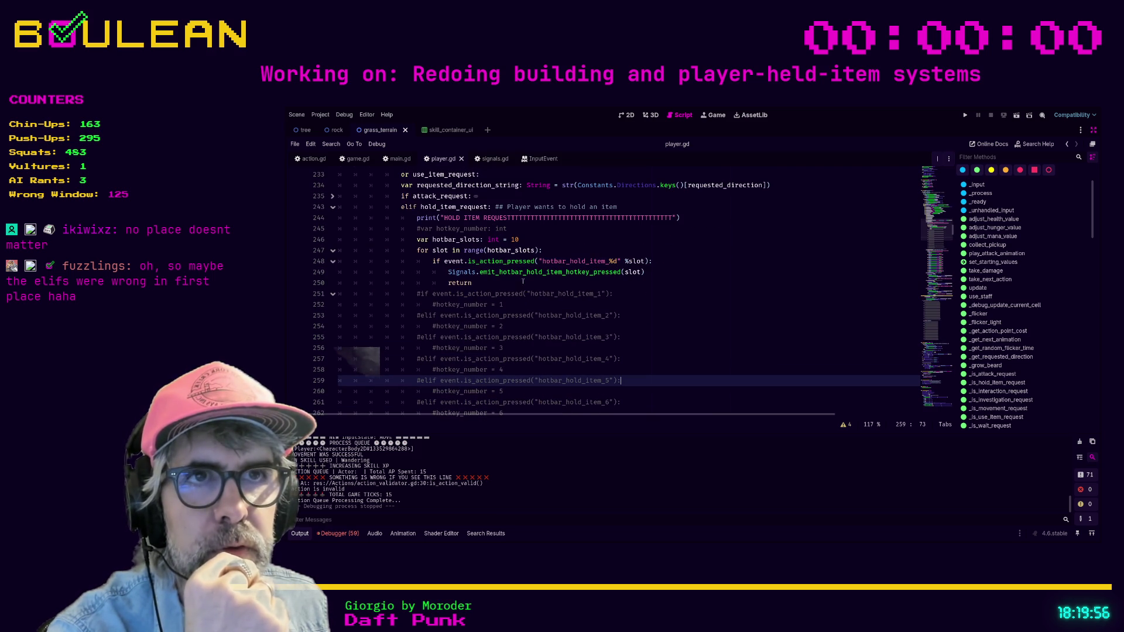
left_click_drag(519, 239, 486, 240)
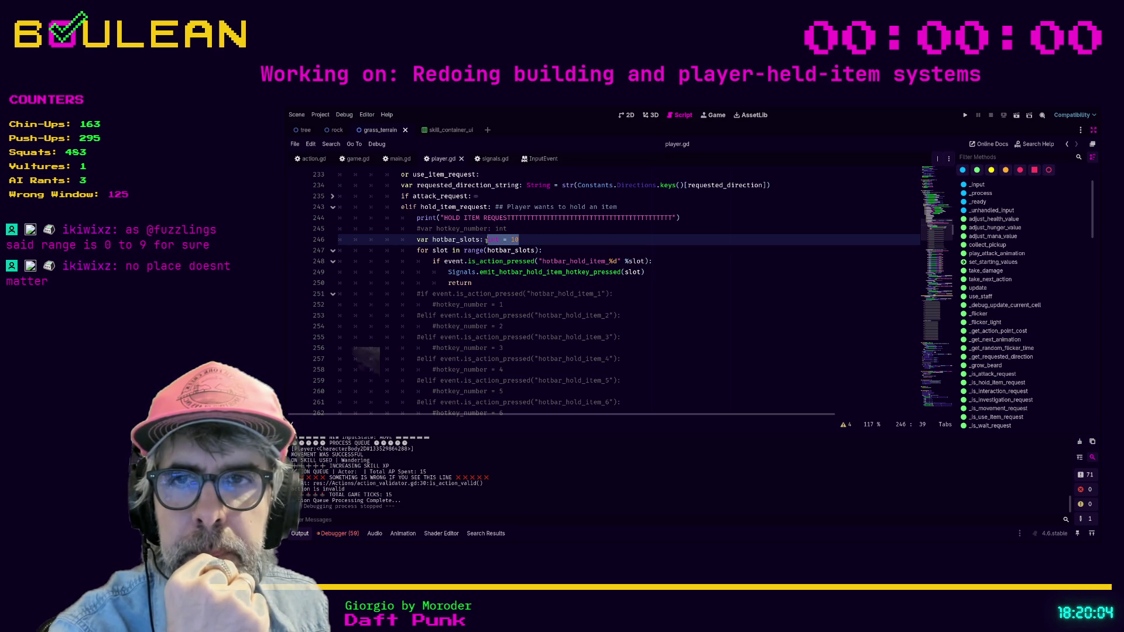
Add ' + 1' after hotbar_slots on line 247 so the loop reads range(hotbar_slots + 1)
left_click(487, 240)
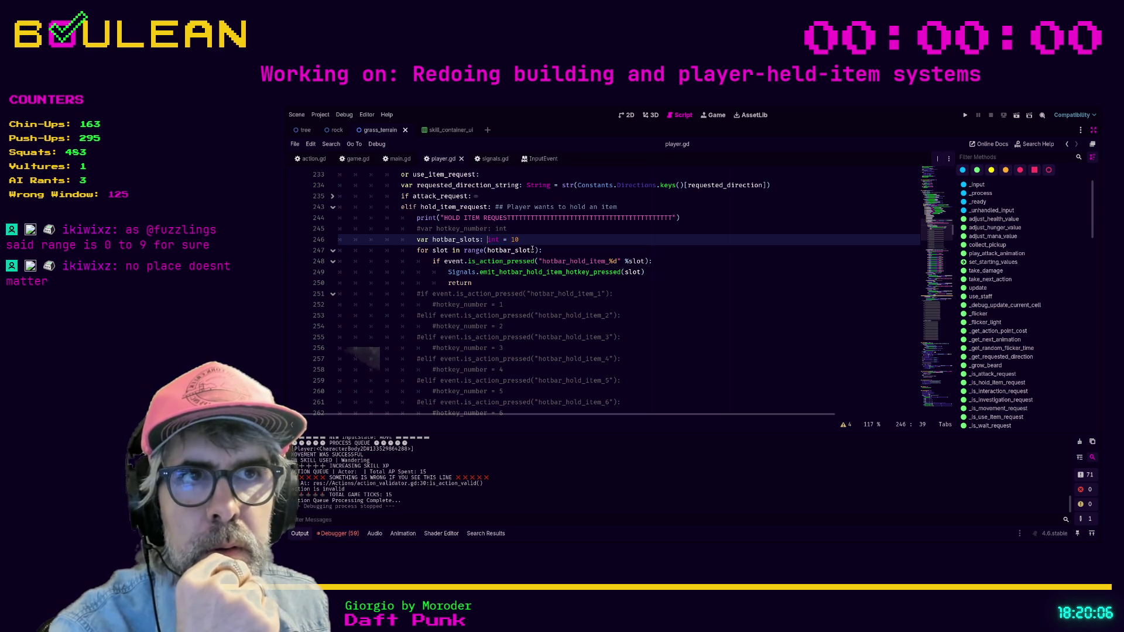
left_click(533, 250)
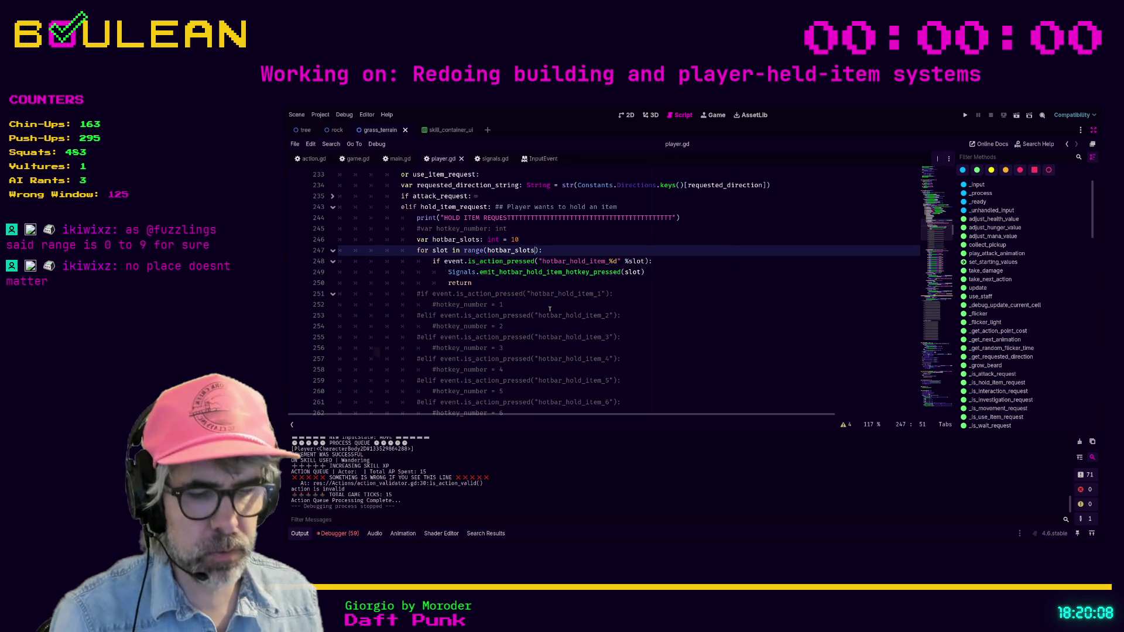
type("-1")
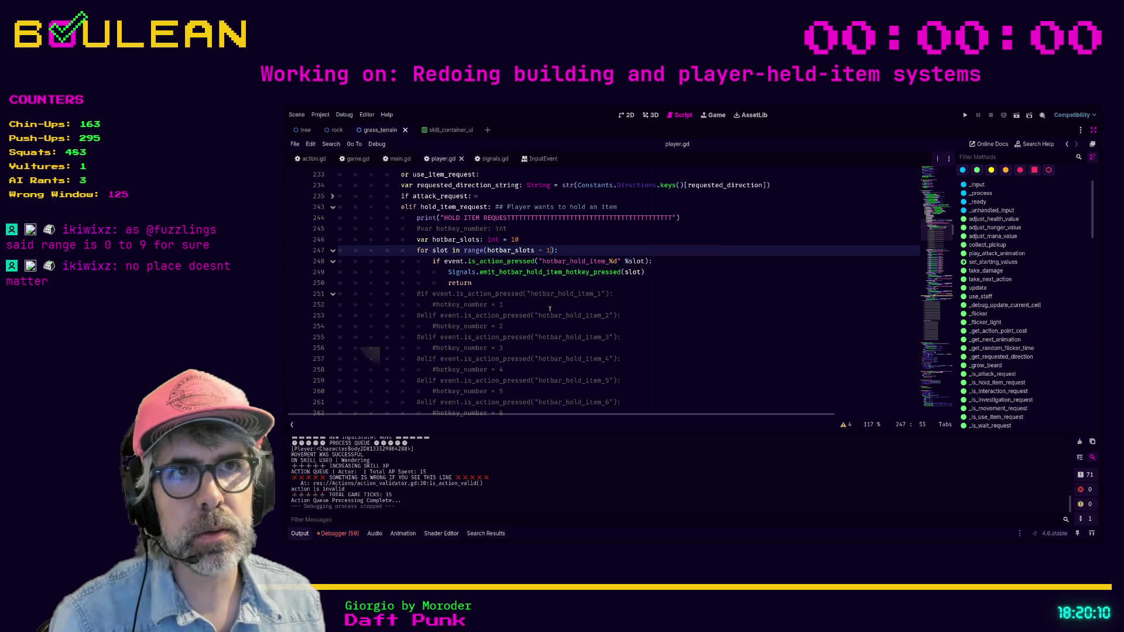
key("Up")
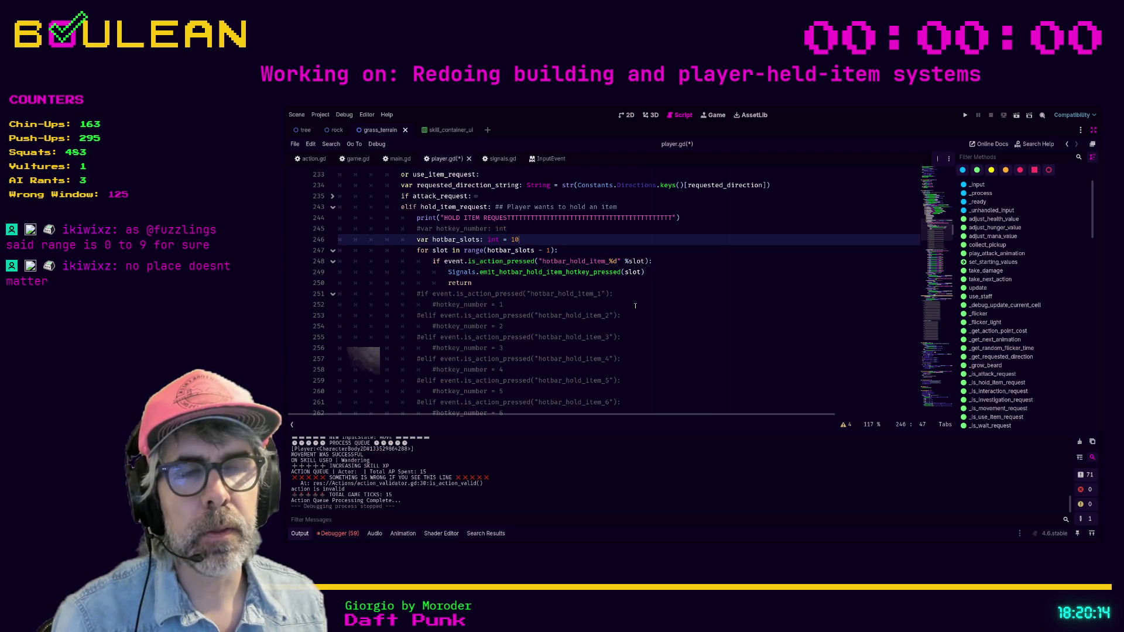
left_click(542, 252)
type("+")
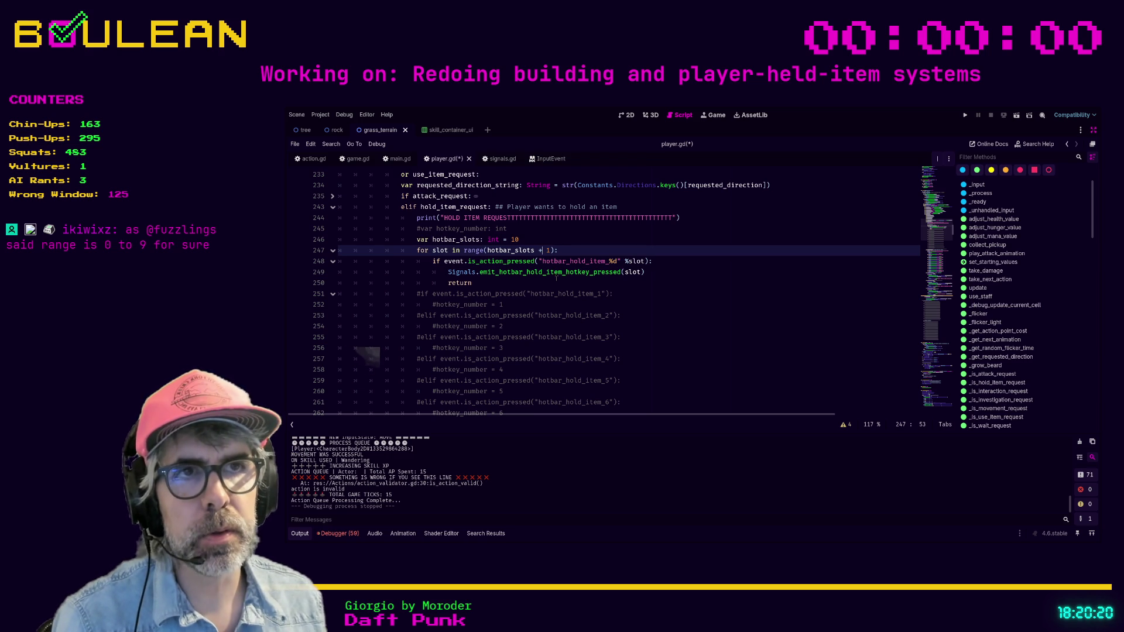
left_click(551, 284)
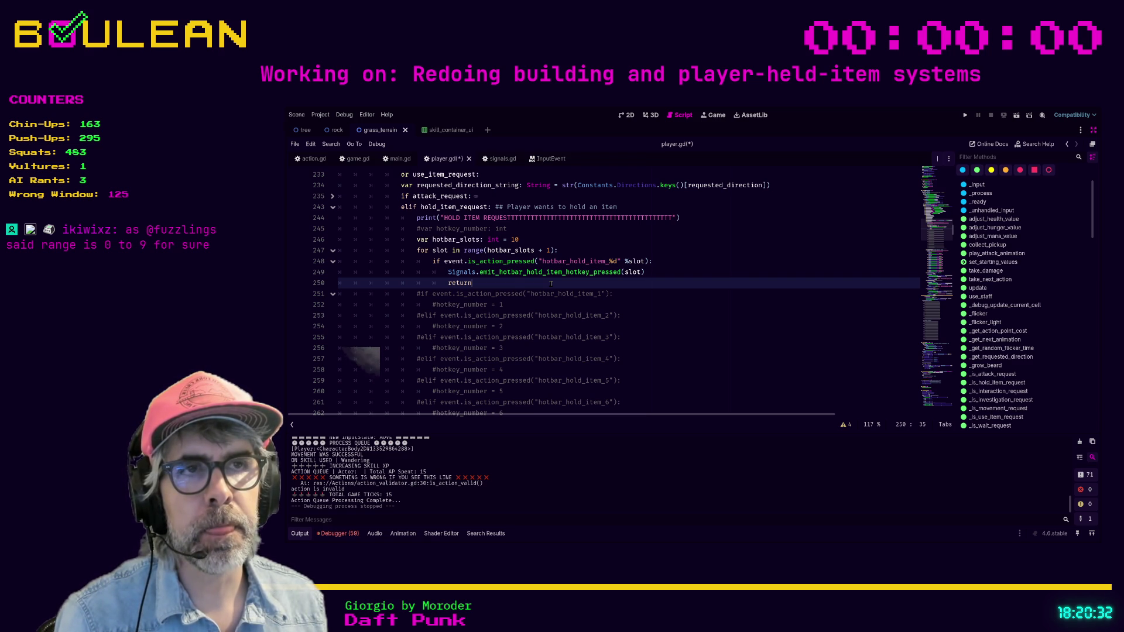
scroll(551, 284, "down", 6)
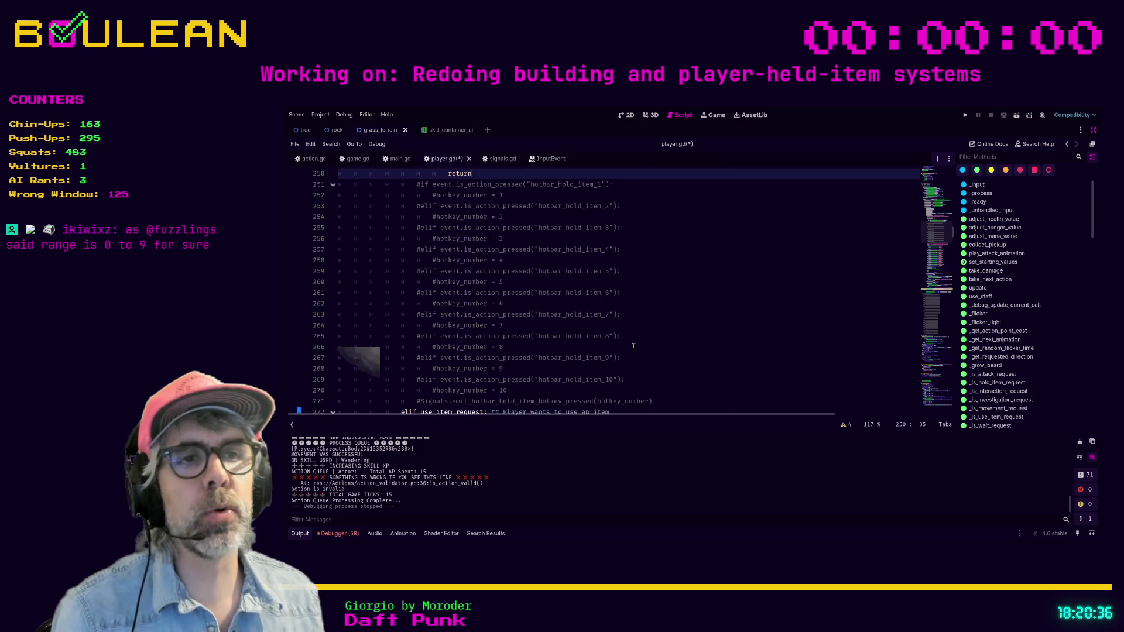
Inspect the slot number 10 on line 269 of player.gd
scroll(633, 345, "up", 1)
scroll(633, 346, "down", 2)
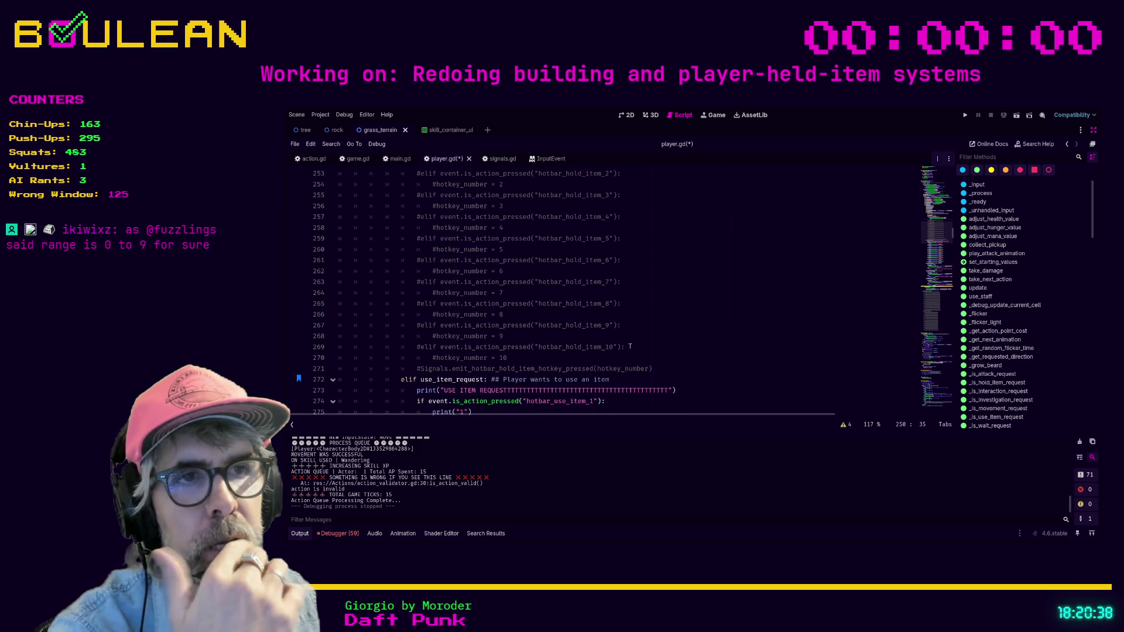
left_click_drag(538, 348, 607, 348)
left_click(613, 348)
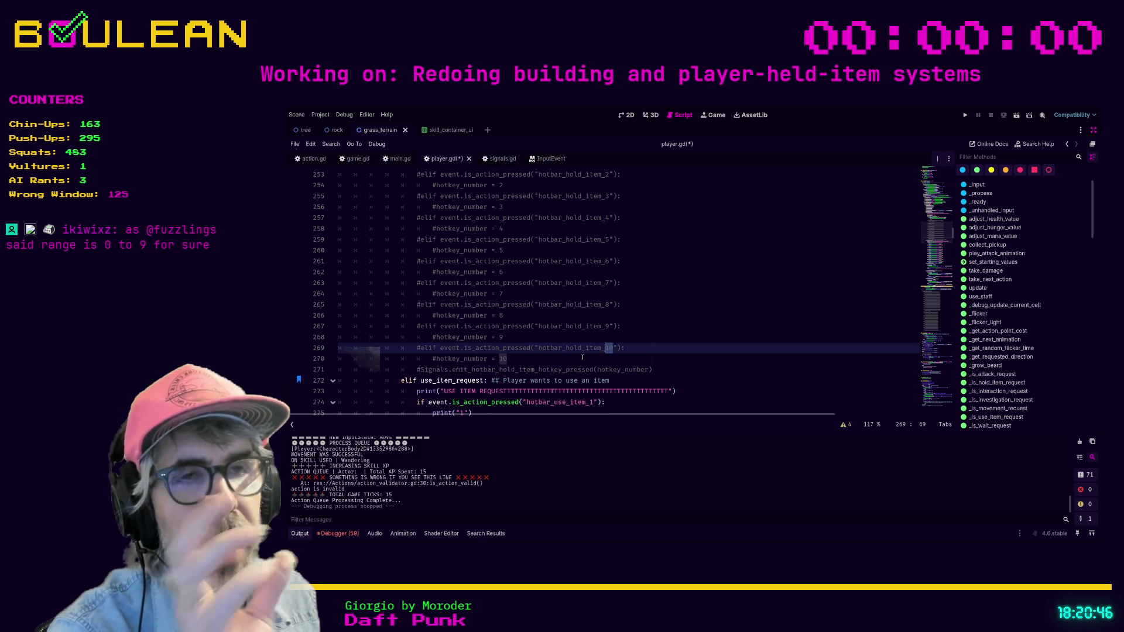
left_click(611, 348)
double_click(610, 347)
Save player.gd and place the caret just after range( on line 247
scroll(560, 284, "up", 2)
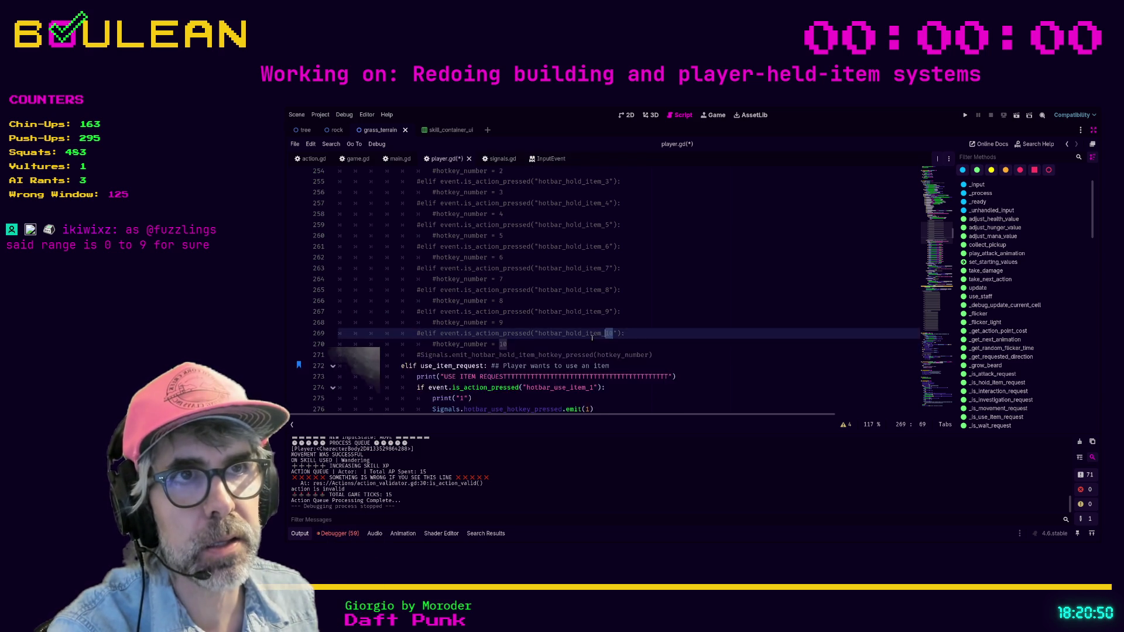
scroll(559, 284, "up", 1)
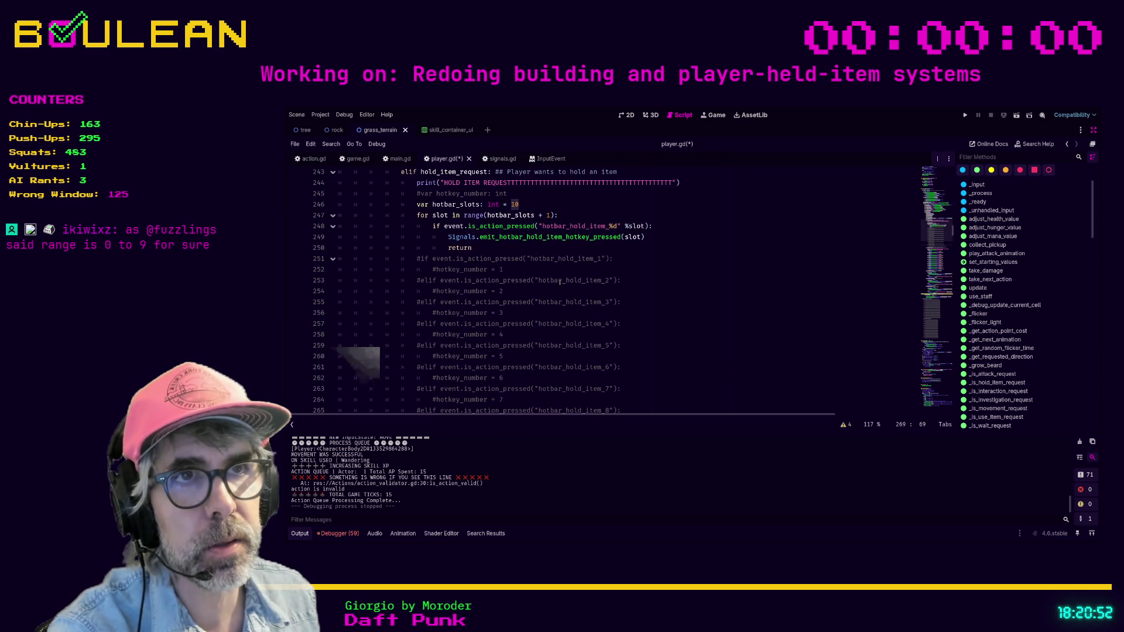
scroll(559, 283, "up", 1)
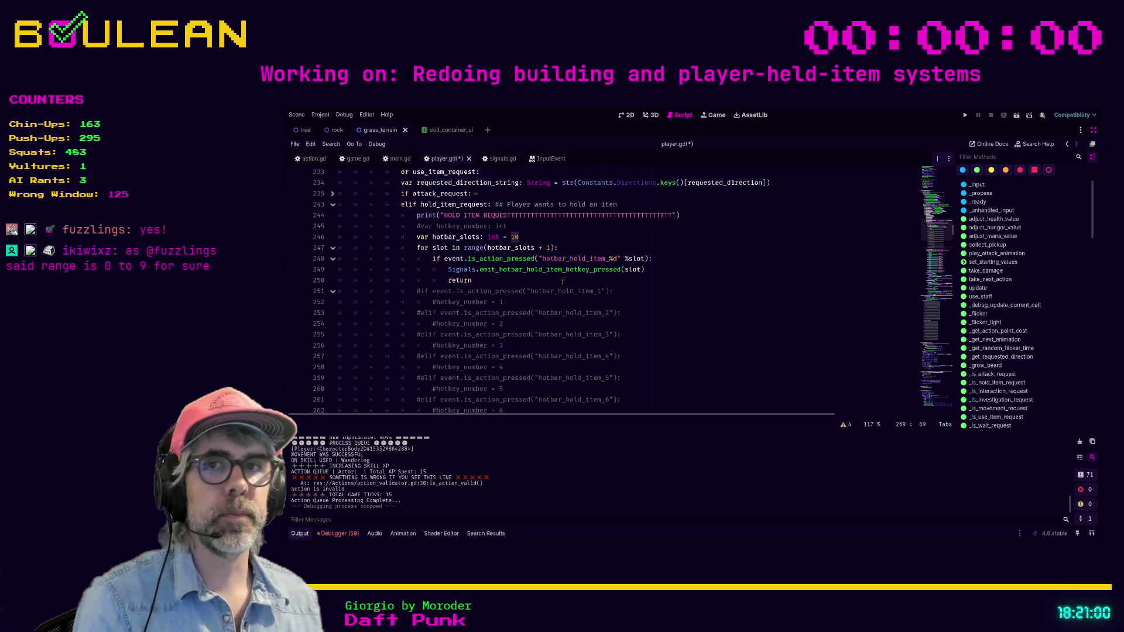
left_click(562, 283)
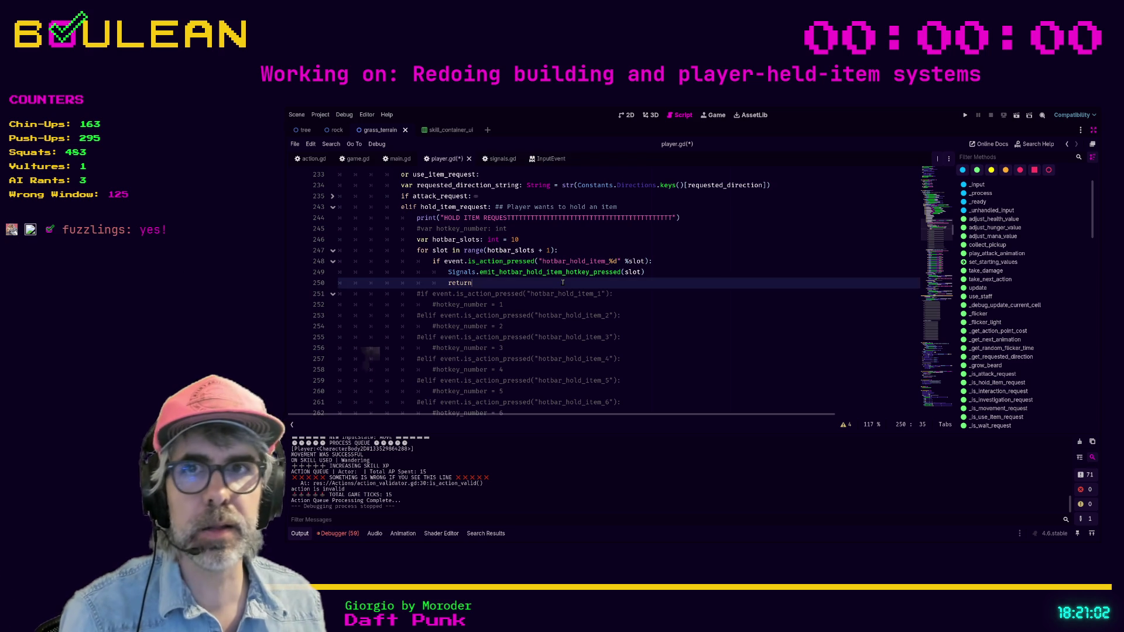
key("ctrl+s")
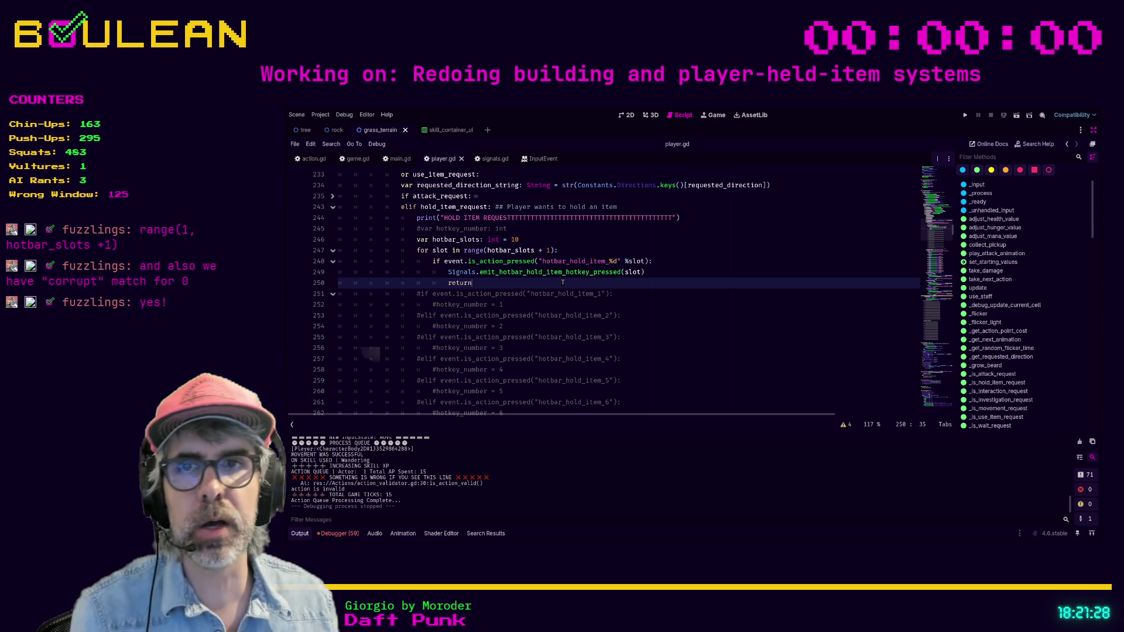
key("Up")
key("Up")
key("Up")
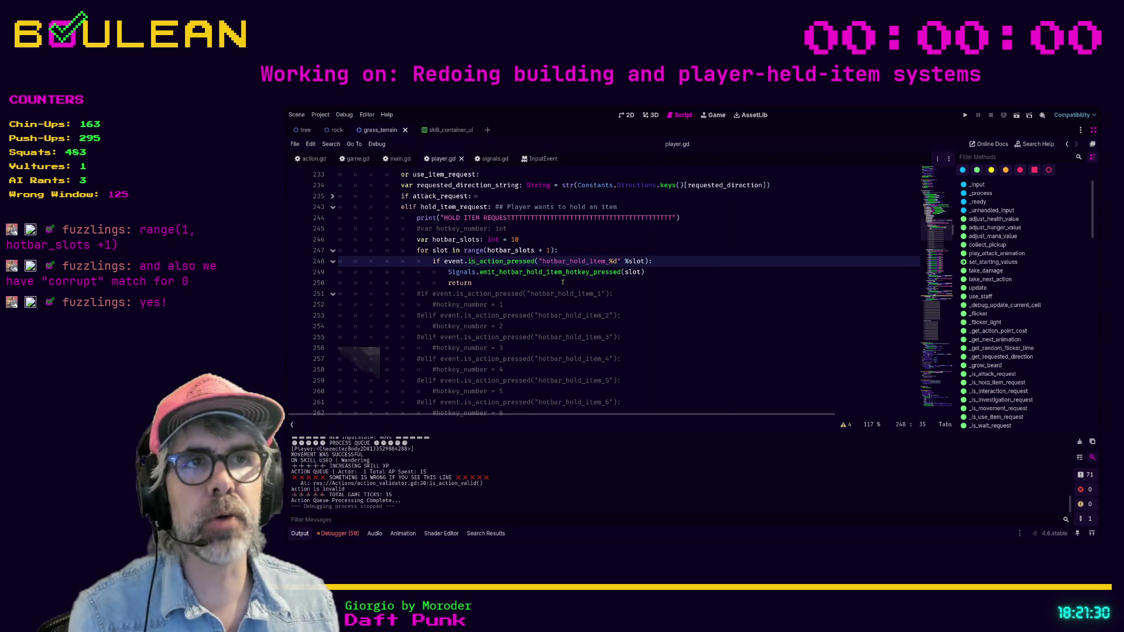
key("Right")
key("Right")
key("Right")
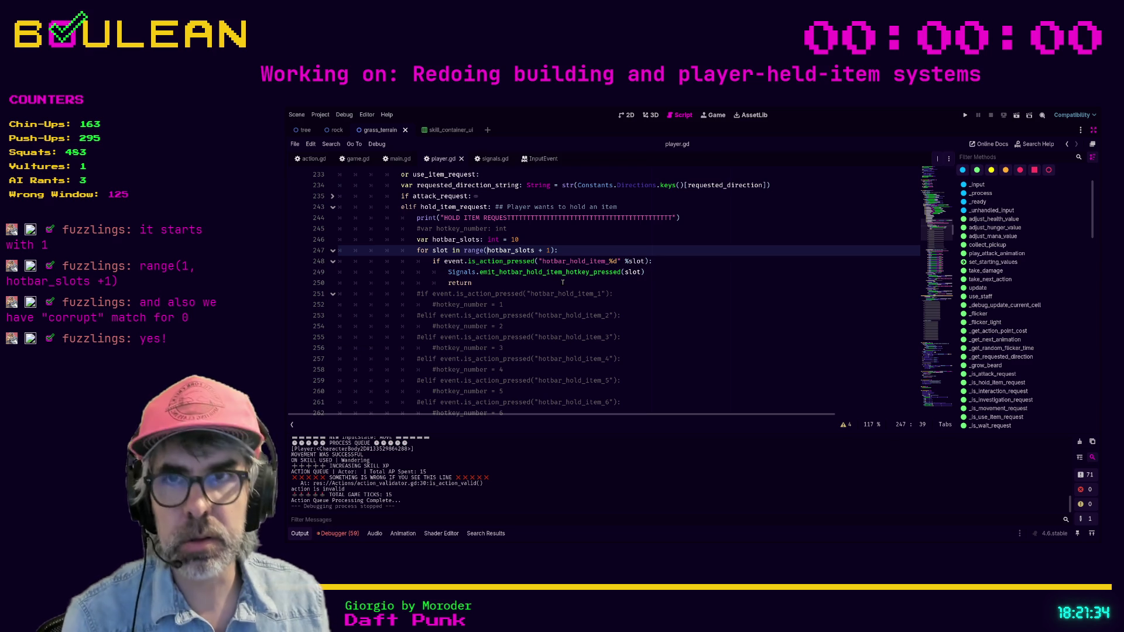
Insert '1, ' so the loop reads range(1, hotbar_slots + 1), save, and run the game
type("1,")
key("Left")
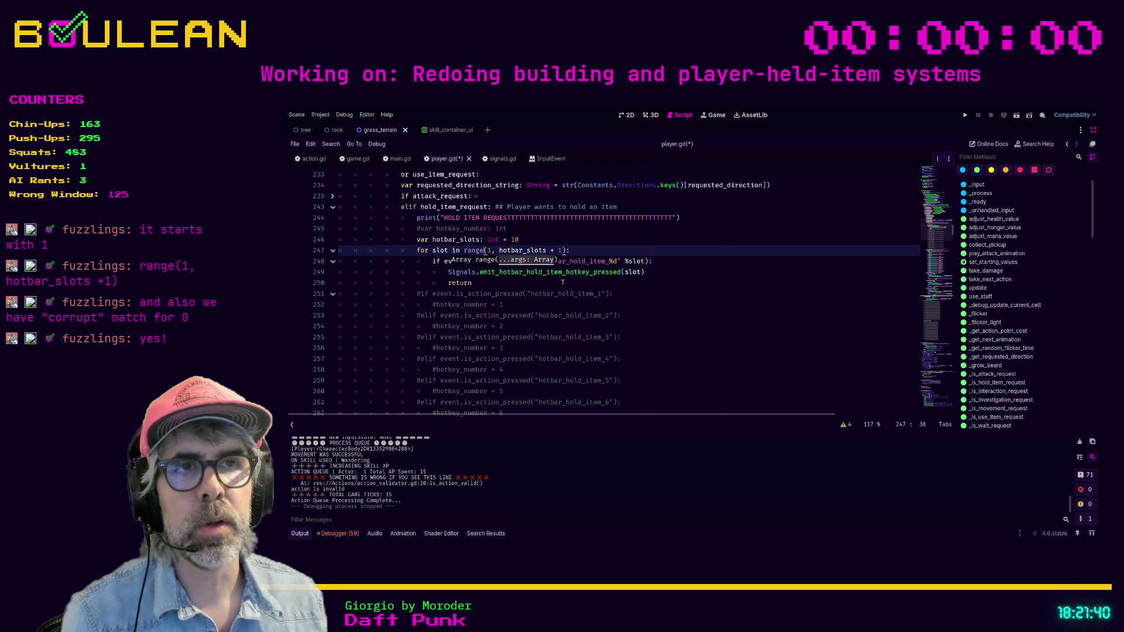
left_click(582, 287)
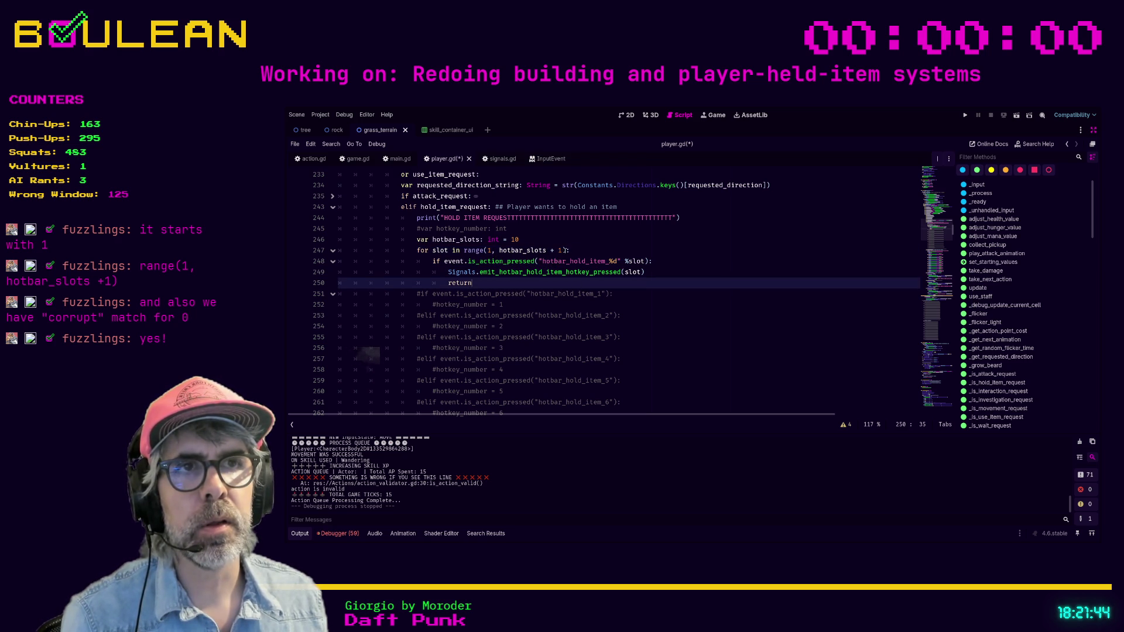
key("ctrl+s")
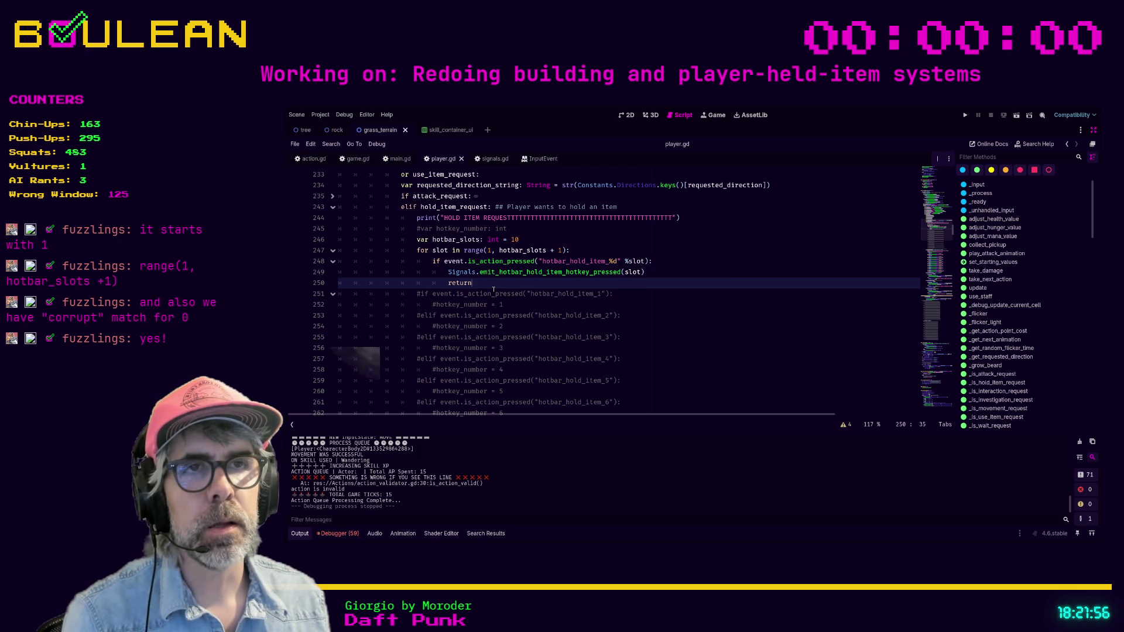
key("F5")
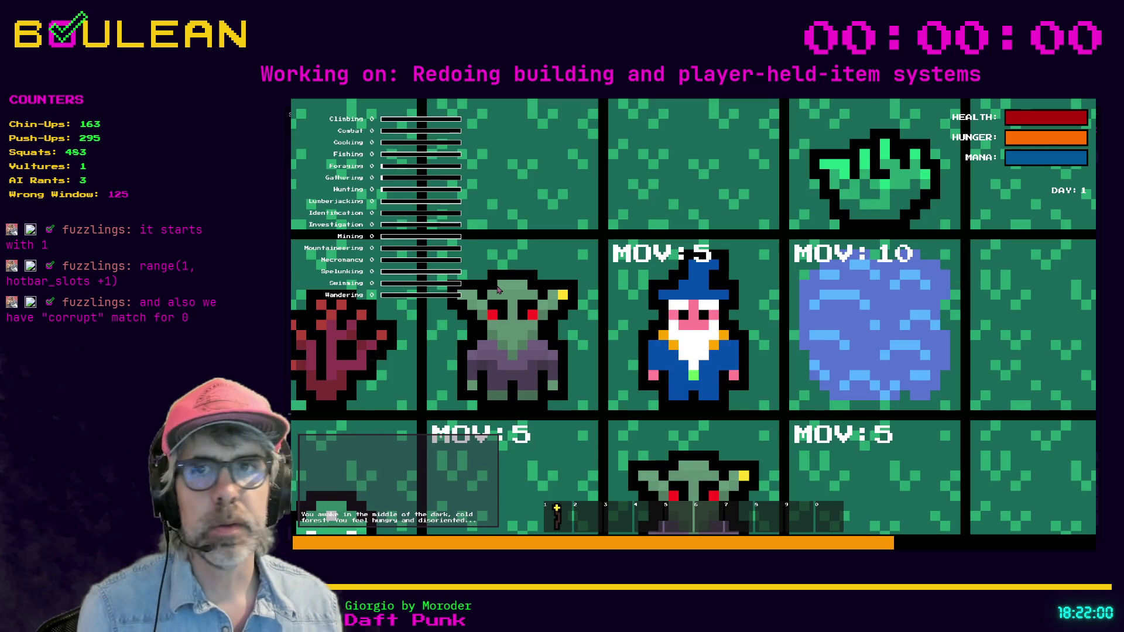
Attack the goblins, break the gravestone for its soul, and gather sticks from the Sapling
scroll(498, 289, "down", 3)
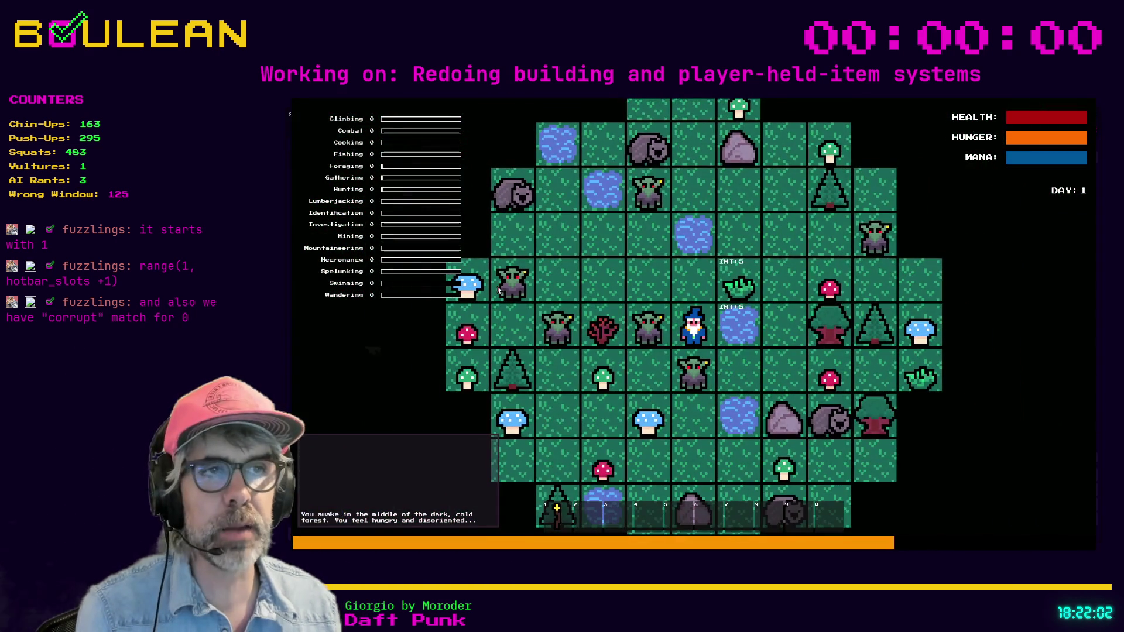
key("Left")
key("Left")
key("Left")
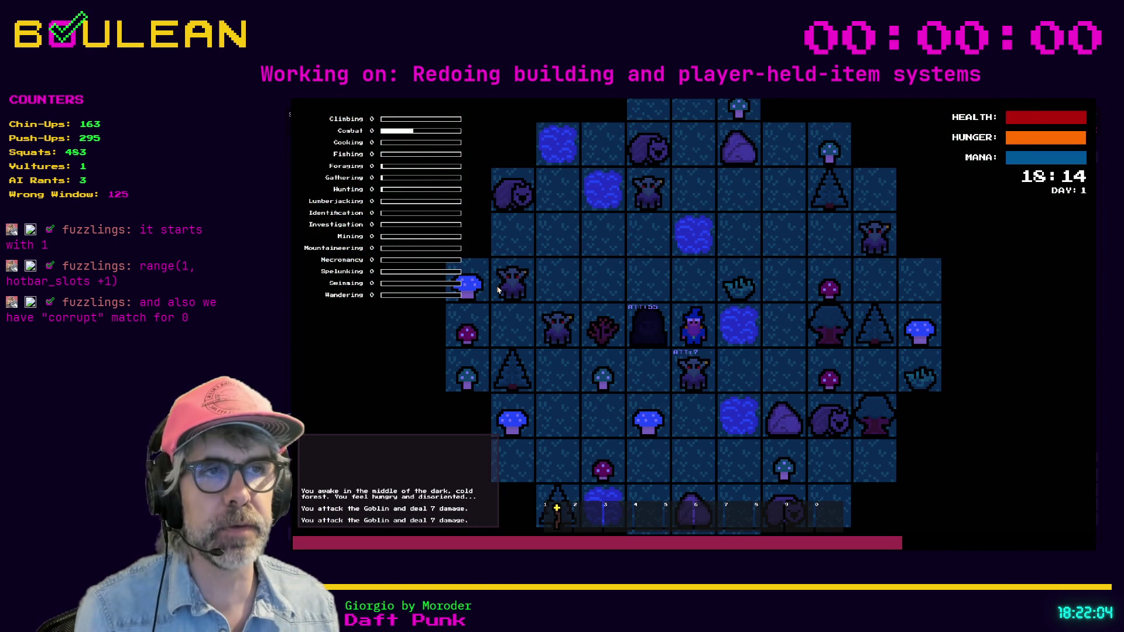
key("Left")
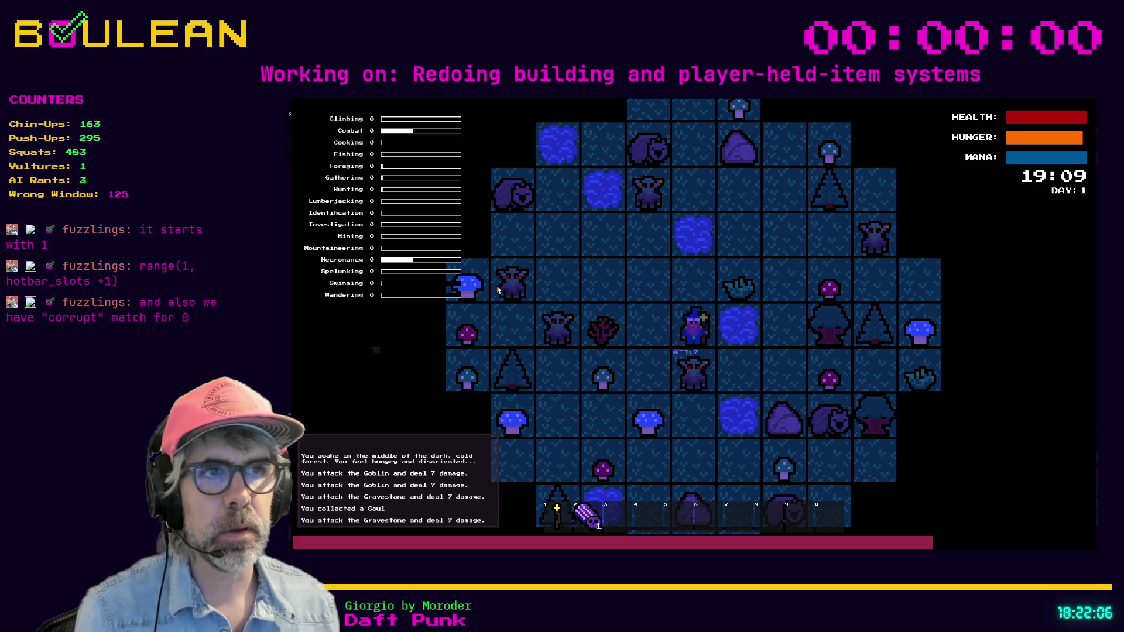
key("Down")
key("Down")
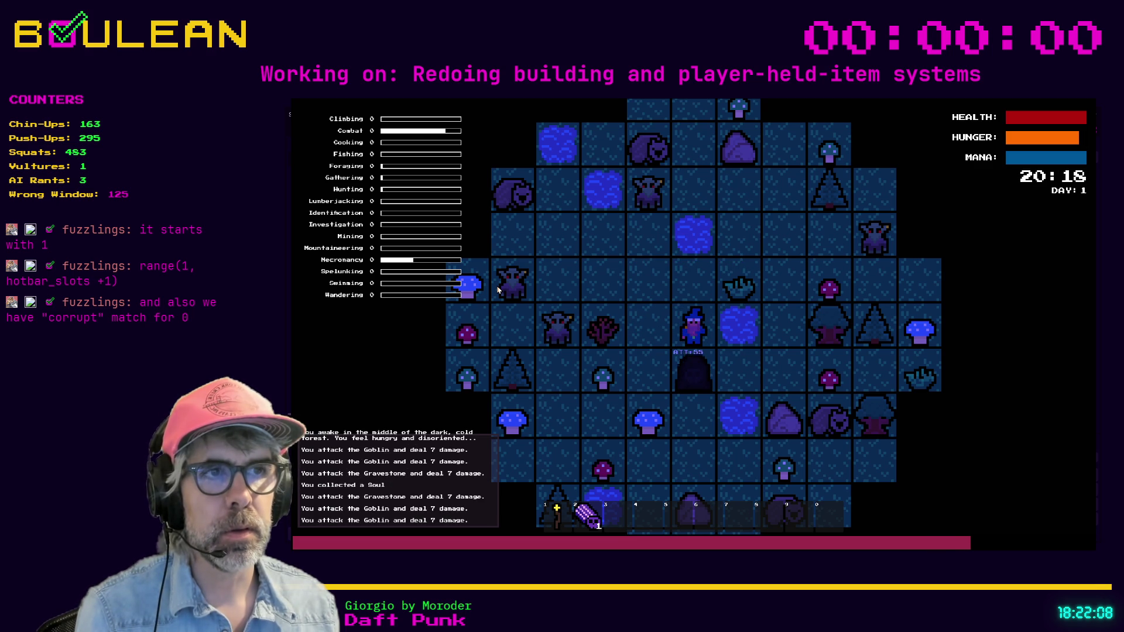
key("Left")
key("Left")
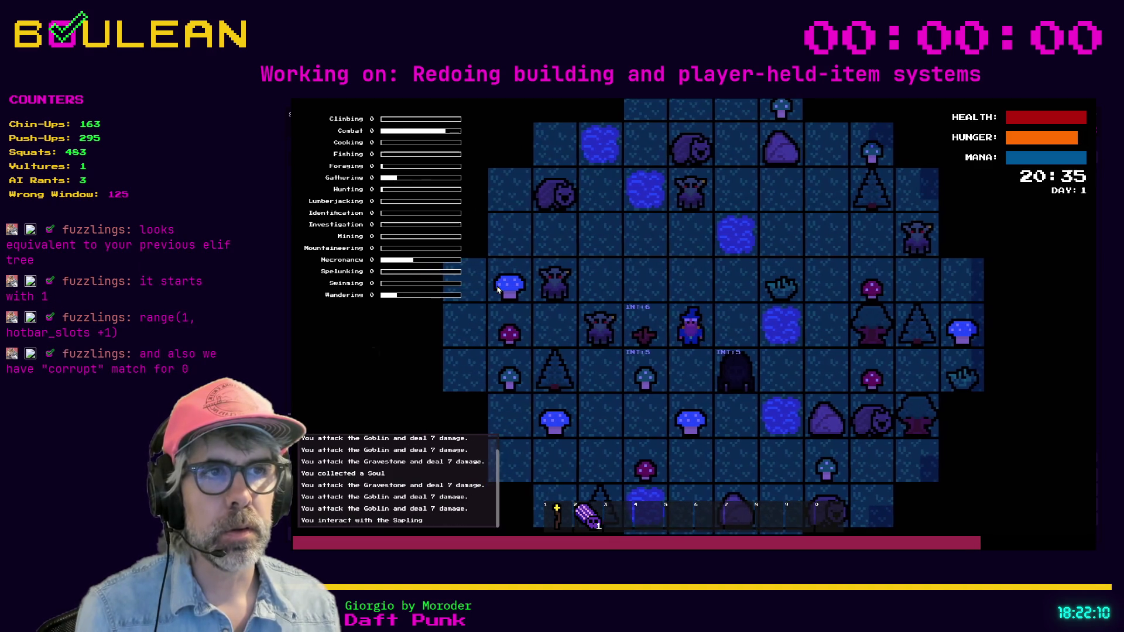
key("Left")
key("Left")
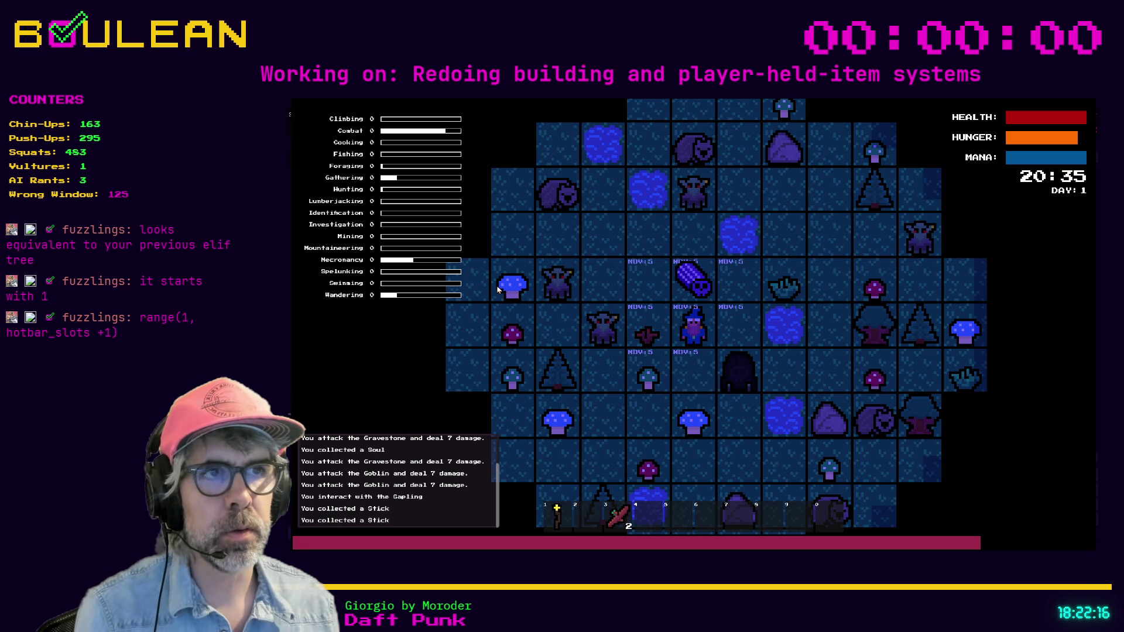
key("Up")
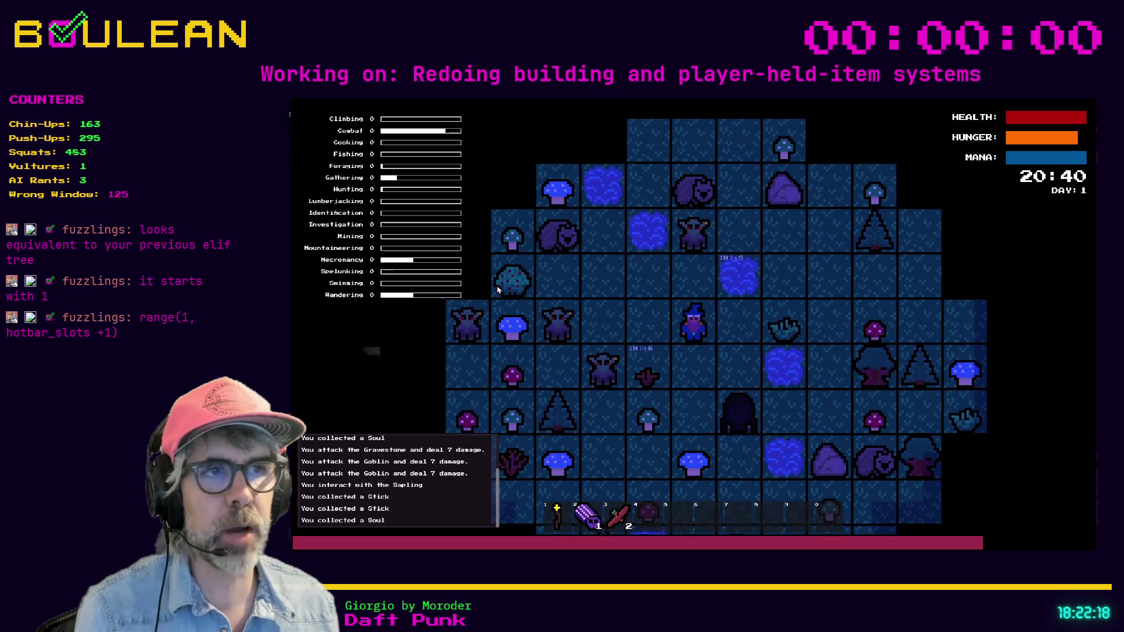
Drop and re-collect a stick, then pick up the Green and Blue Mushrooms
key("q")
key("Right")
key("Down")
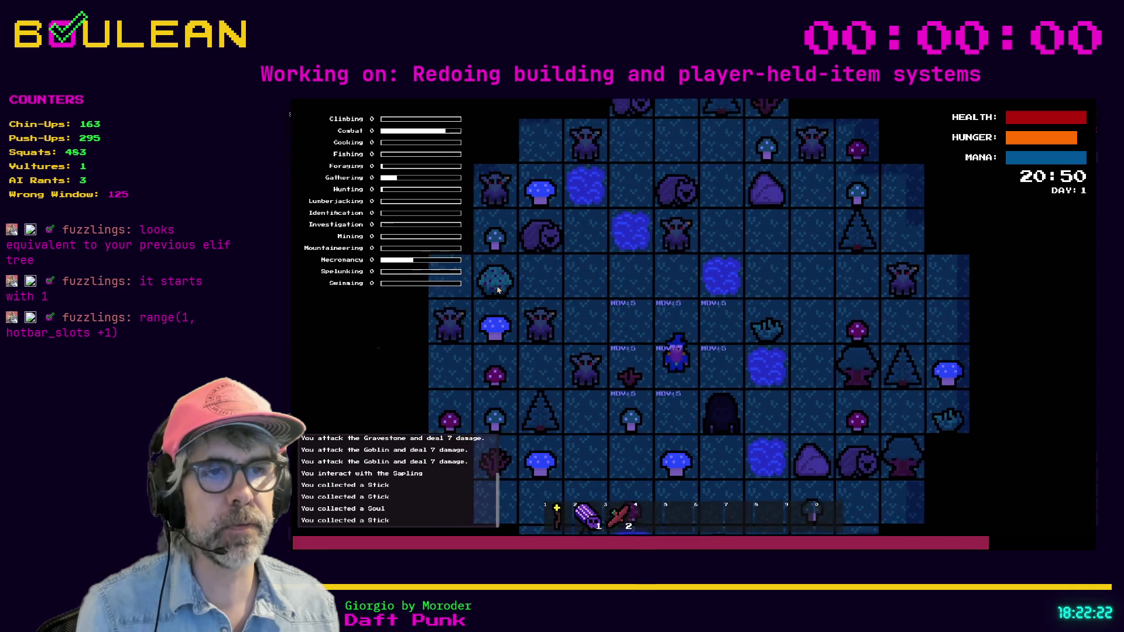
key("Down")
key("Left")
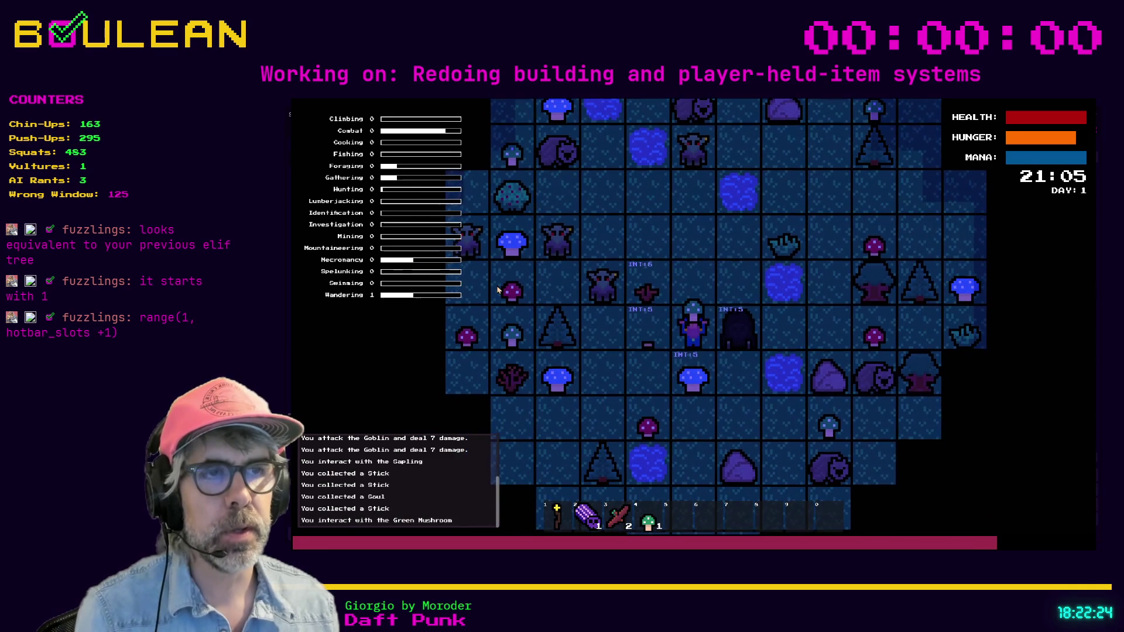
key("Down")
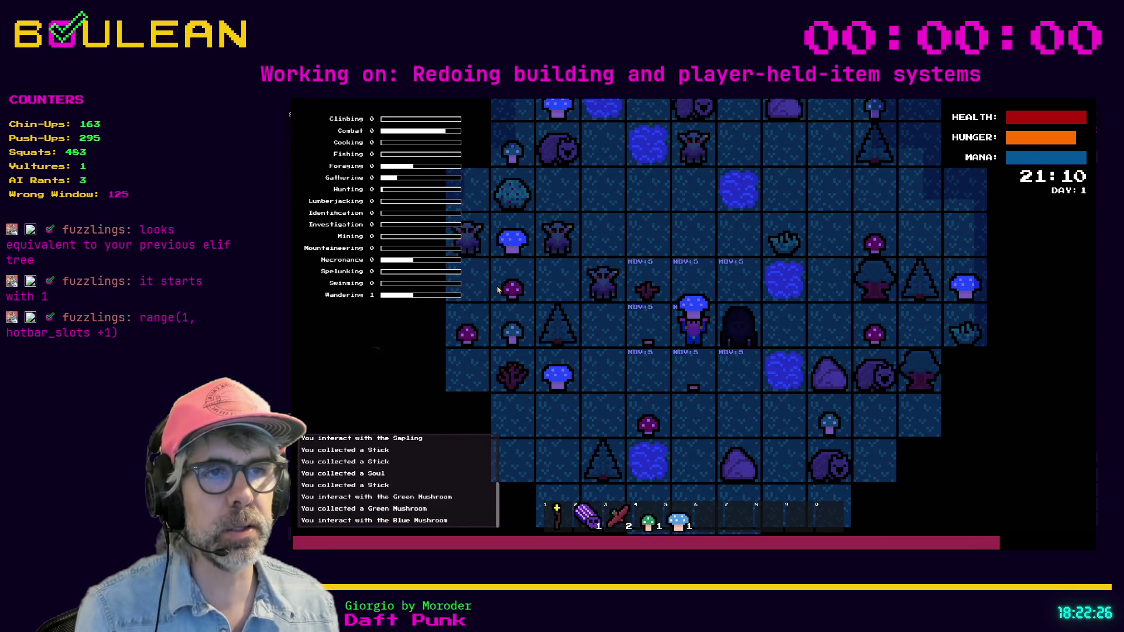
key("Down")
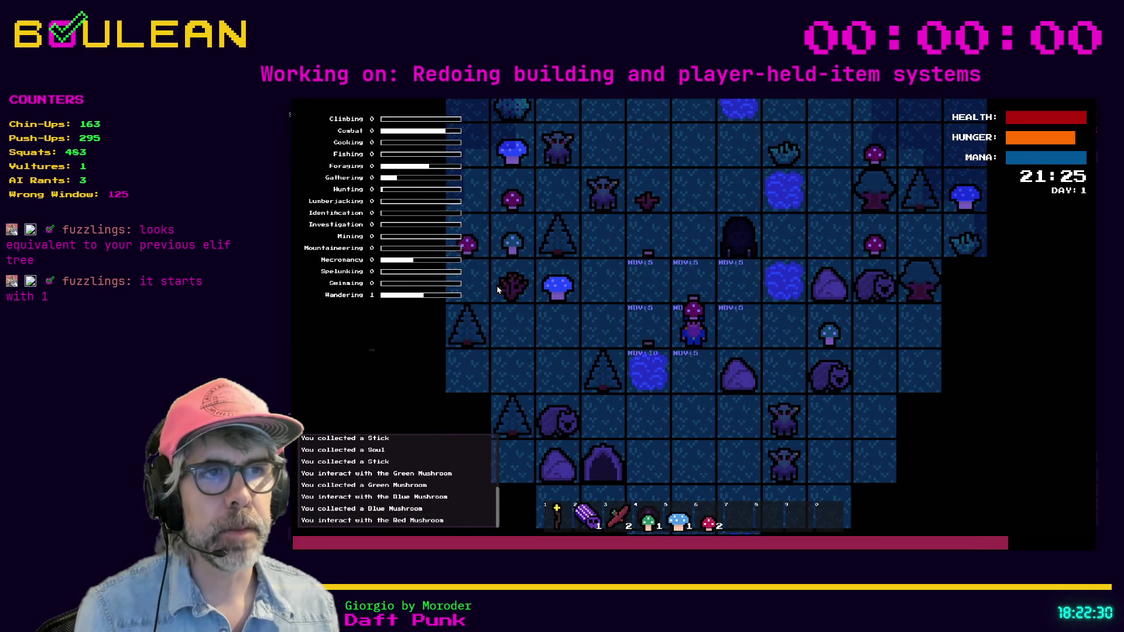
Fish twice at the Fishing Hole, then gather from the nearby Rock
key("Left")
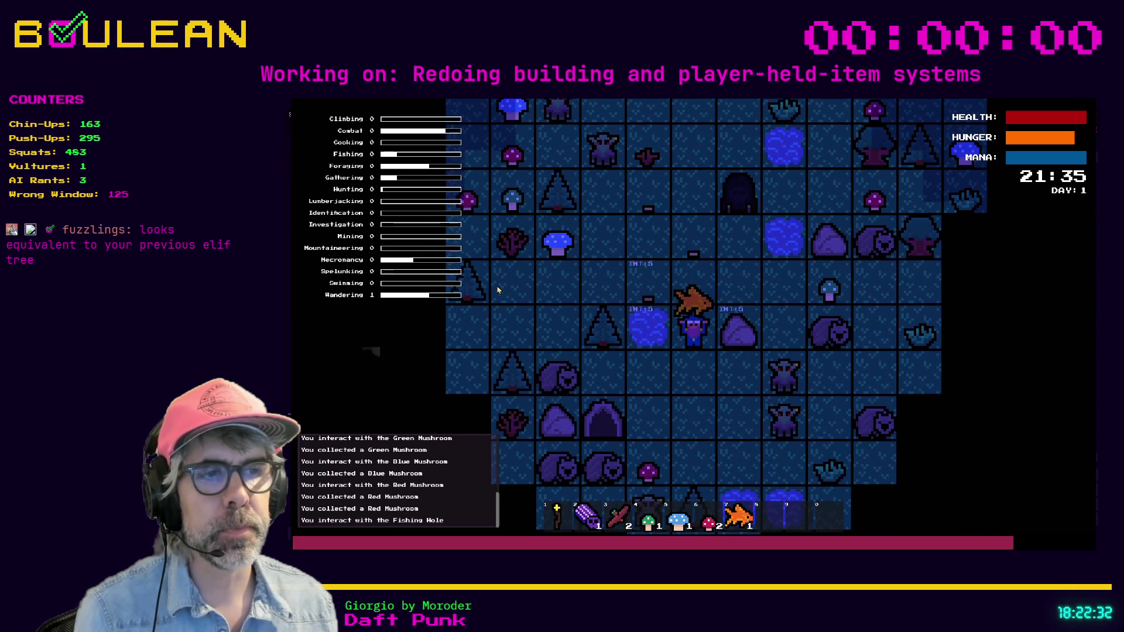
key("Left")
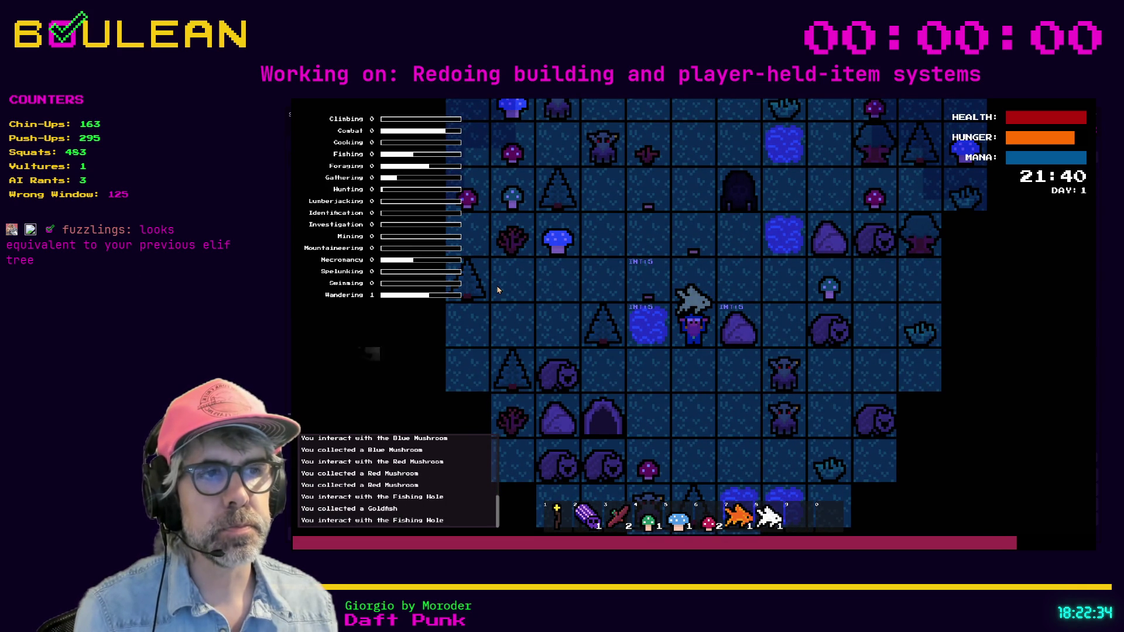
key("Up")
key("Right")
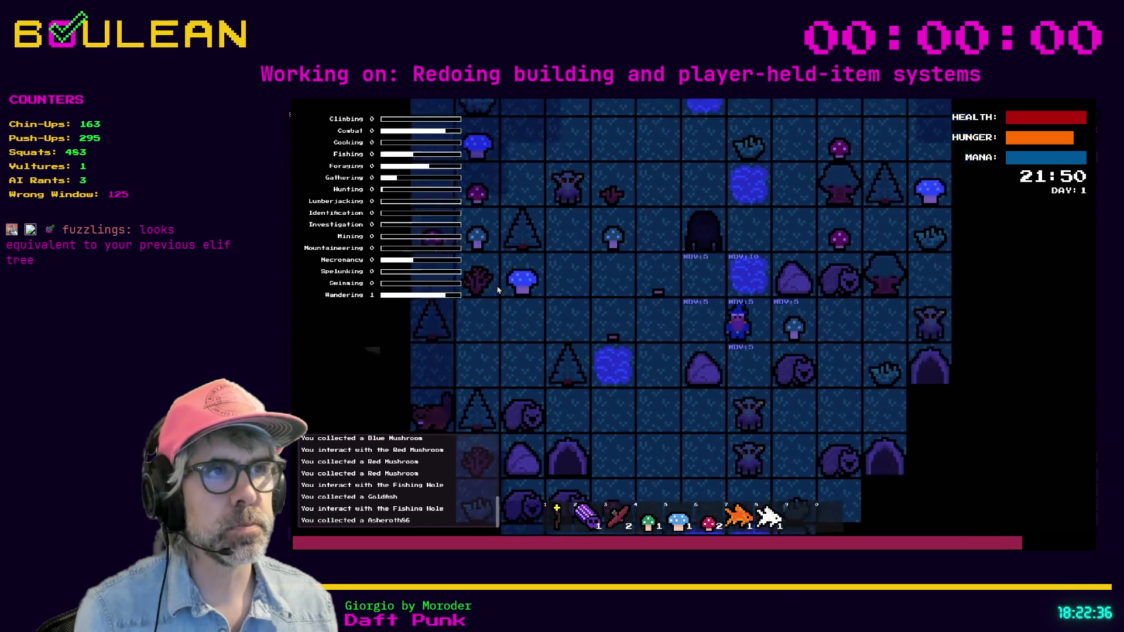
key("Right")
key("Right")
key("Up")
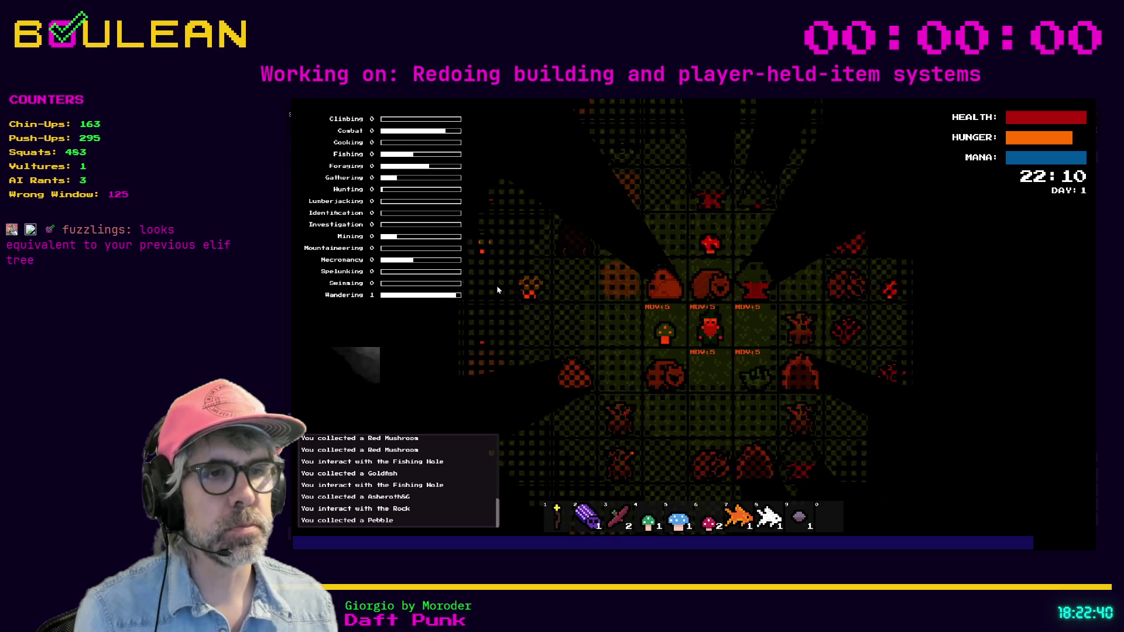
Gather from the Rock again, step one tile left and switch the player into interaction mode
key("Left")
key("Left")
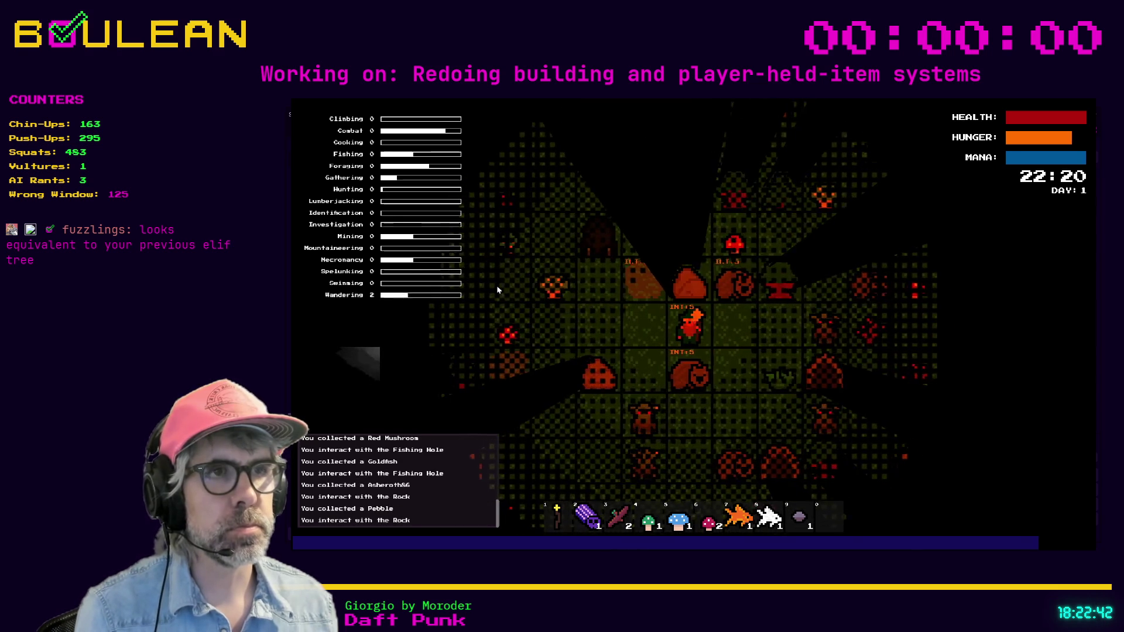
key("Left")
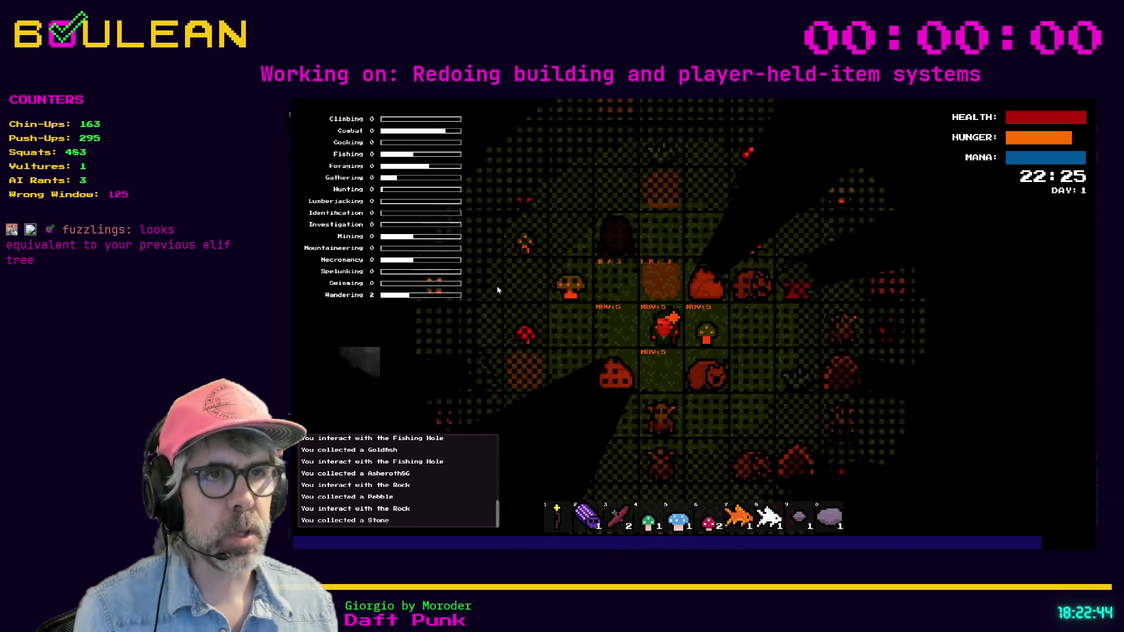
key("d")
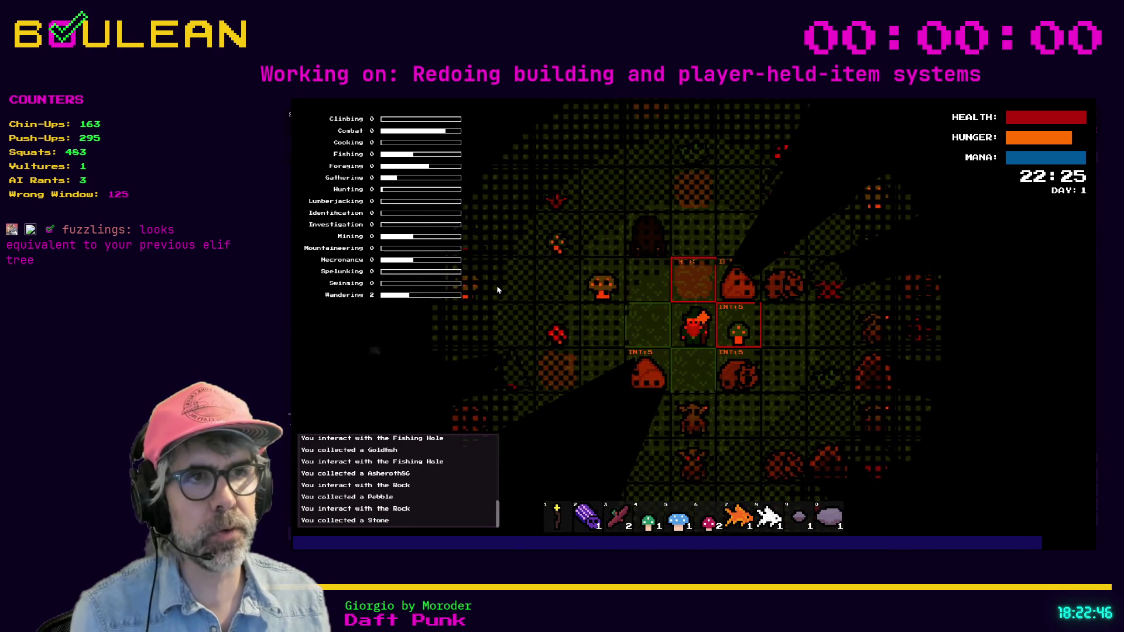
key("Left")
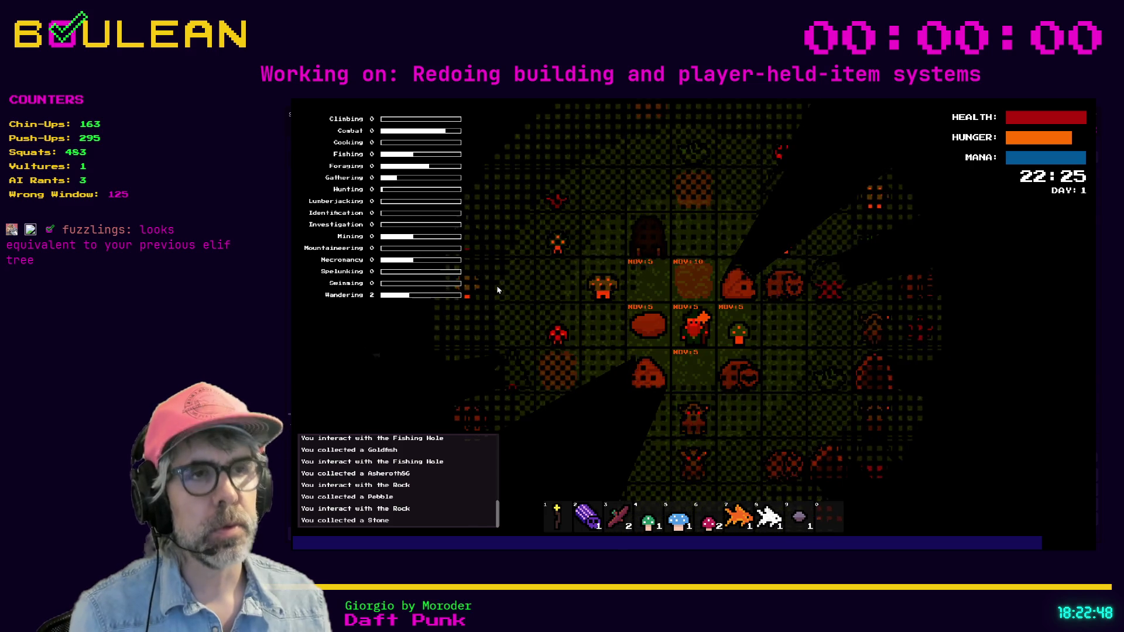
key("Left")
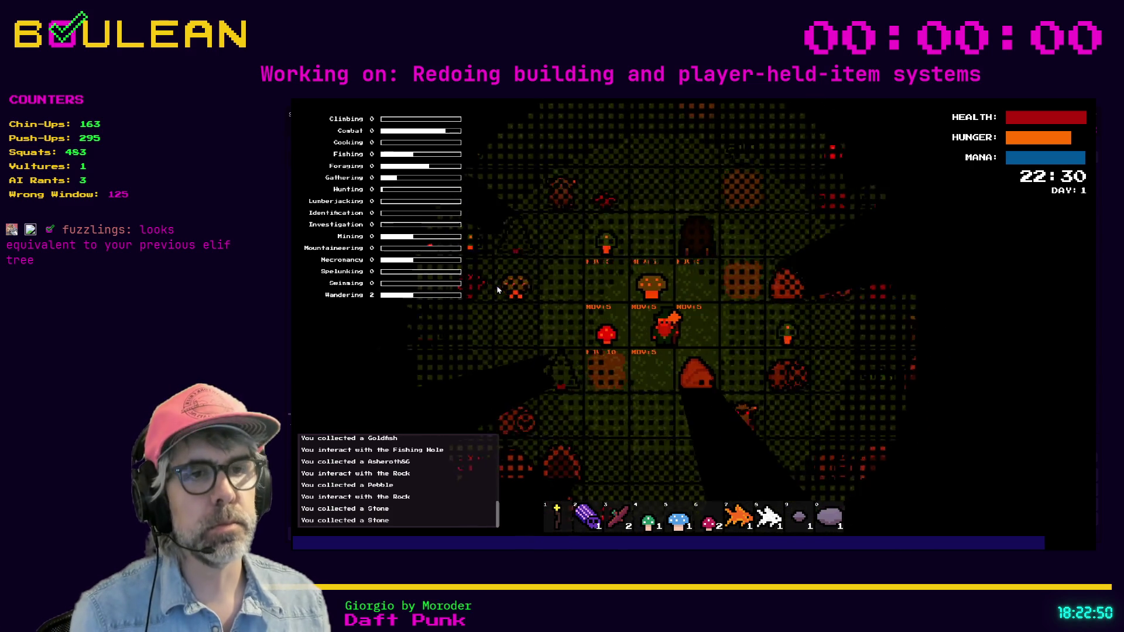
key("i")
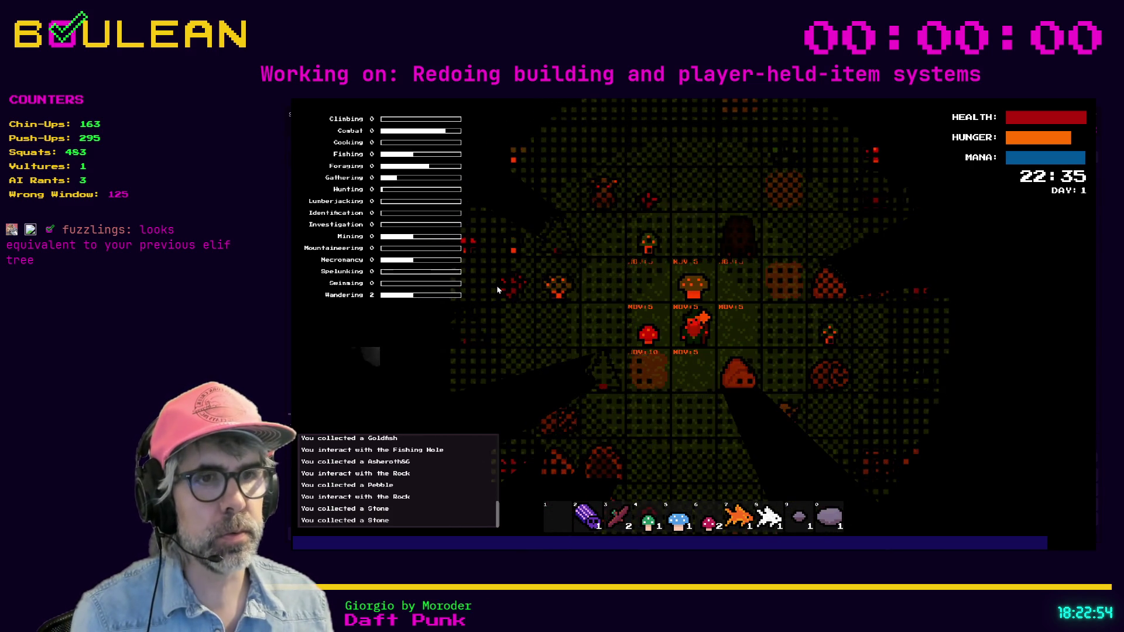
Place the log, green mushroom and blue mushroom from hotbar slots 2, 4 and 5
key("2")
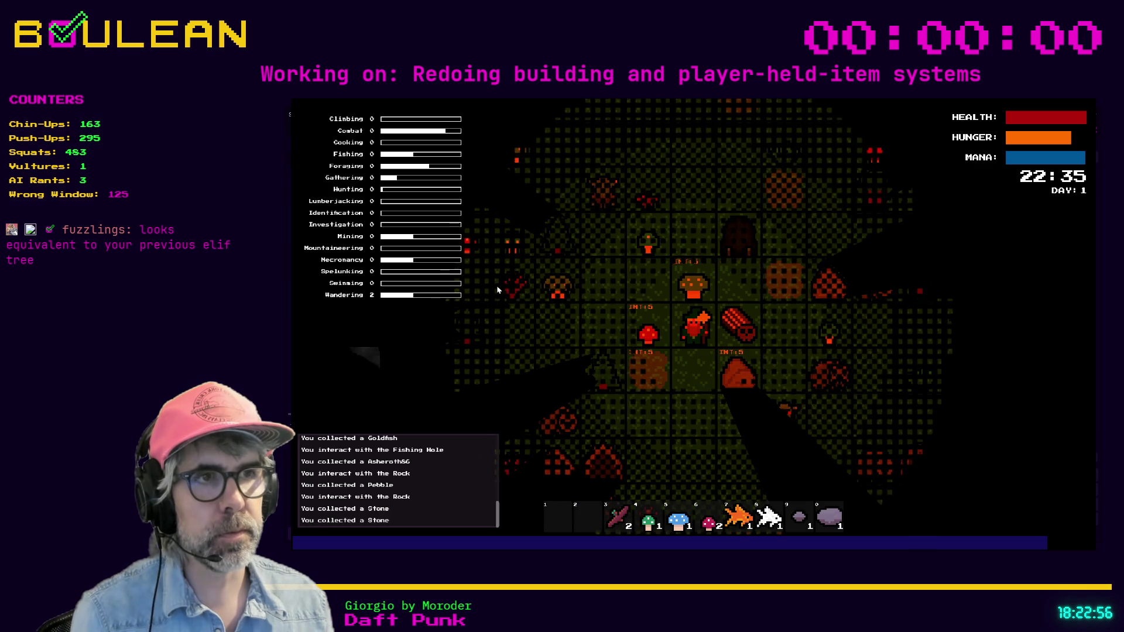
key("s")
key("4")
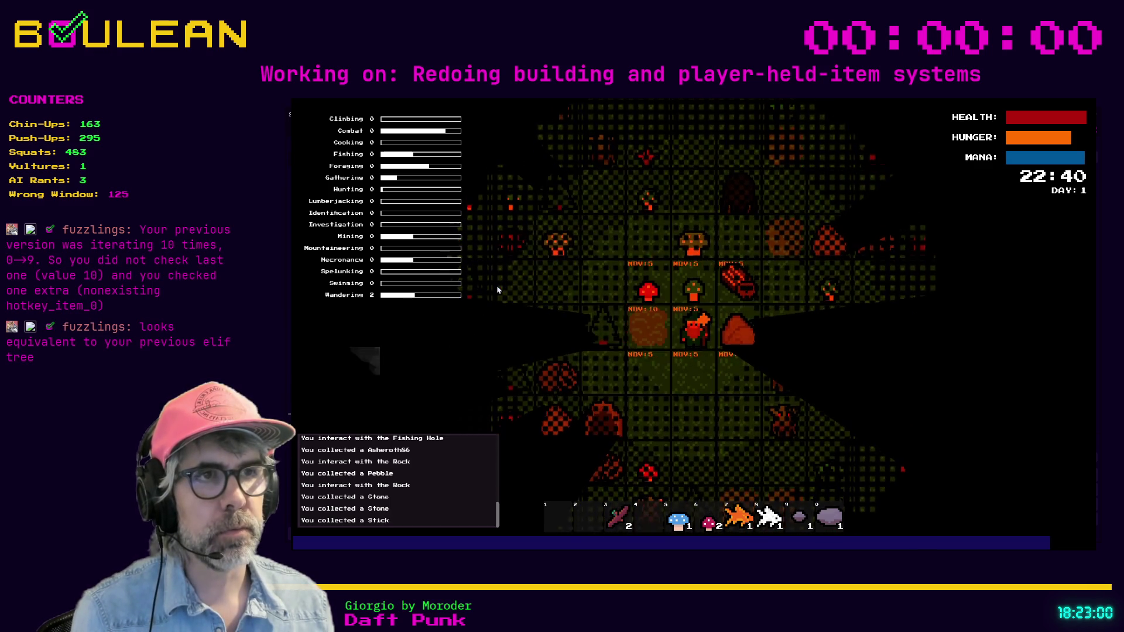
key("s")
key("5")
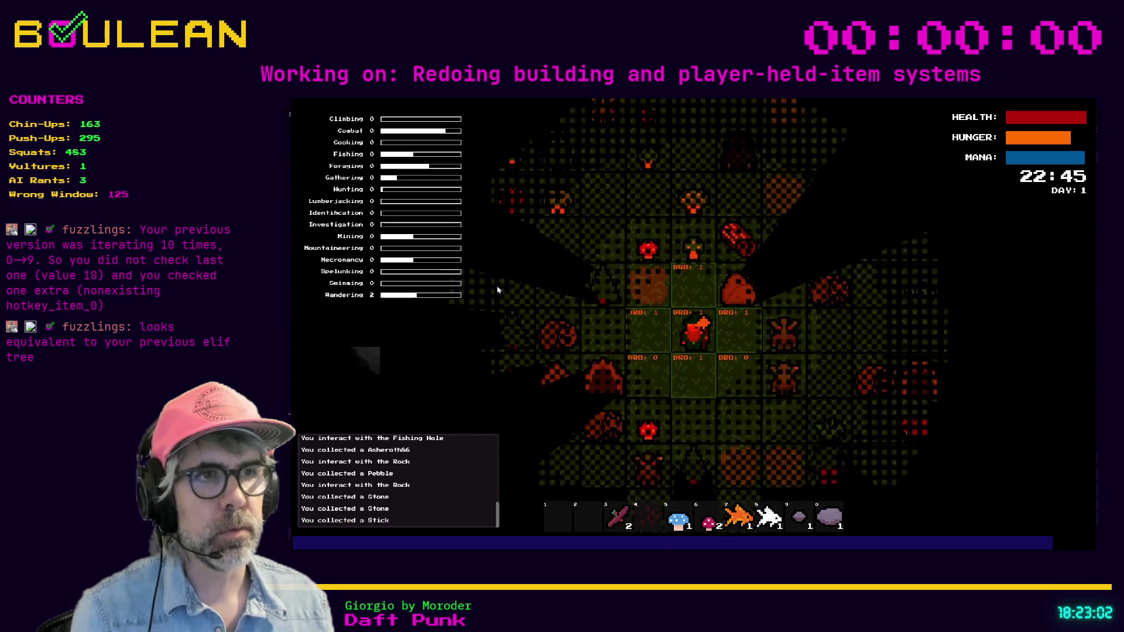
key("s")
Drop the red mushroom, fish, pebble and stone from slots 6, 7, 9 and 0, then stop the game
key("6")
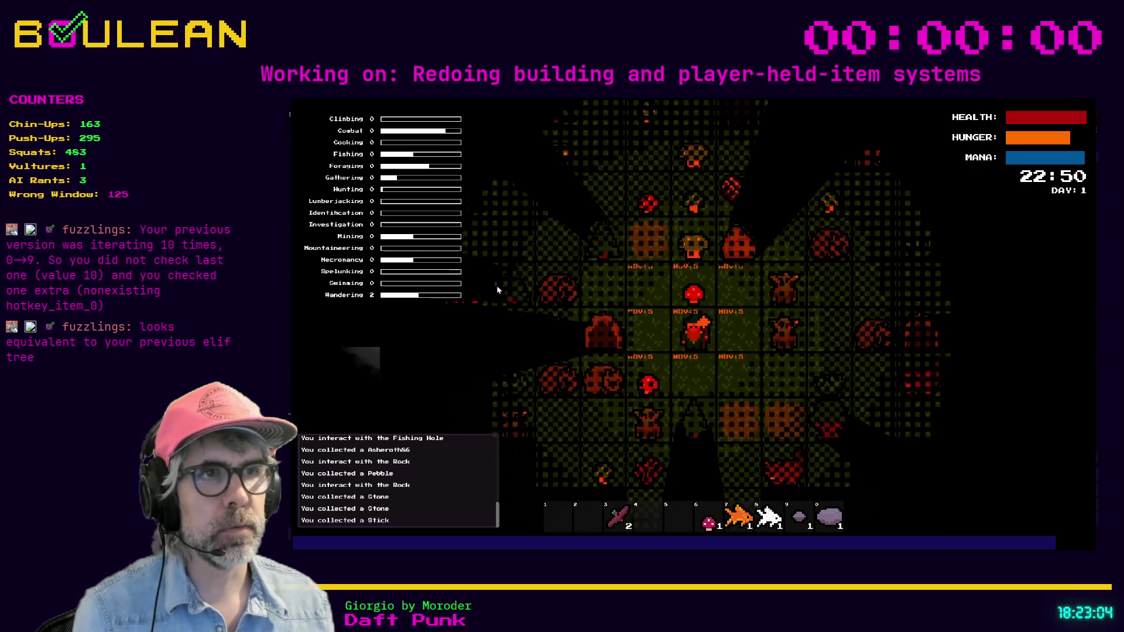
key("s")
key("7")
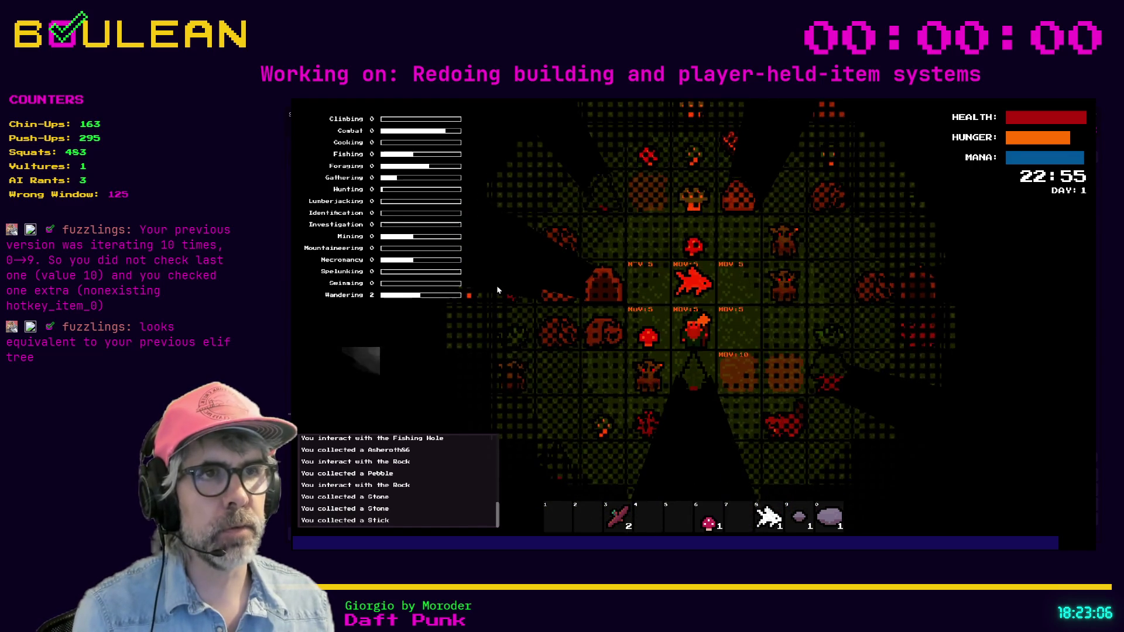
key("d")
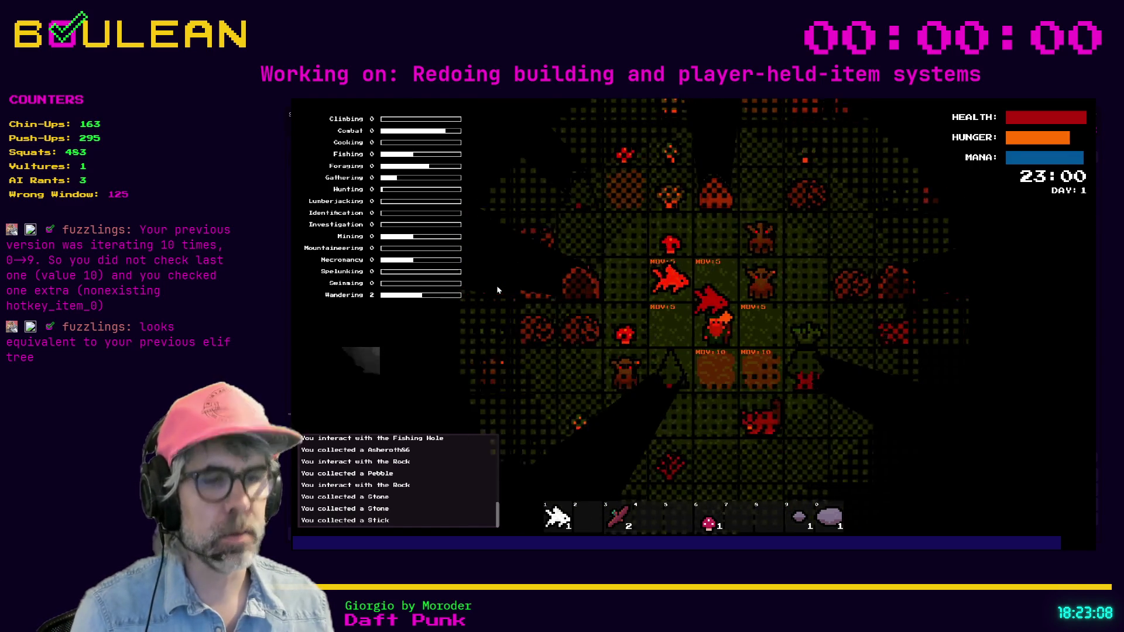
key("9")
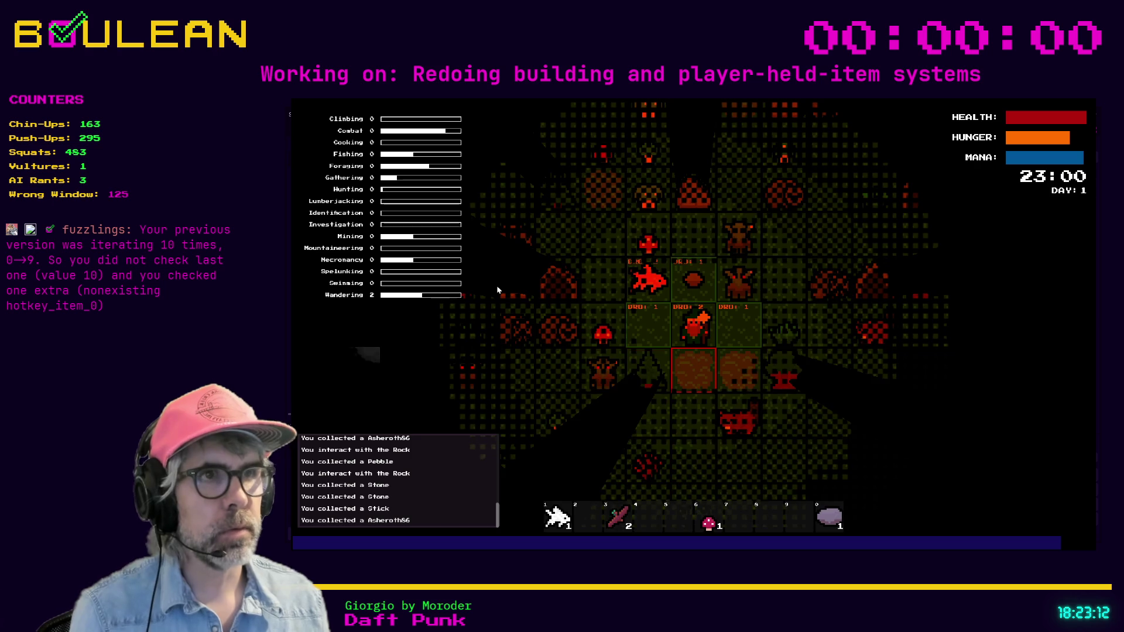
key("0")
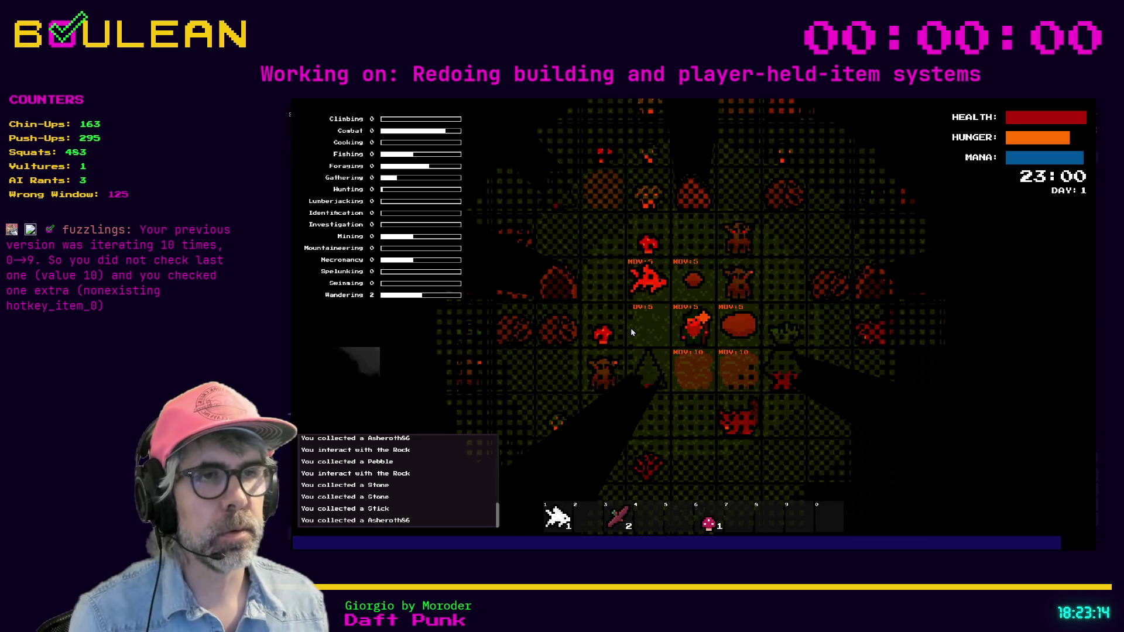
key("F8")
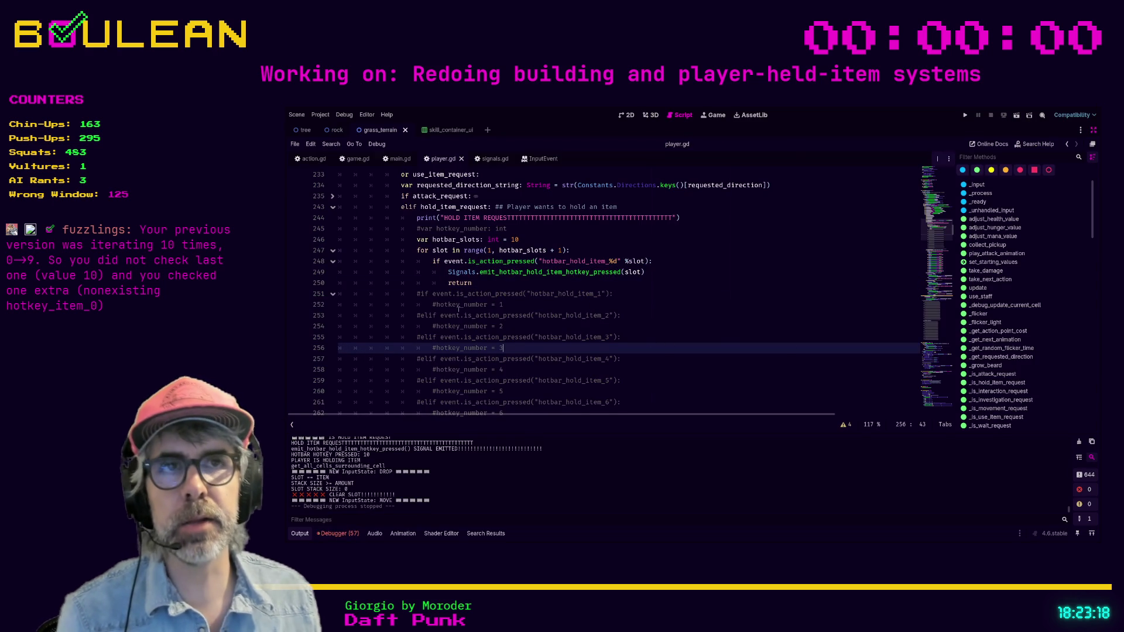
Select and review the new hotbar for-loop lines through line 246
scroll(463, 310, "up", 2)
left_click_drag(494, 348, 391, 320)
scroll(391, 329, "up", 1, "ctrl")
scroll(391, 329, "up", 2, "ctrl")
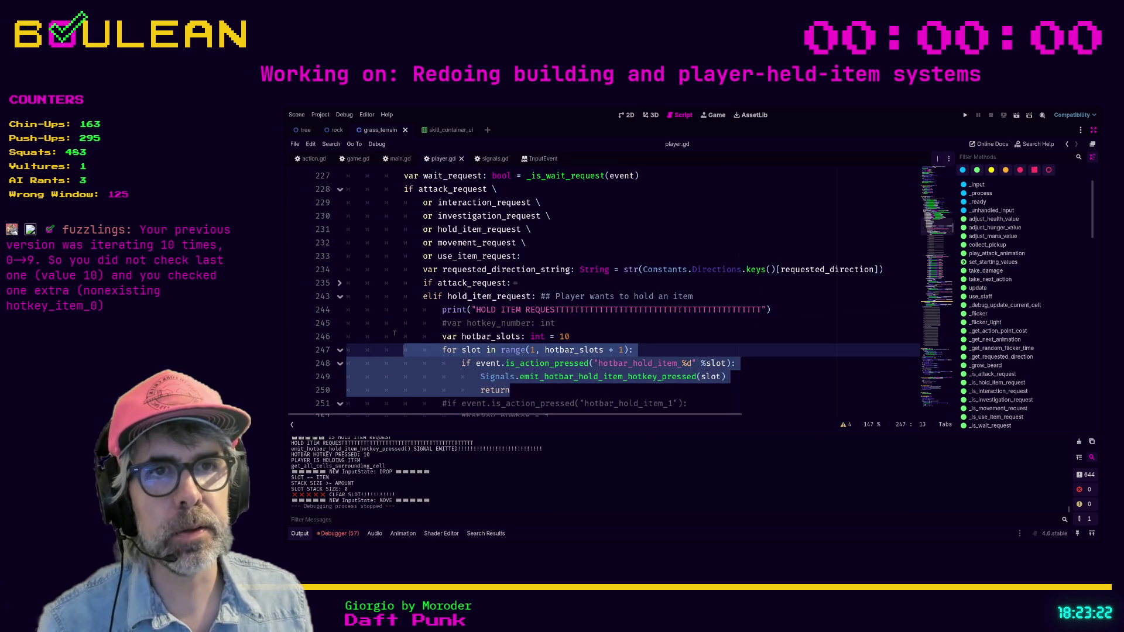
left_click(350, 336, "shift")
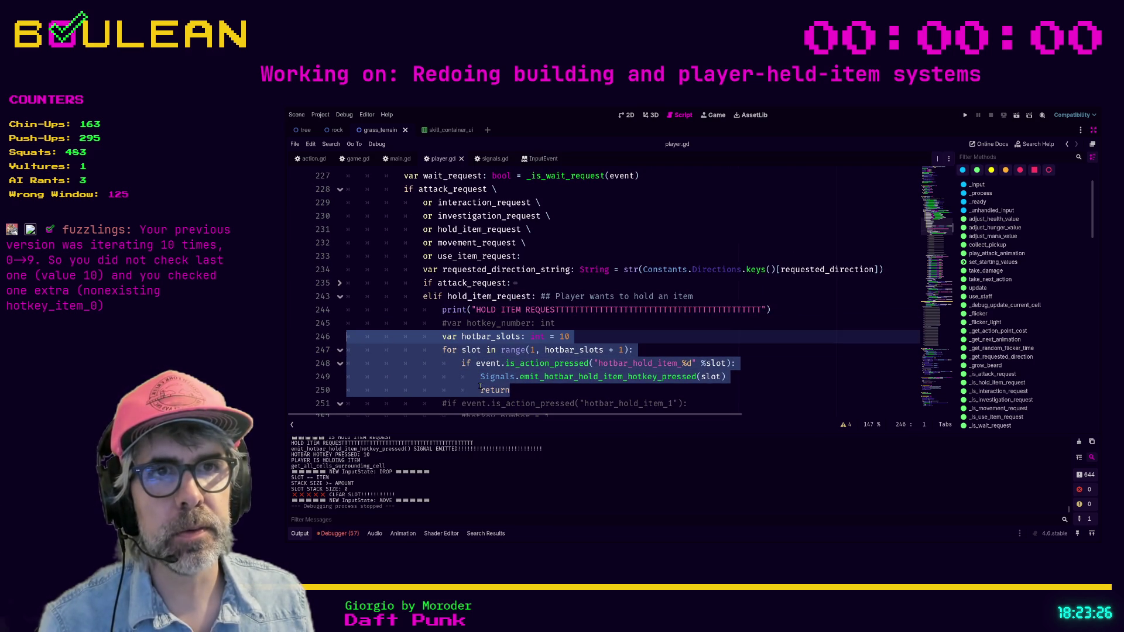
scroll(428, 362, "down", 3)
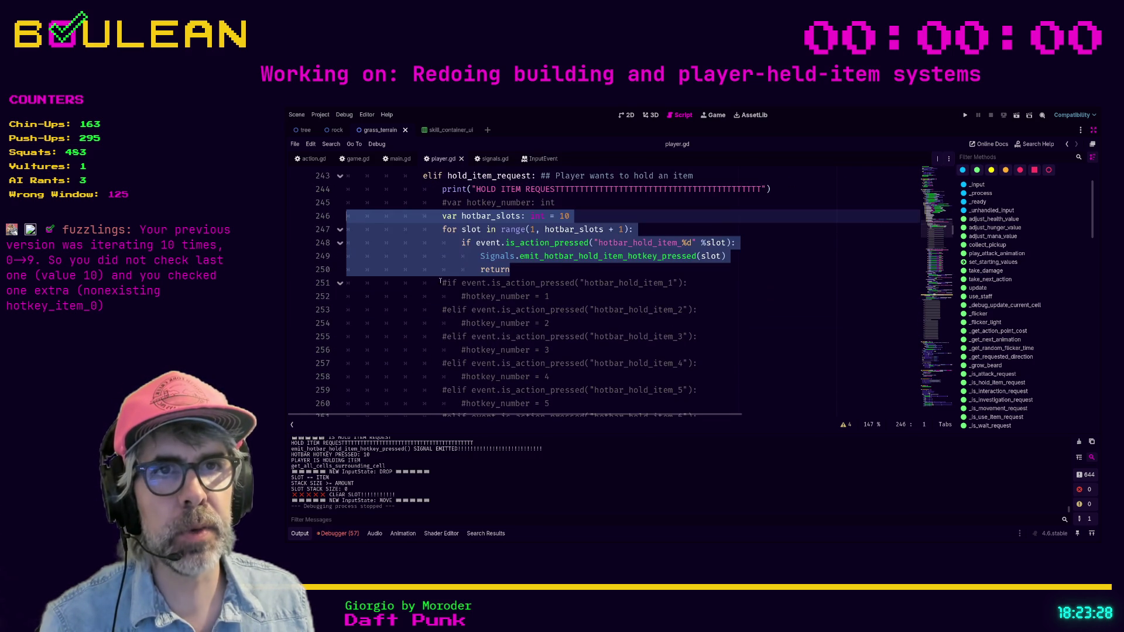
left_click(440, 283)
scroll(440, 283, "down", 5)
scroll(561, 348, "down", 1)
Review the old commented elif block and the loop's %d-formatted return line
left_click(742, 309, "shift")
scroll(720, 322, "up", 6)
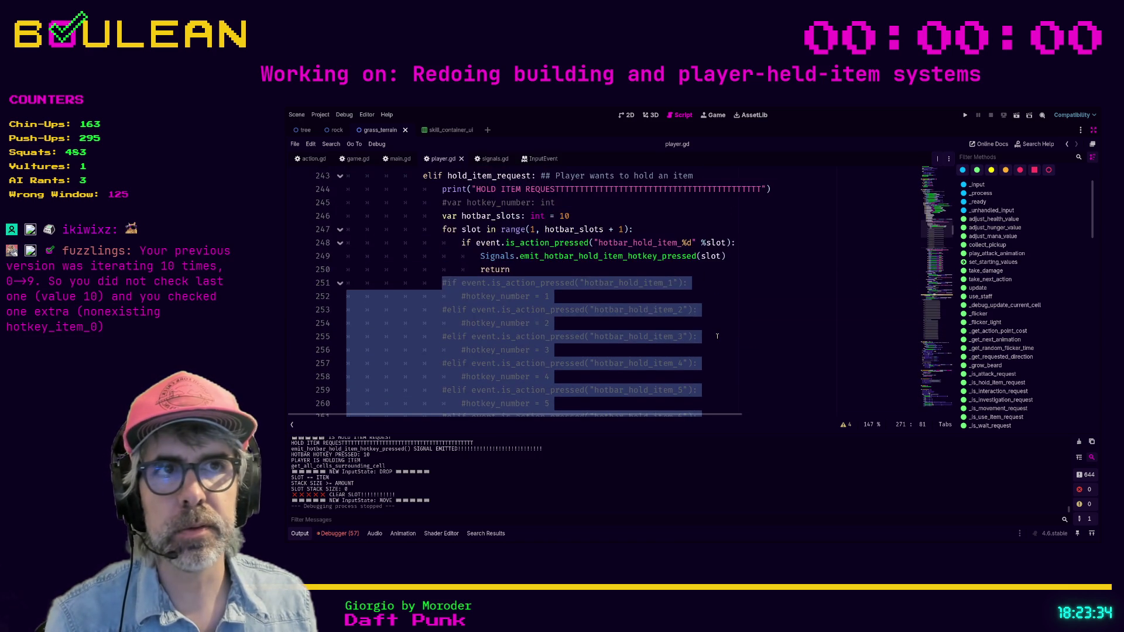
scroll(717, 336, "up", 1)
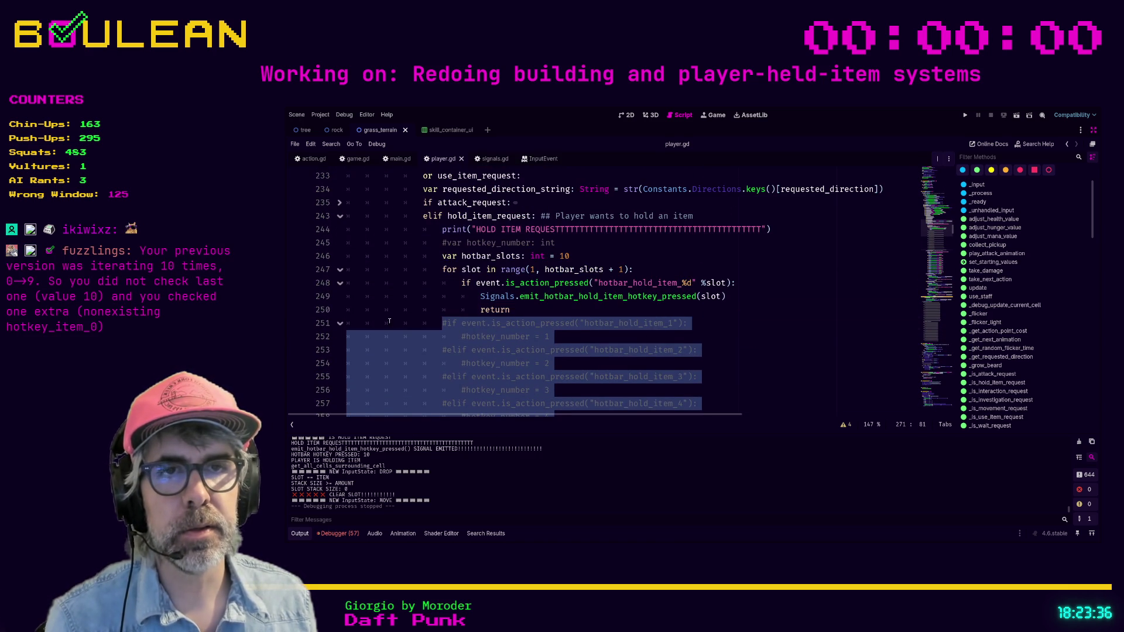
left_click(386, 323)
scroll(592, 347, "up", 1)
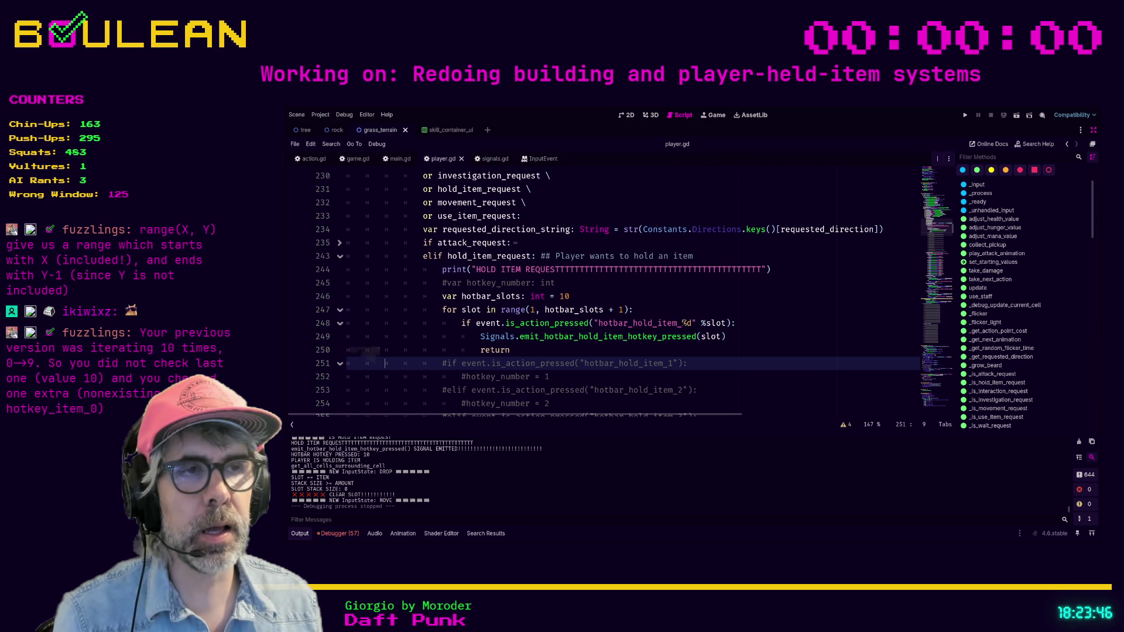
left_click(683, 323)
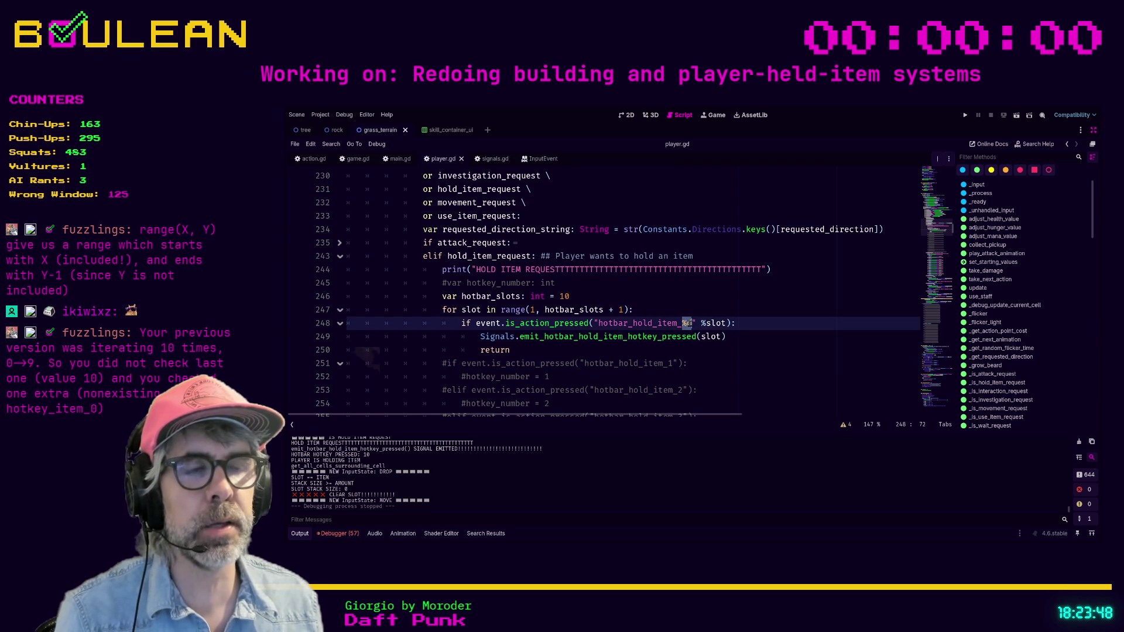
key("Down")
key("Down")
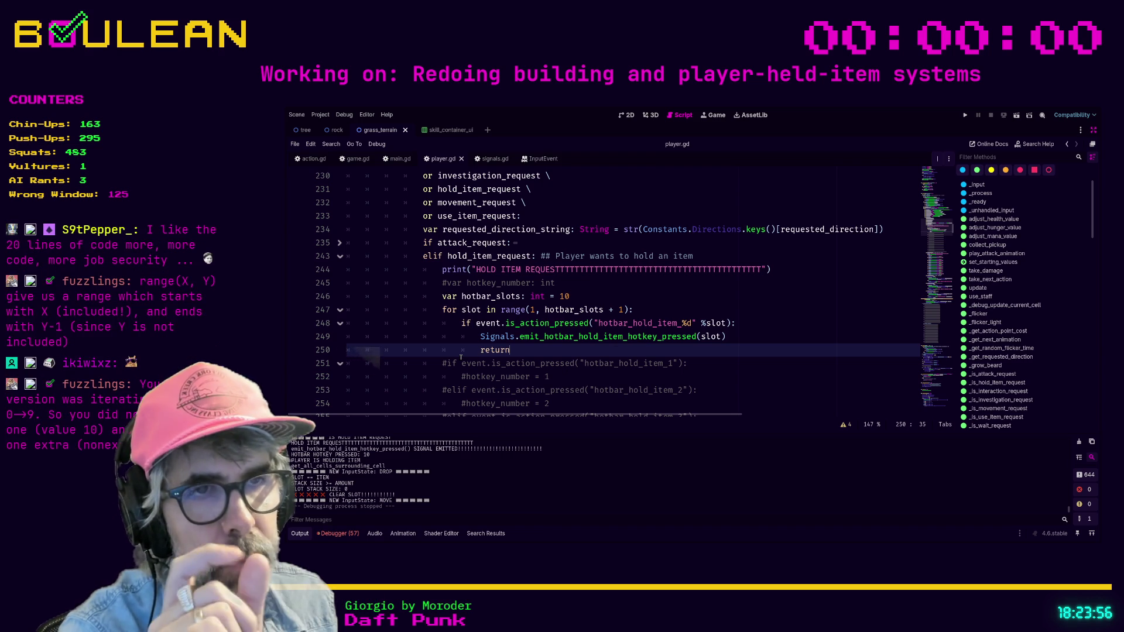
scroll(461, 357, "down", 1)
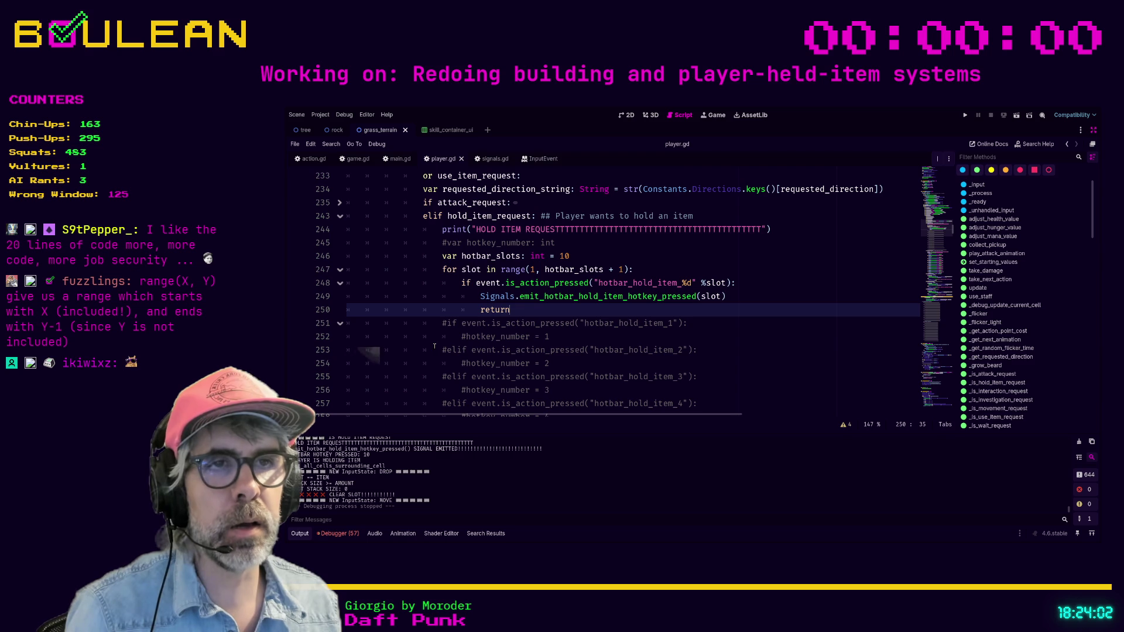
Delete the '#var hotkey_number: int' line 245 and turn distraction-free mode off
left_click(437, 322)
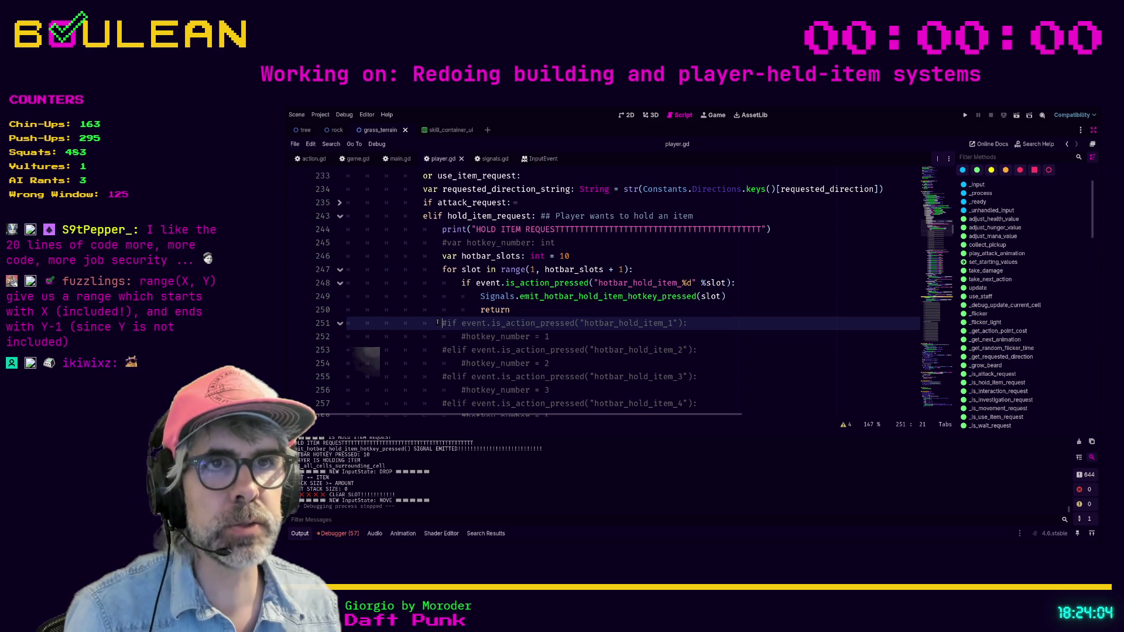
left_click(572, 240)
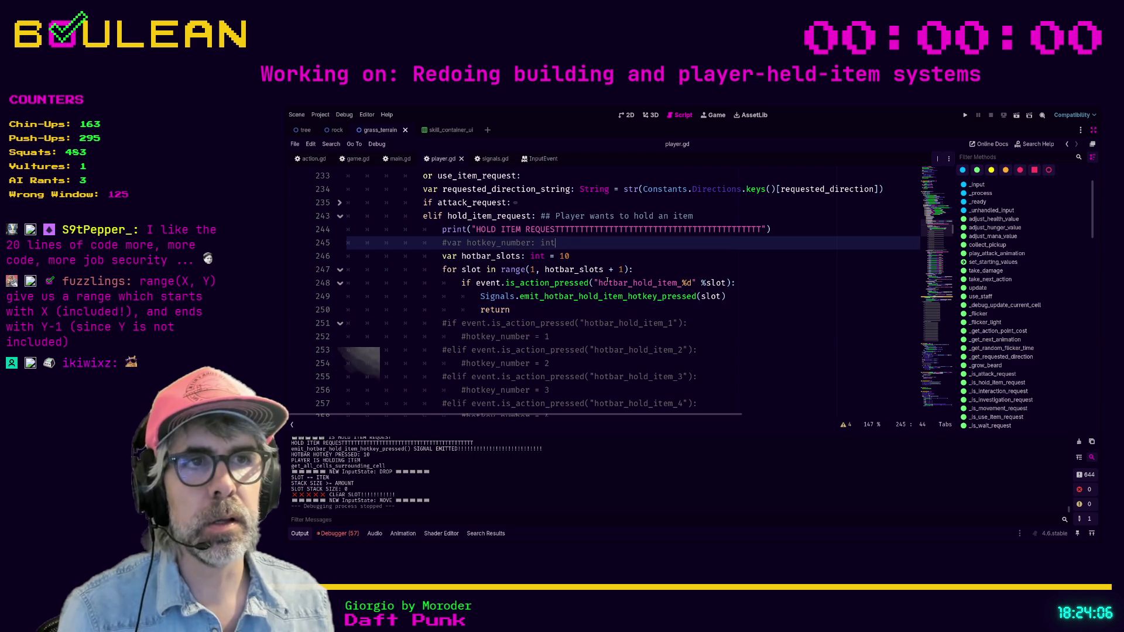
key("shift+Home")
key("shift+Home")
key("BackSpace")
key("BackSpace")
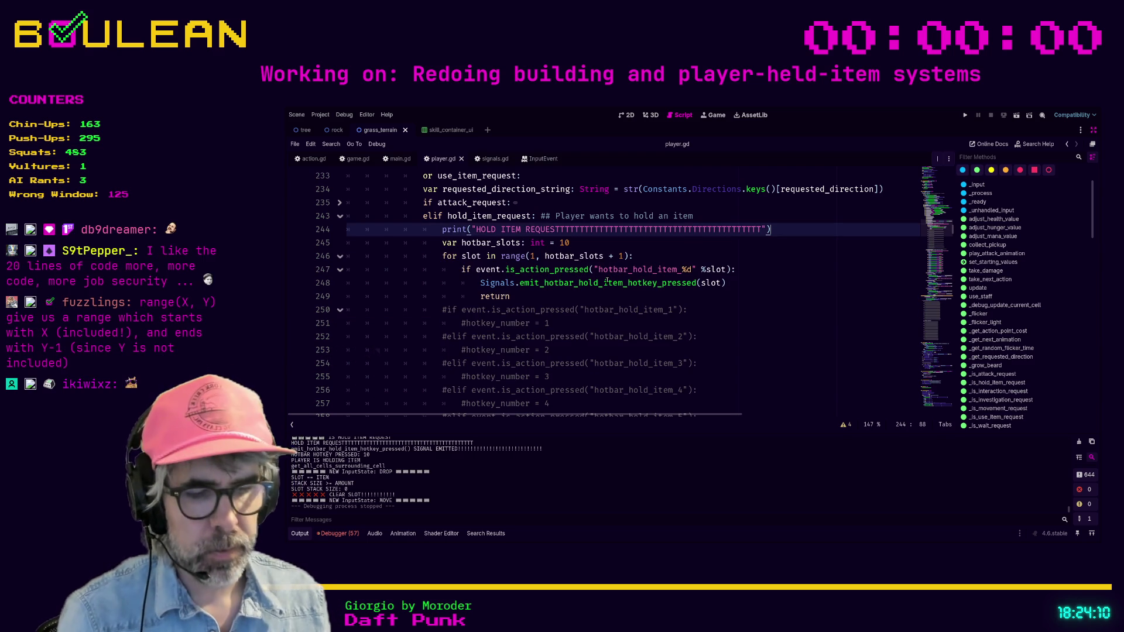
key("ctrl+shift+F11")
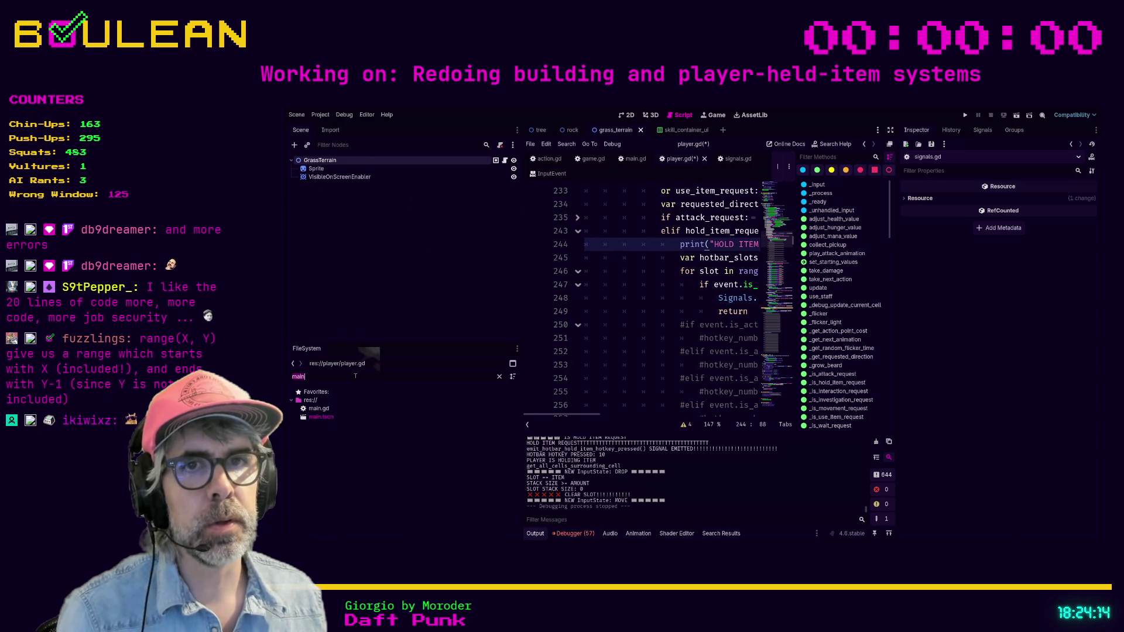
Filter the FileSystem for 'consta', open constants.gd and switch to distraction-free mode
type("constant")
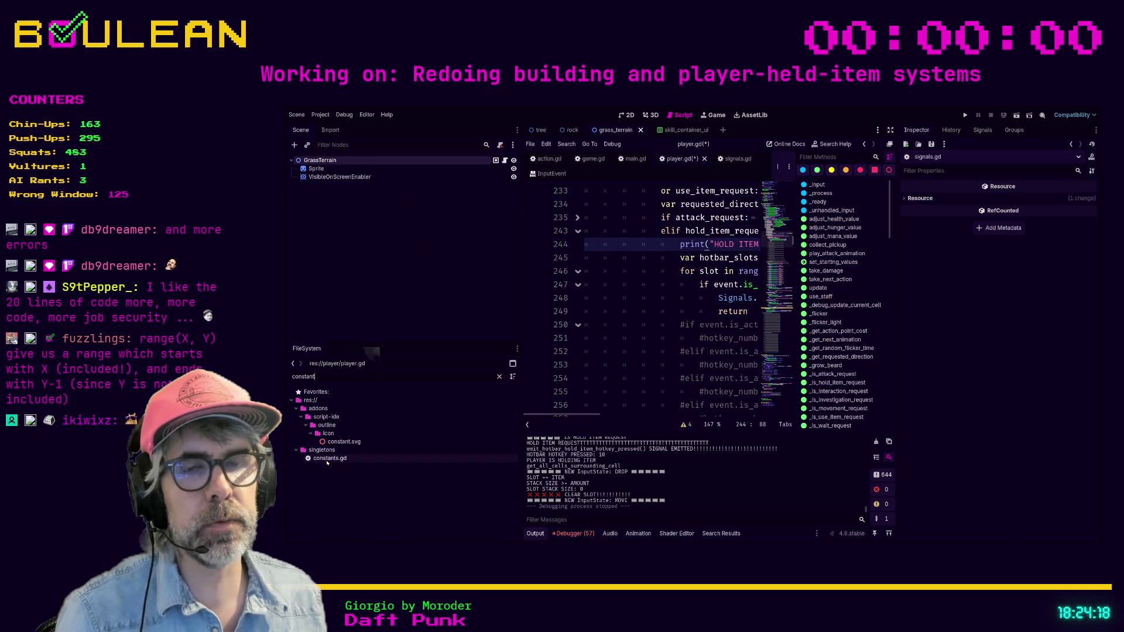
double_click(327, 459)
left_click(607, 261)
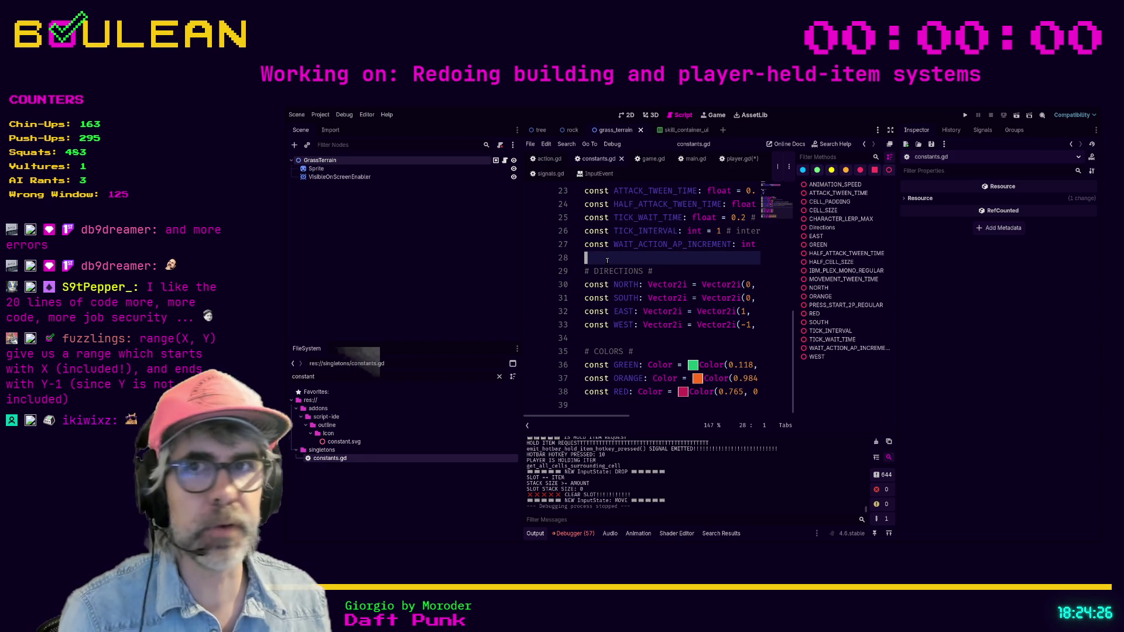
key("ctrl+shift+F11")
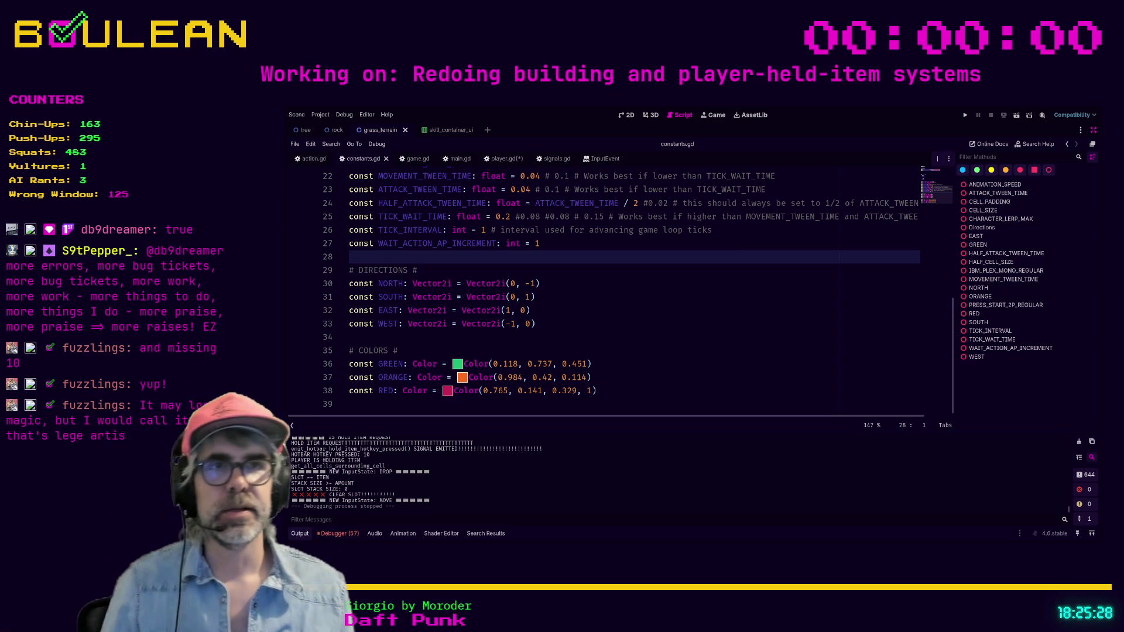
left_click(466, 324)
scroll(526, 232, "up", 4)
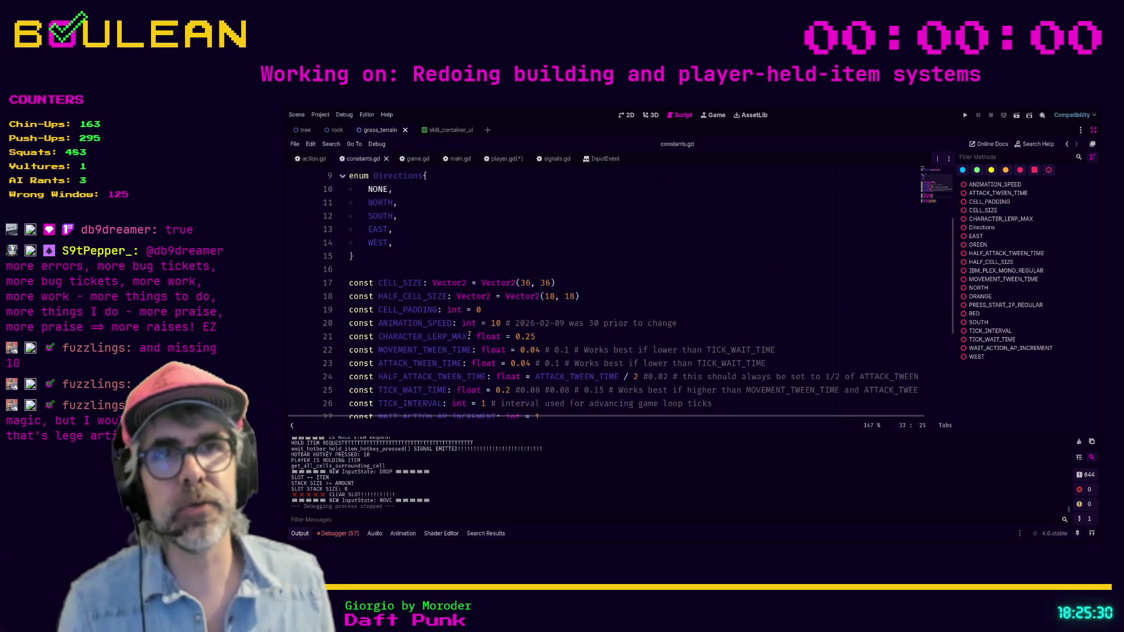
Add 'const HOTBAR_SLOTS: int = 10' below CELL_PADDING on line 20 and save constants.gd
left_click(498, 309)
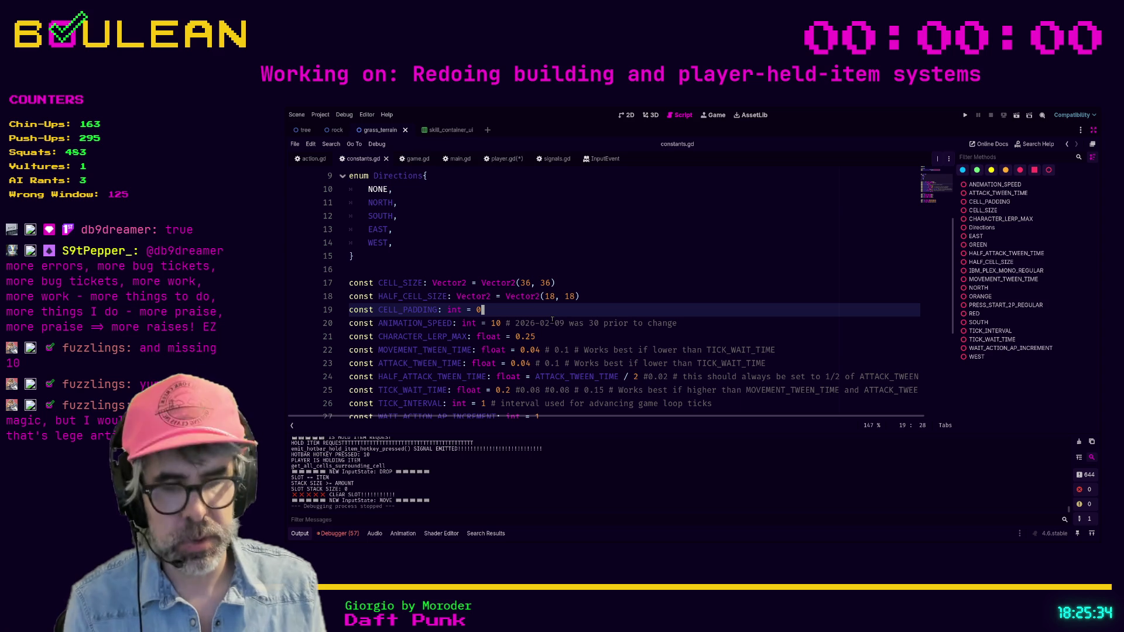
key("Return")
type("const H")
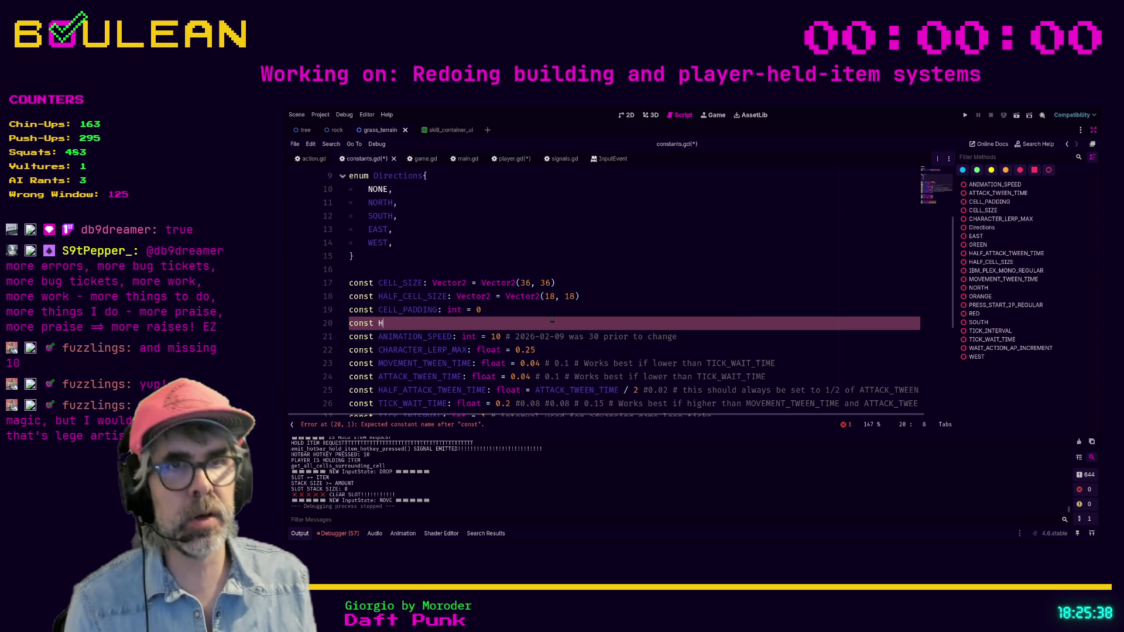
type("OTBAR")
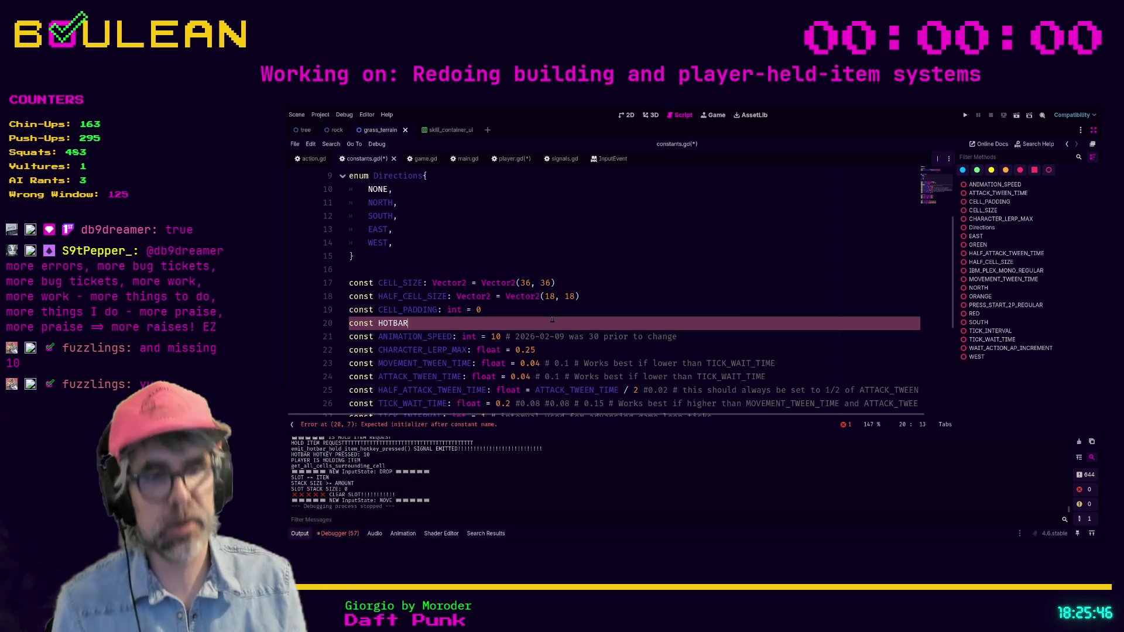
type("_SLOTS")
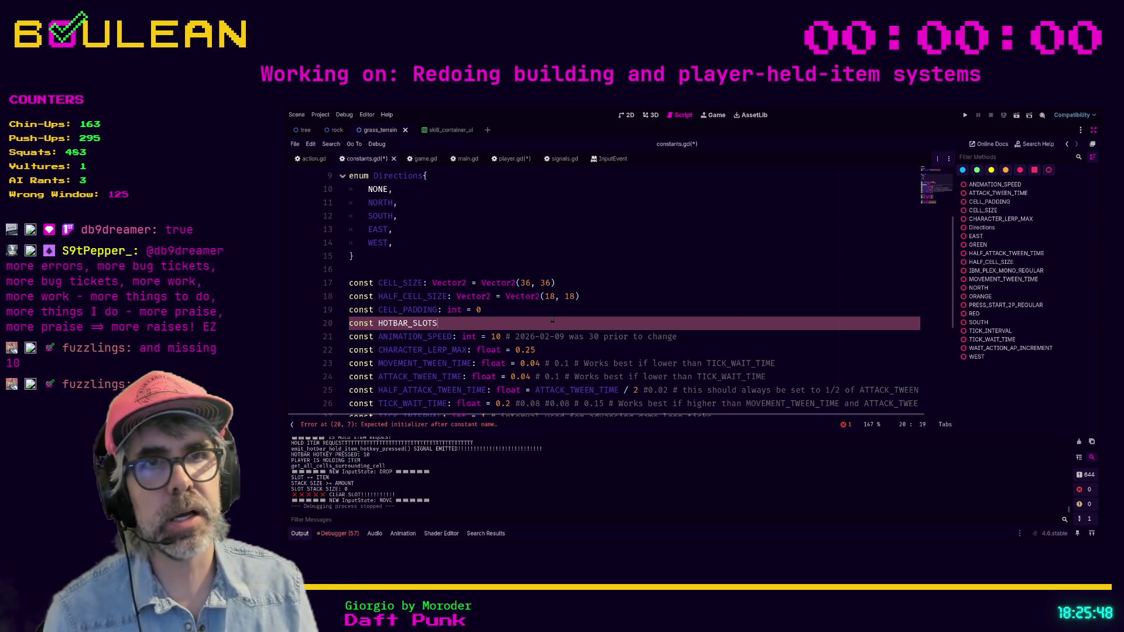
type(": int =10")
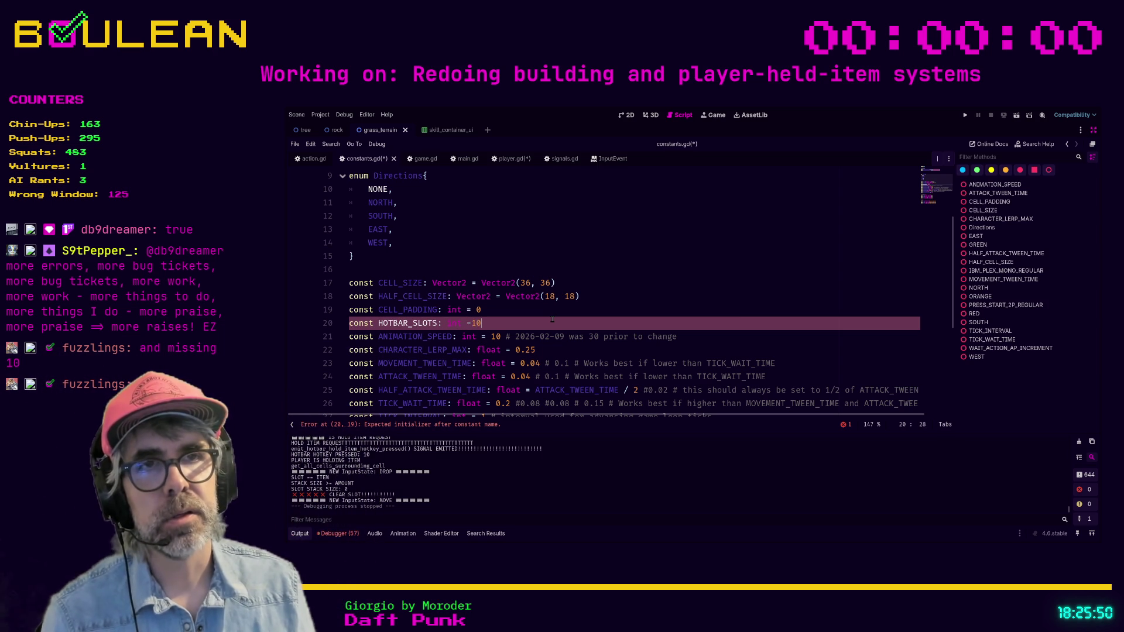
key("Left")
key("Left")
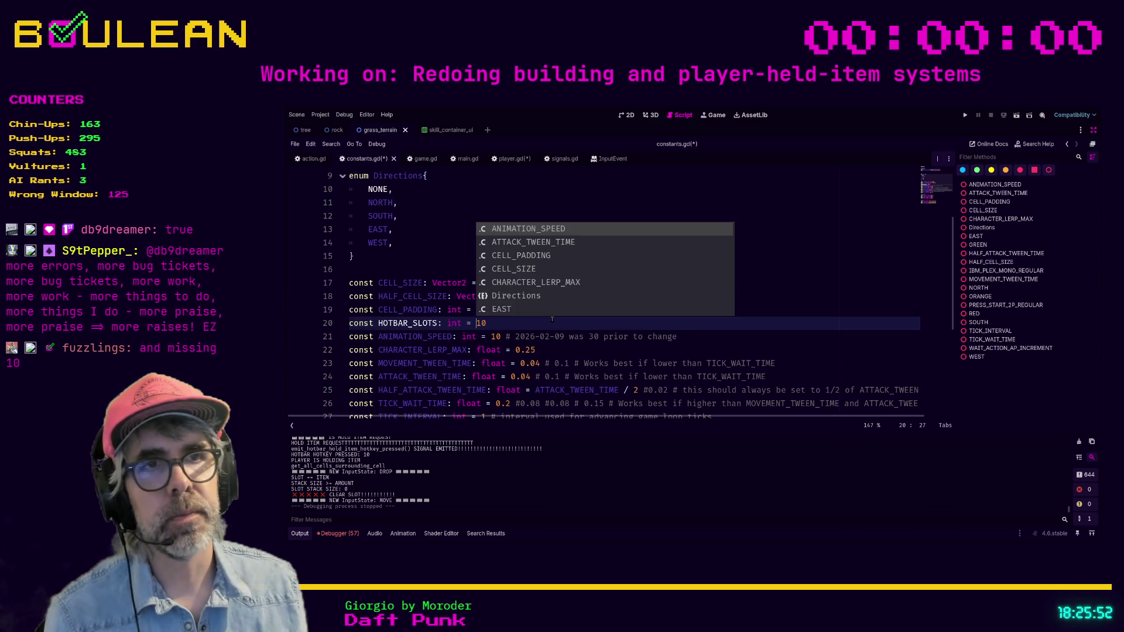
key("End")
key("ctrl+s")
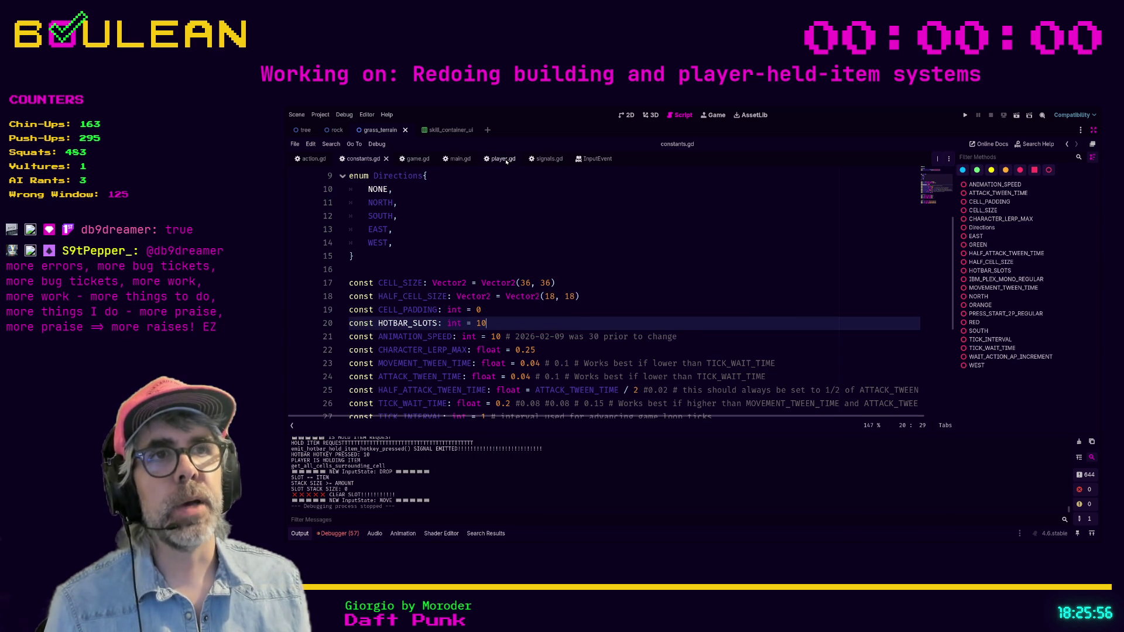
left_click(507, 160)
Delete the local hotbar_slots declaration and the HOLD ITEM REQUEST print line
left_click(611, 242)
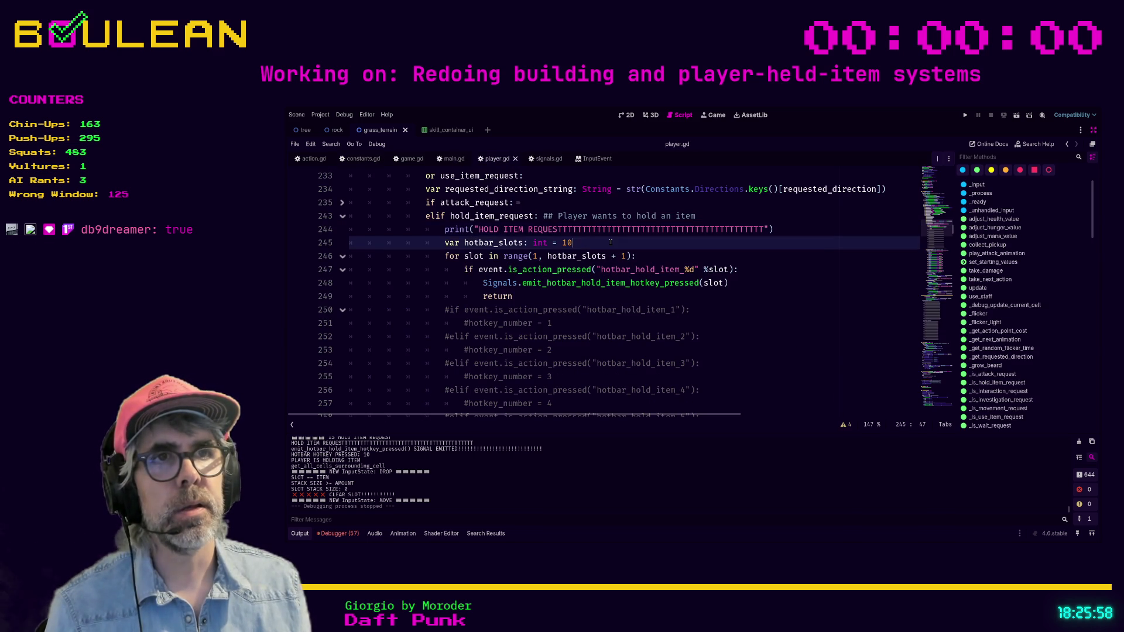
left_click_drag(592, 244, 360, 248)
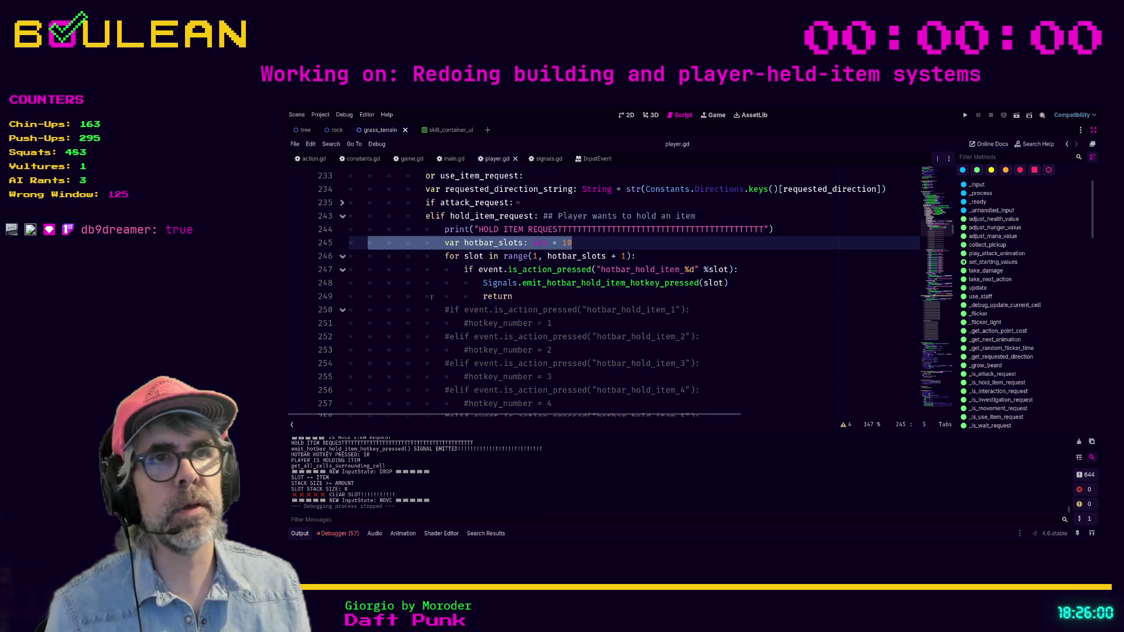
key("BackSpace")
key("shift+Up")
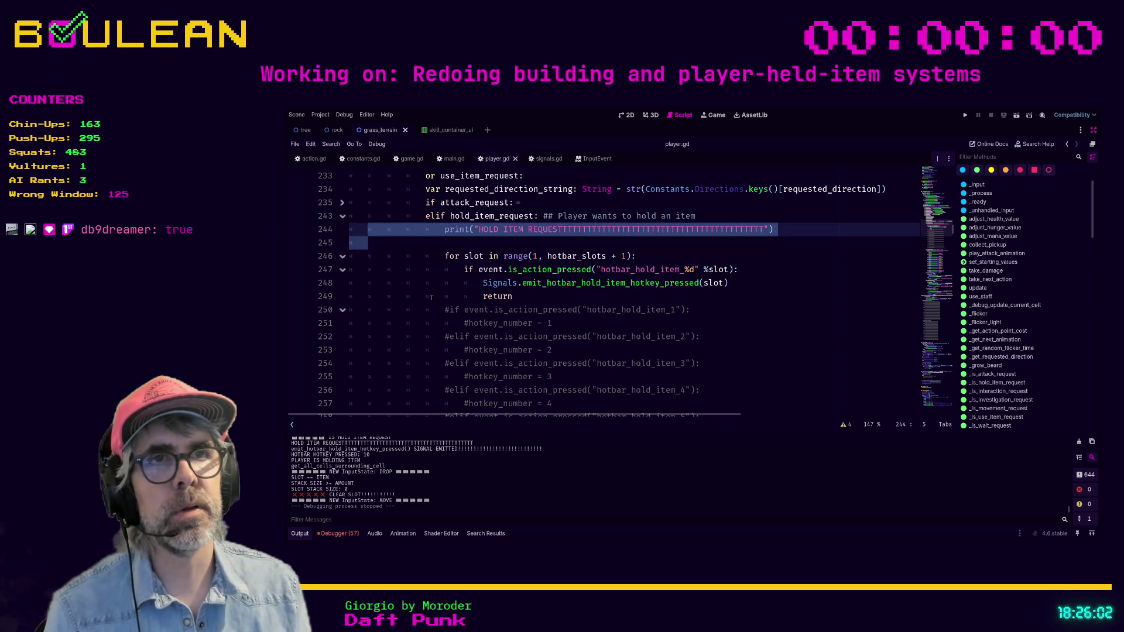
key("BackSpace")
key("BackSpace")
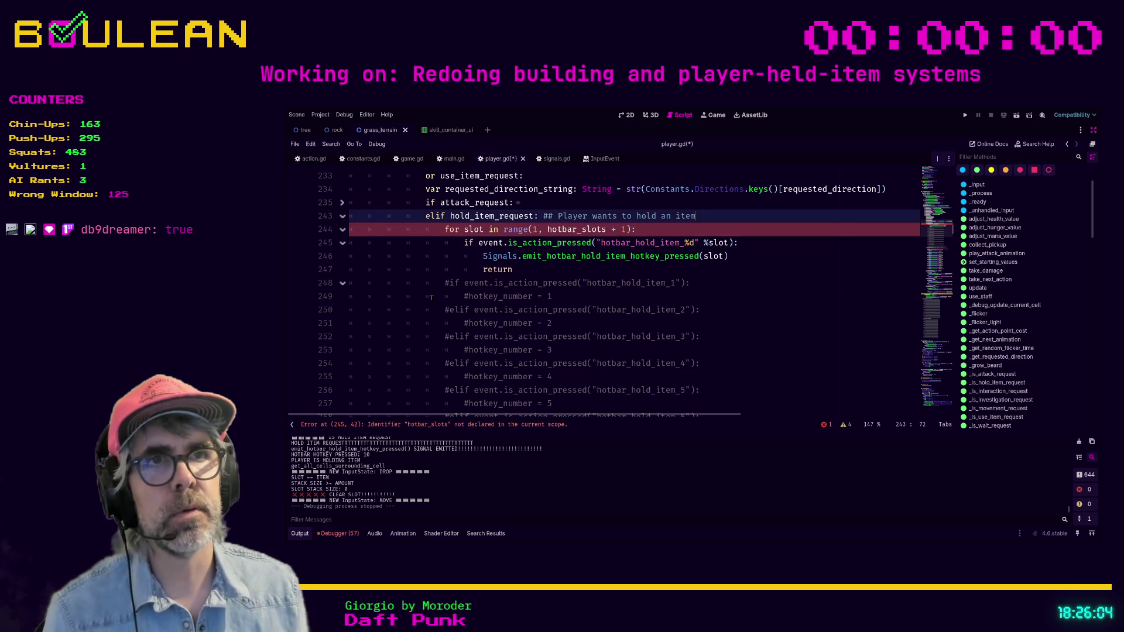
Replace hotbar_slots in the range call with Constants.HOTBAR_SLOTS and select the old commented block
double_click(557, 229)
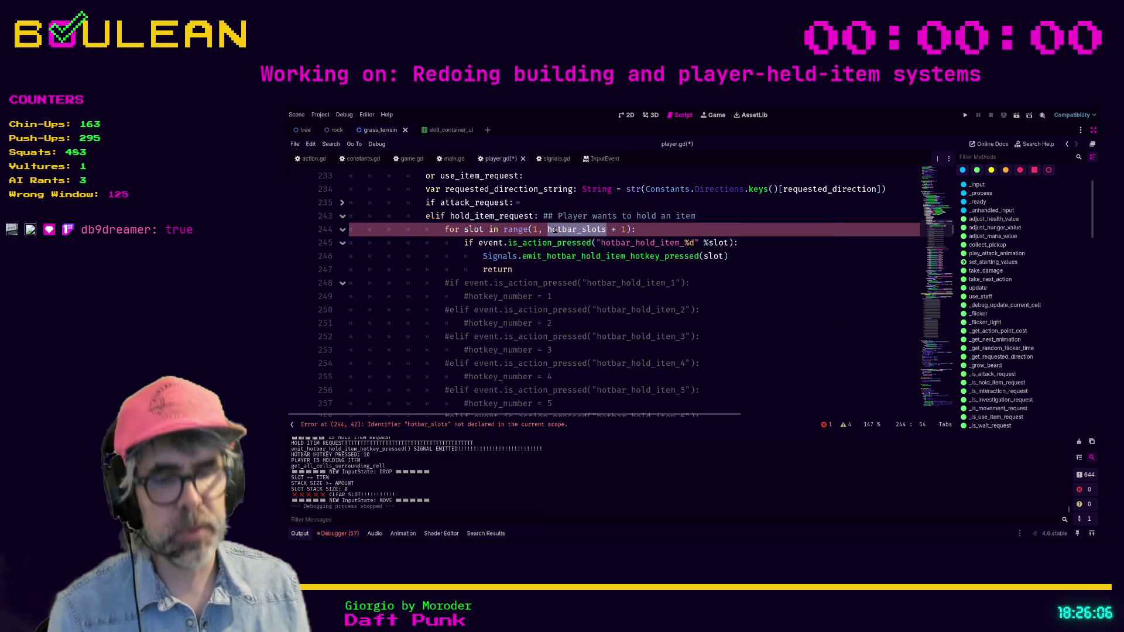
type("Constants.")
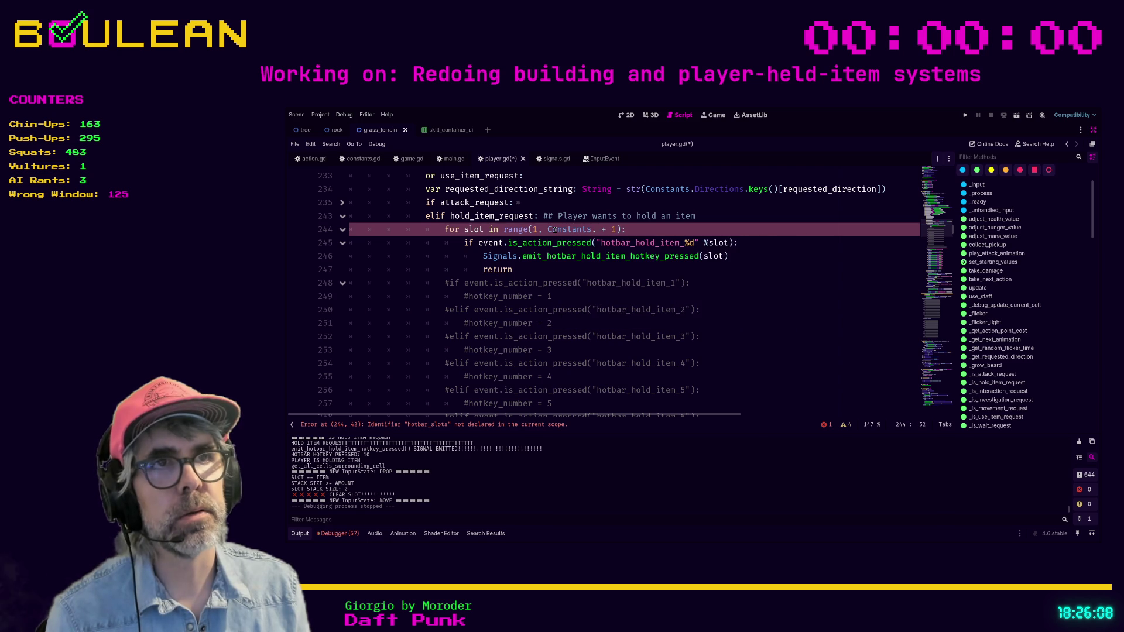
type("hotb")
key("Return")
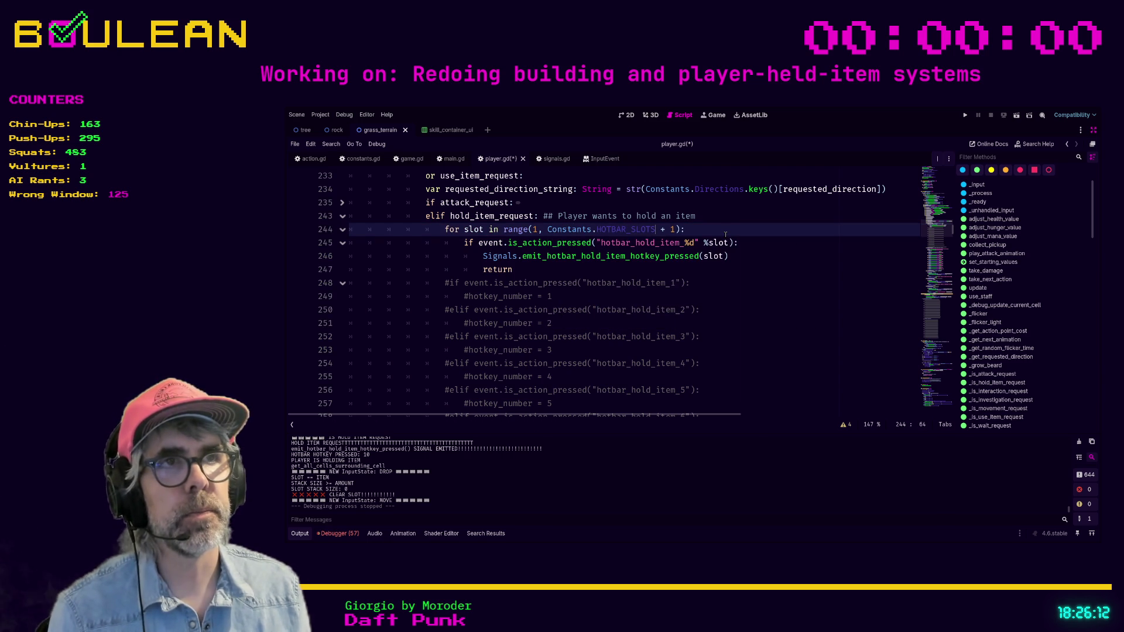
left_click(730, 281)
scroll(668, 290, "down", 3)
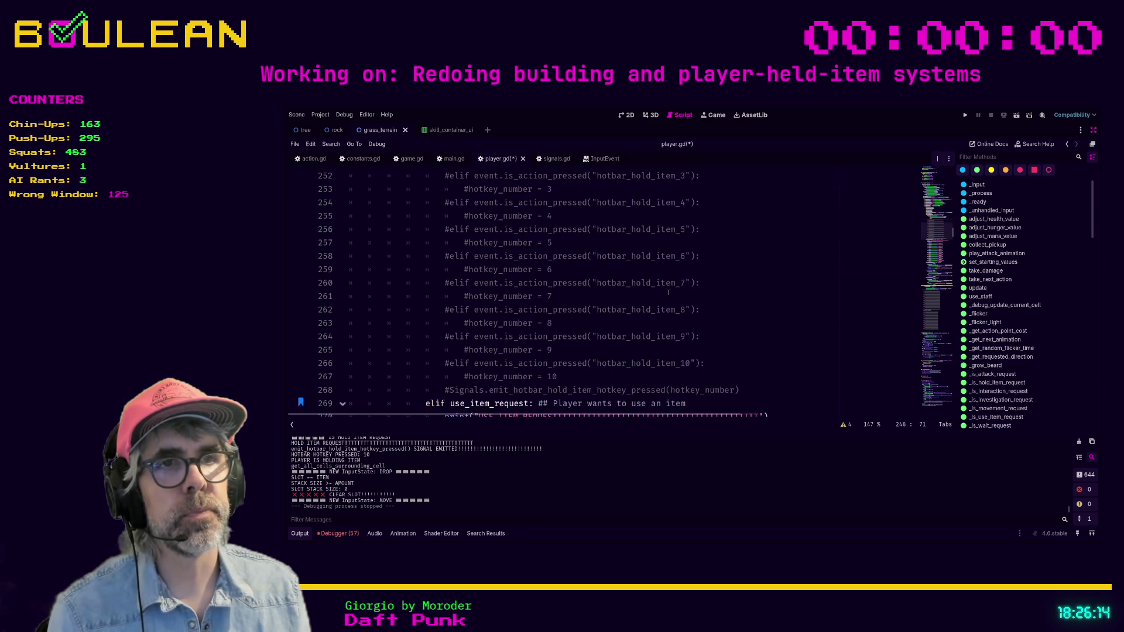
scroll(665, 291, "down", 2)
mouse_move(739, 342)
left_mouse_down()
mouse_move(421, 328)
mouse_move(358, 258)
mouse_move(350, 269)
left_mouse_up()
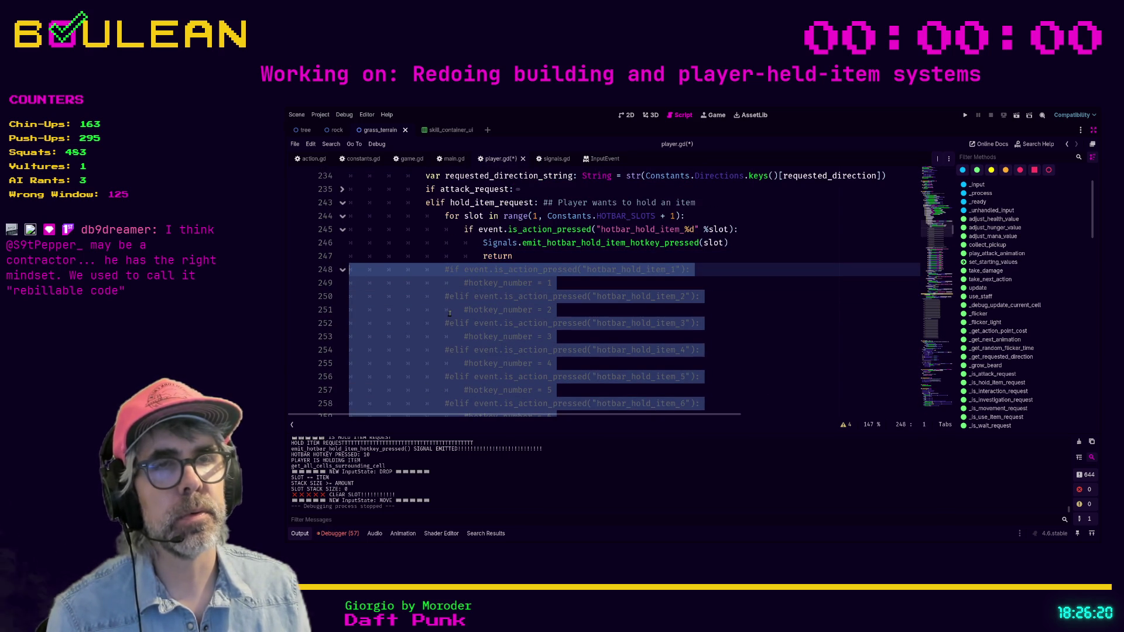
Delete the old commented-out hotbar_hold_item elif block and save player.gd
key("BackSpace")
key("BackSpace")
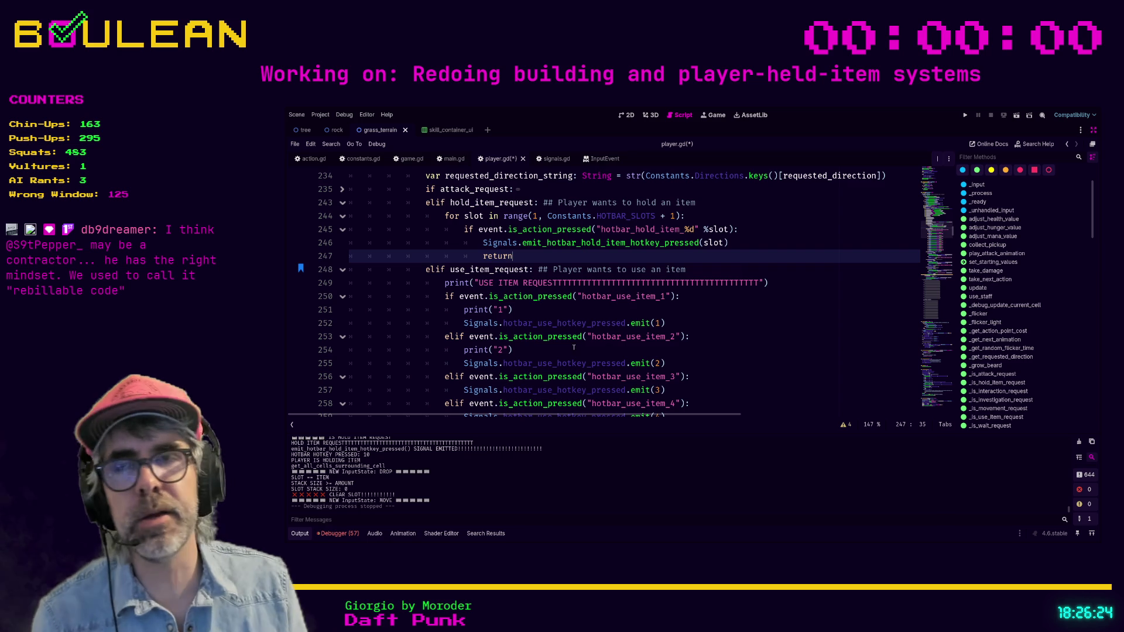
left_click(514, 349)
key("ctrl+s")
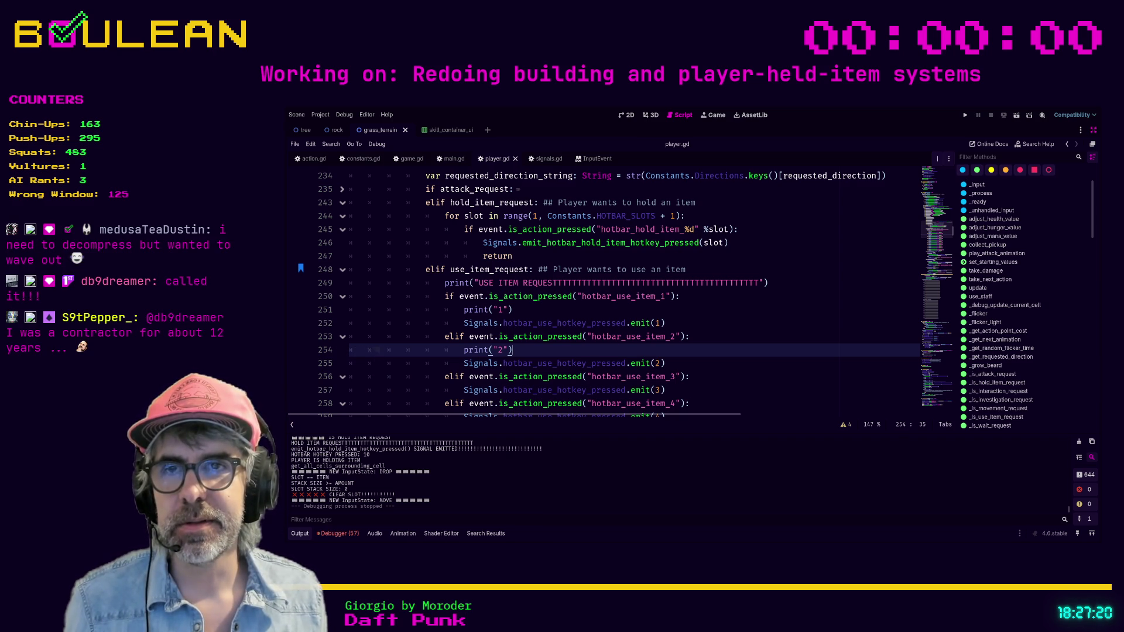
Review the new hotbar loop and its return statement
left_click(701, 308)
scroll(615, 305, "up", 1)
left_click(558, 300)
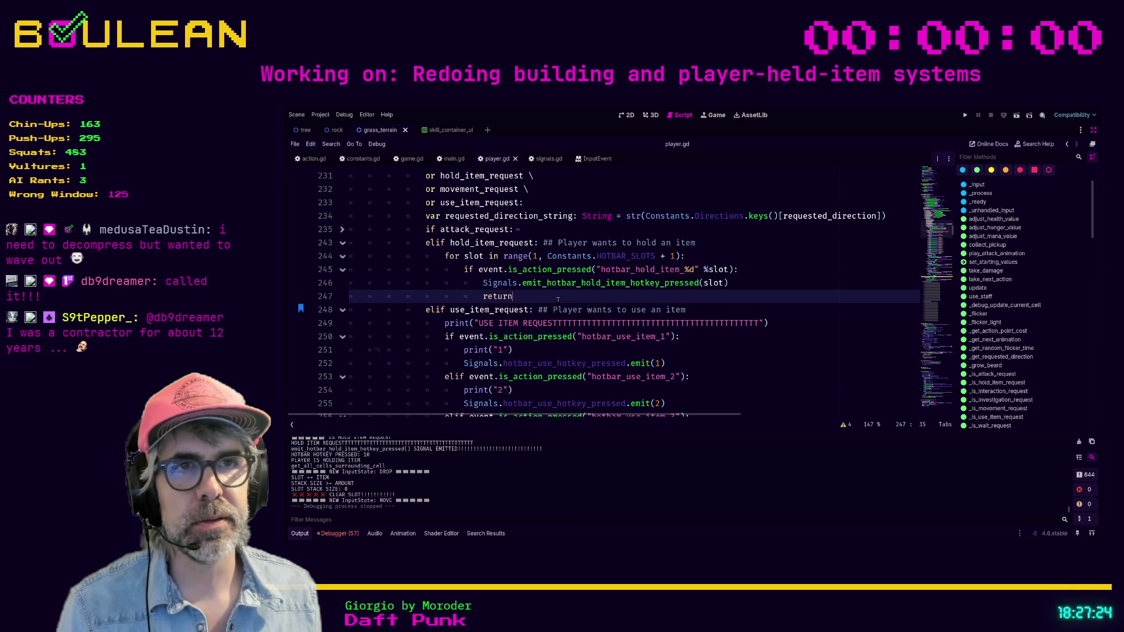
scroll(695, 340, "up", 1)
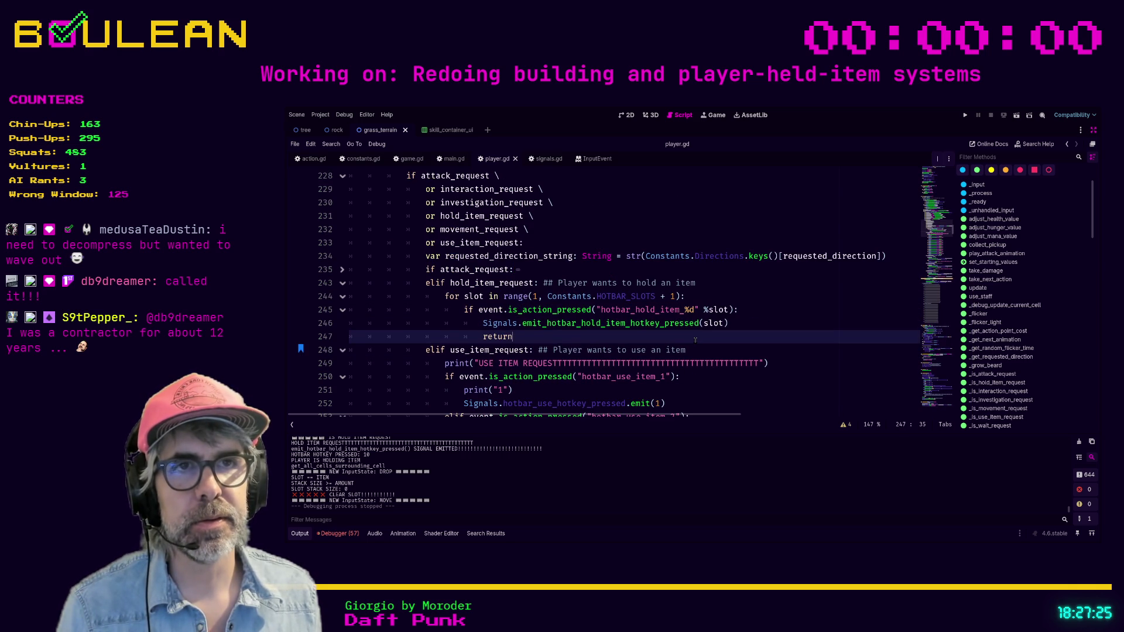
left_click_drag(529, 338, 355, 298)
left_click(352, 297)
left_click(537, 339)
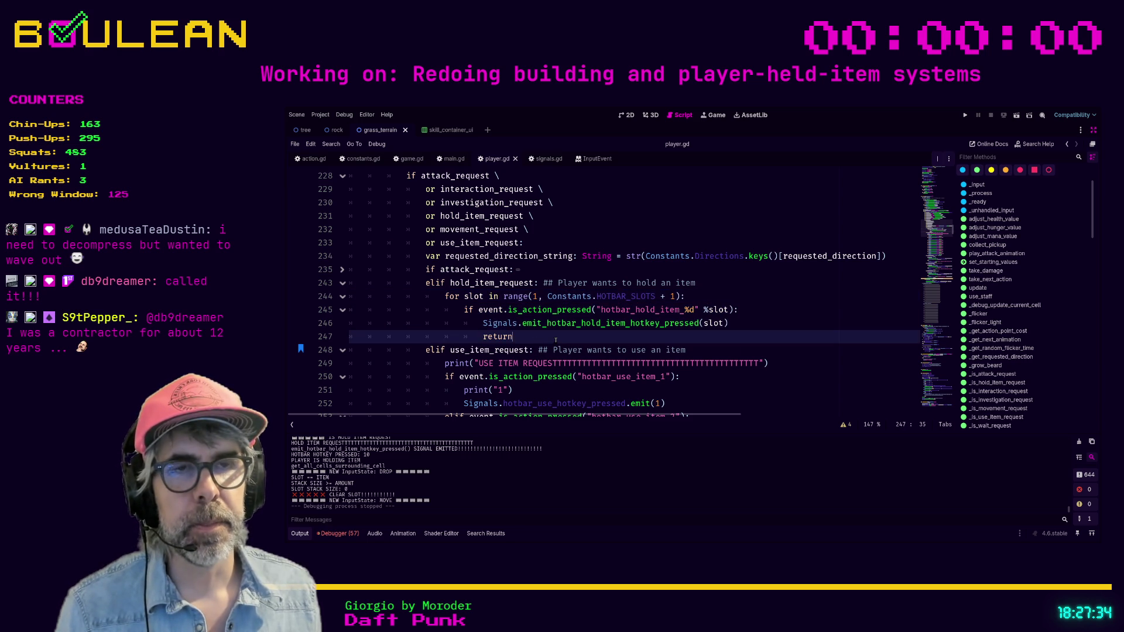
scroll(556, 340, "down", 1)
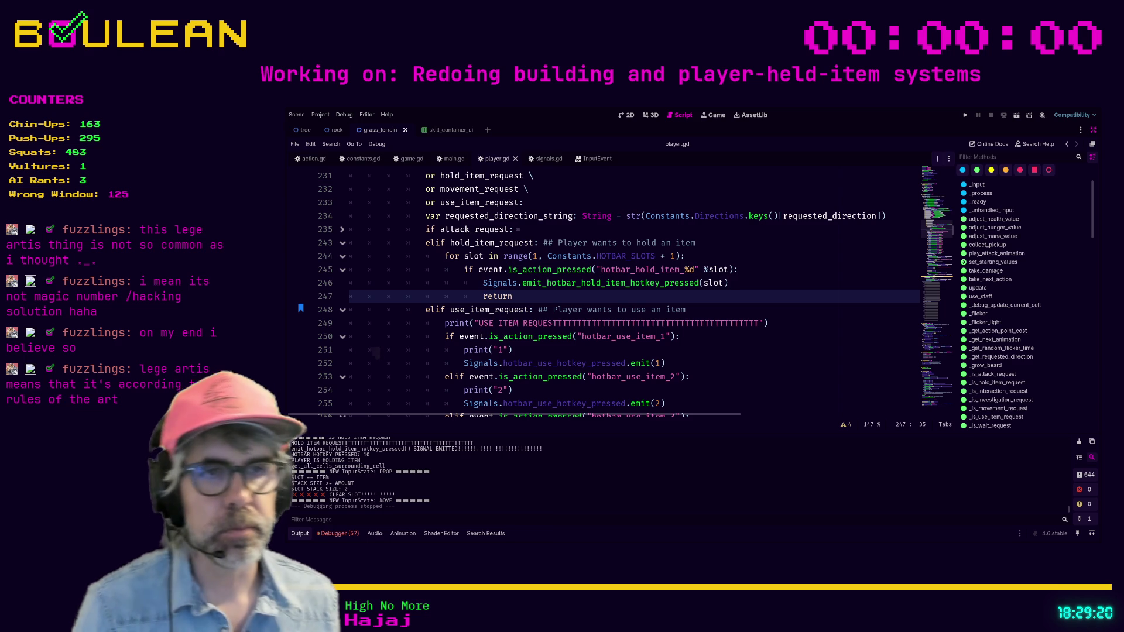
Delete the USE ITEM REQUEST print line from the use-item branch
left_click(678, 337)
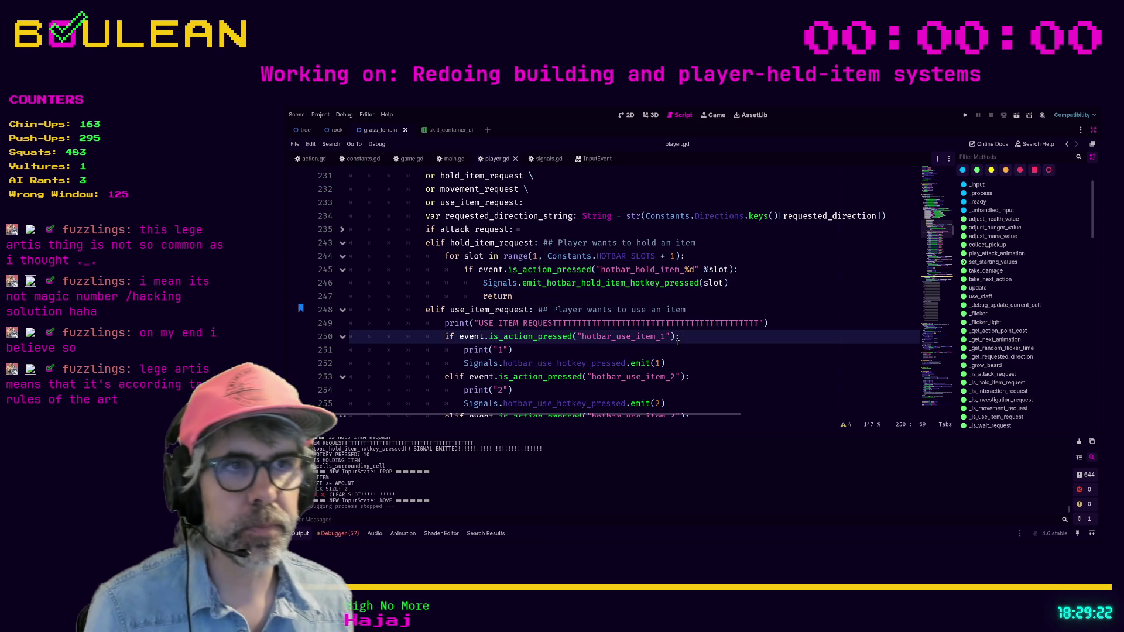
left_click(793, 326)
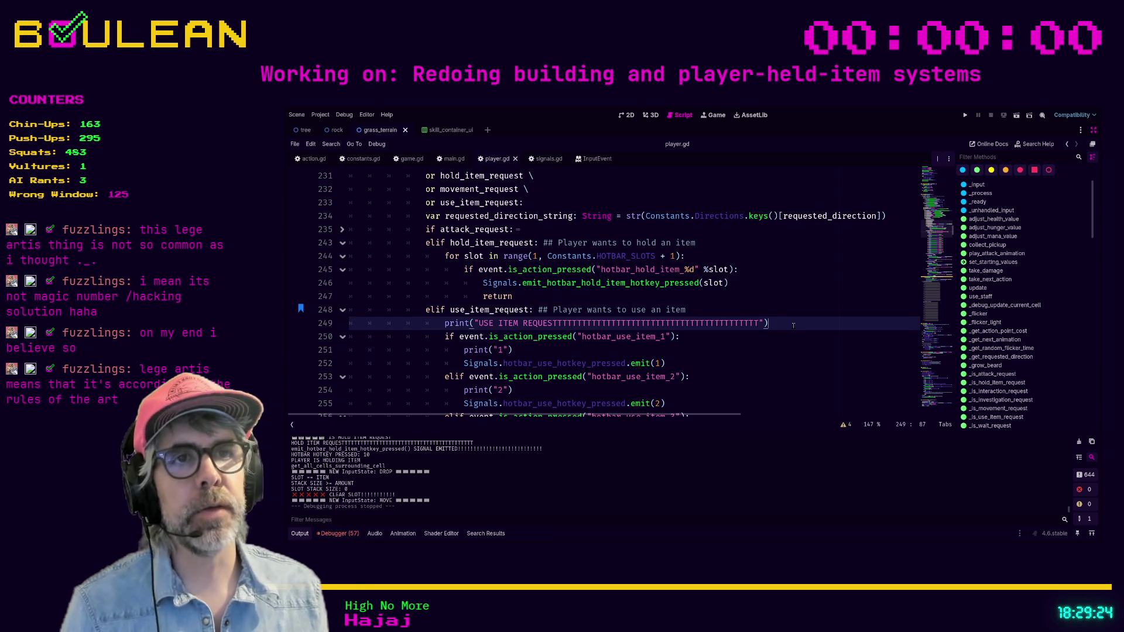
key("shift+Home")
key("shift+Home")
key("BackSpace")
key("BackSpace")
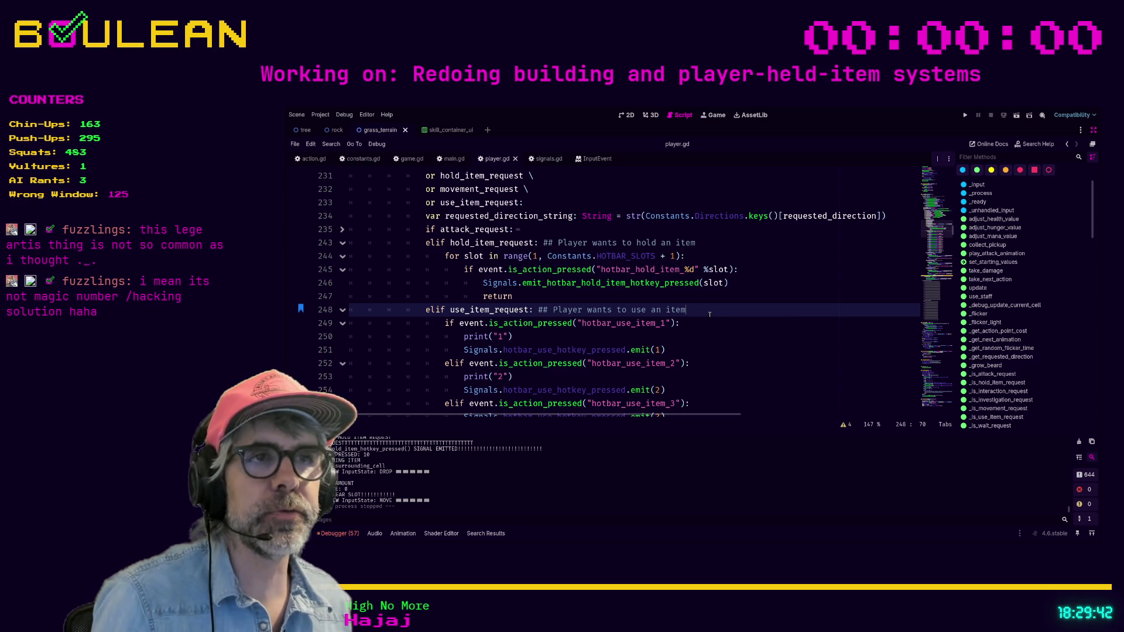
key("Down")
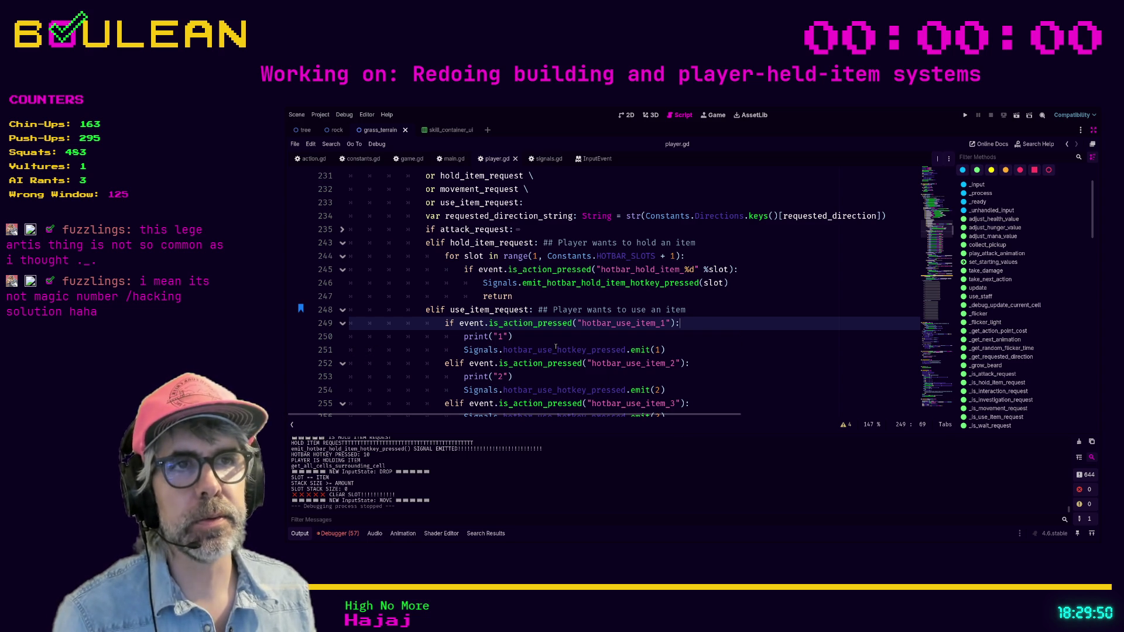
Select the formatted hotbar action name in the loop and switch to the web browser
left_click(526, 341)
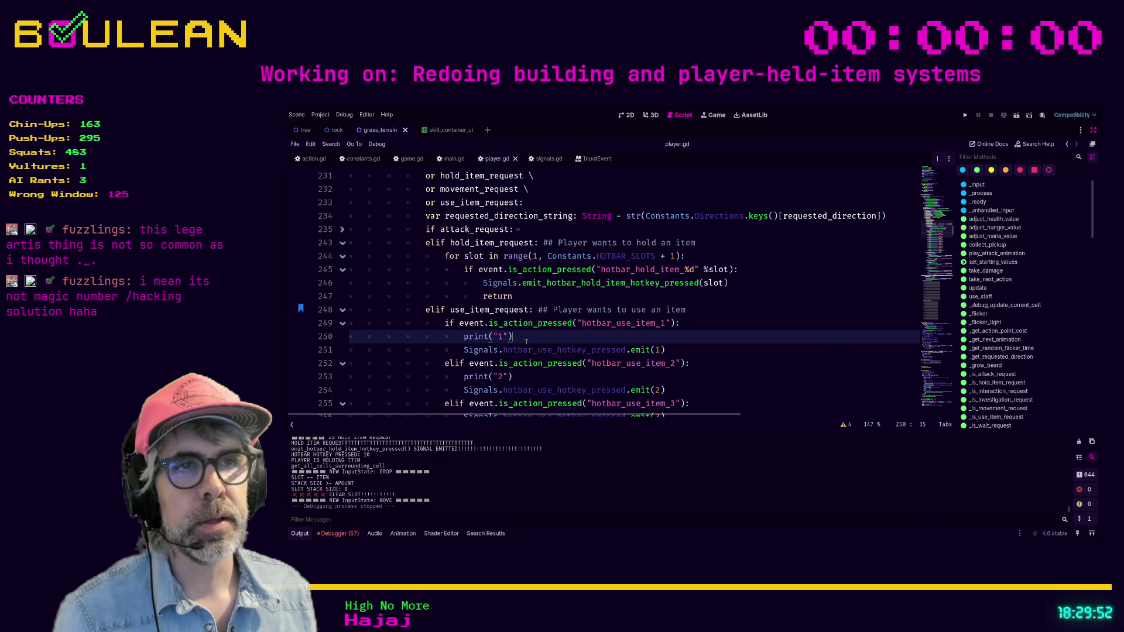
scroll(525, 344, "up", 1)
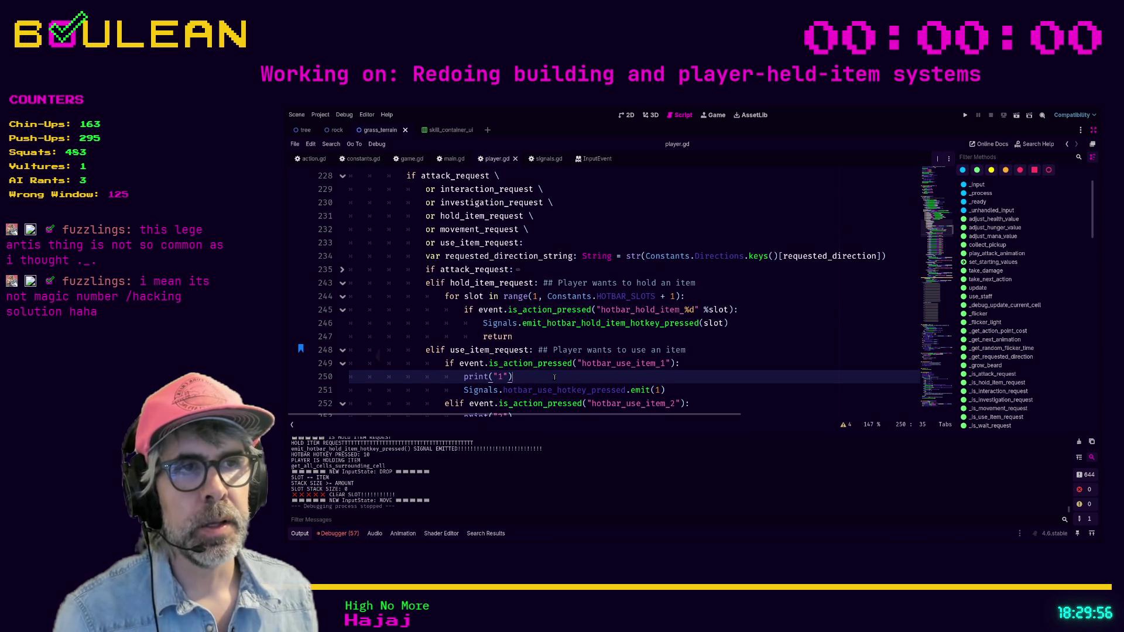
mouse_move(596, 310)
left_mouse_down()
mouse_move(722, 311)
mouse_move(593, 310)
left_mouse_up()
key("alt+Tab")
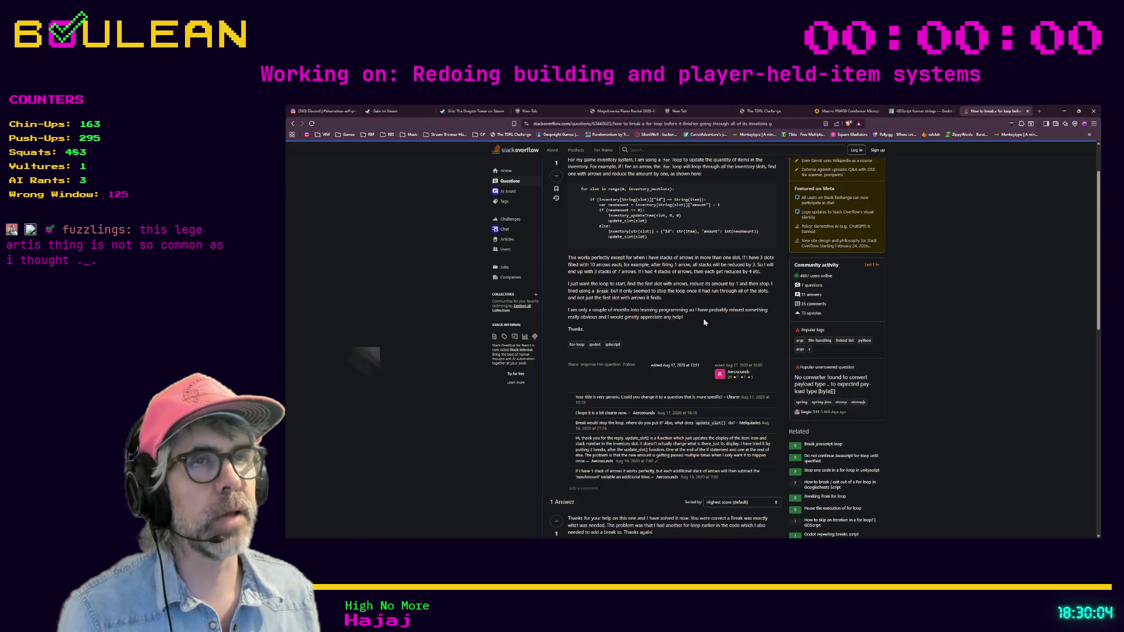
Show the Godot docs tab on GDScript format strings
left_click(922, 111)
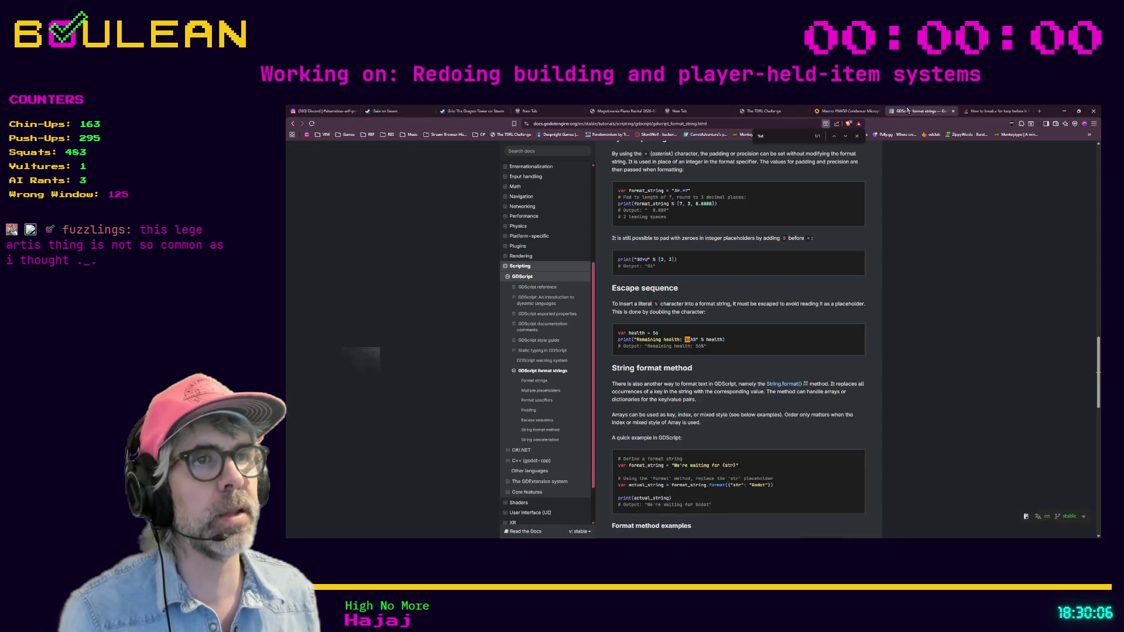